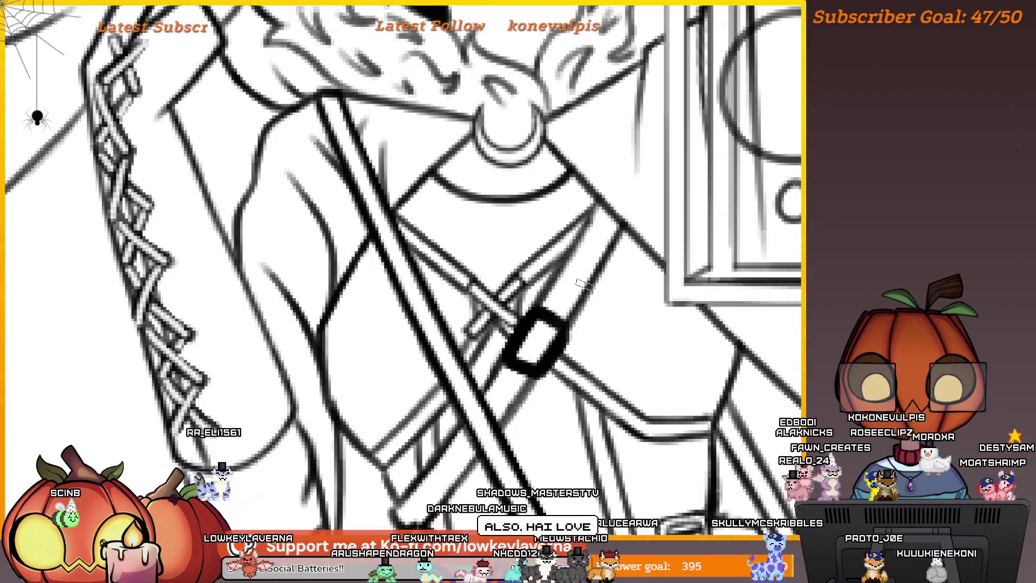
Try a dark stroke inside the strap buckle, undo it, and fit the whole character and fox in view
scroll(578, 329, "down", 2)
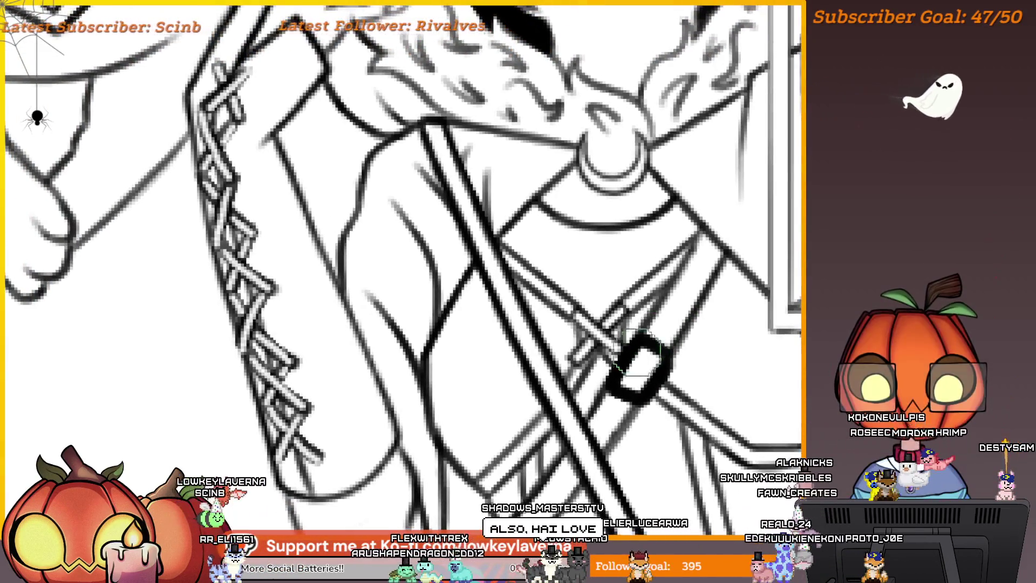
scroll(675, 325, "up", 3)
scroll(675, 325, "up", 2)
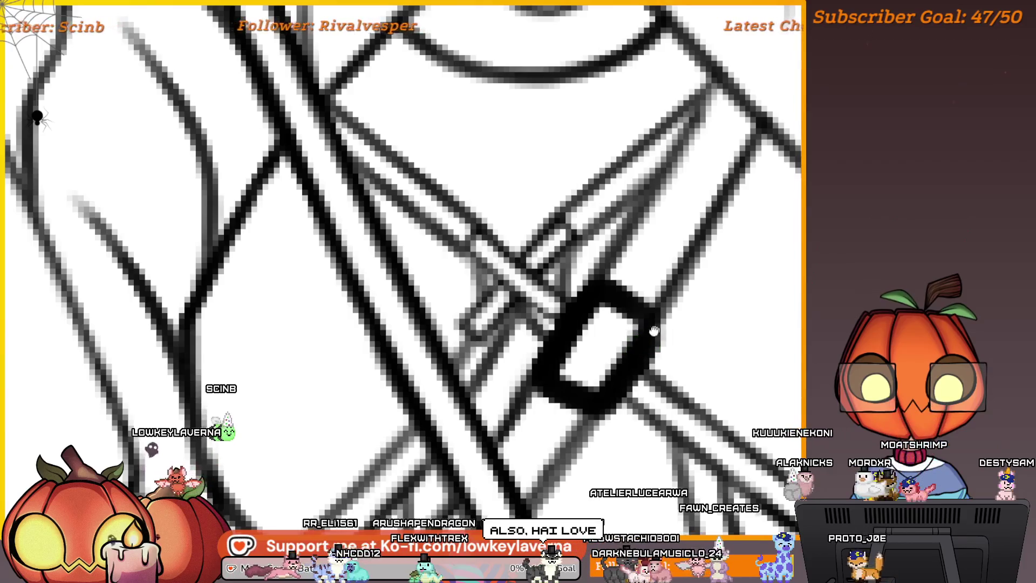
left_click_drag(655, 331, 649, 343)
scroll(573, 373, "down", 5)
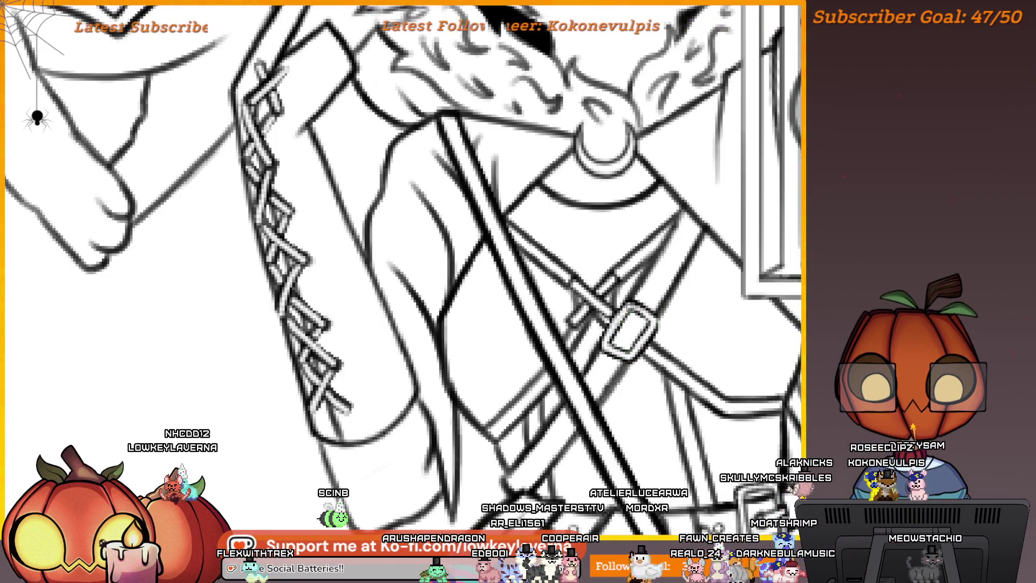
scroll(654, 299, "down", 3)
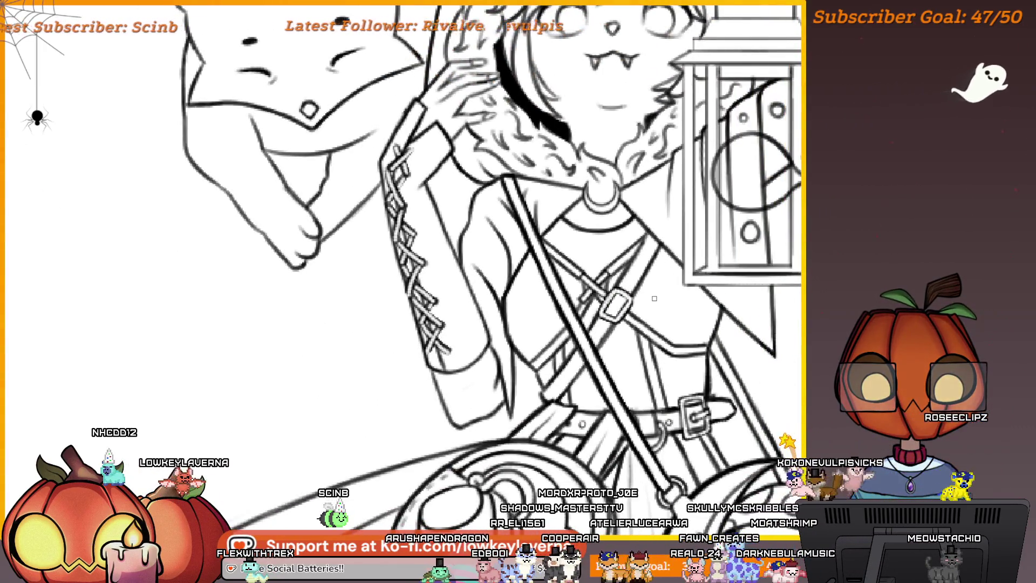
scroll(650, 246, "up", 3)
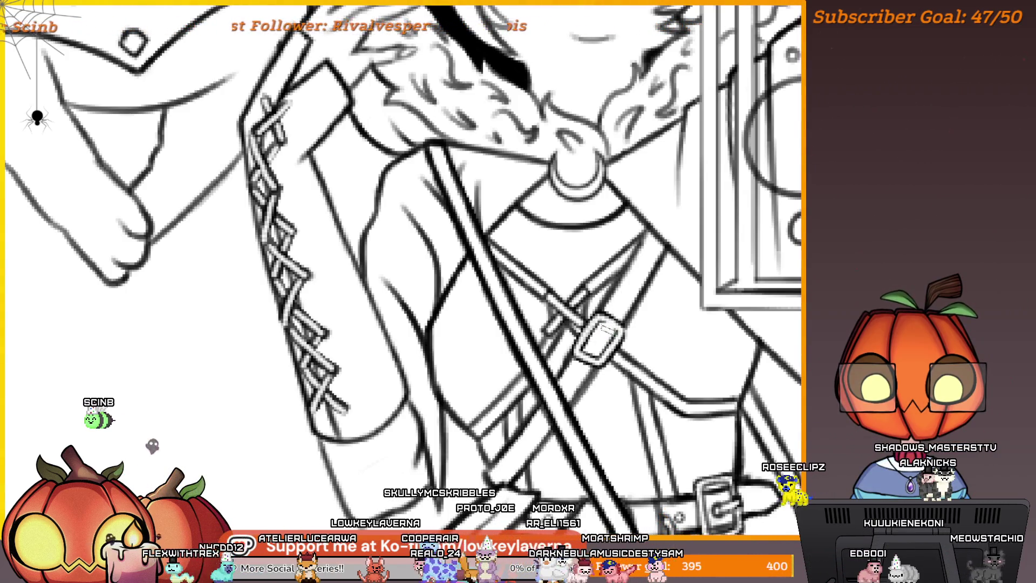
left_click_drag(596, 345, 606, 324)
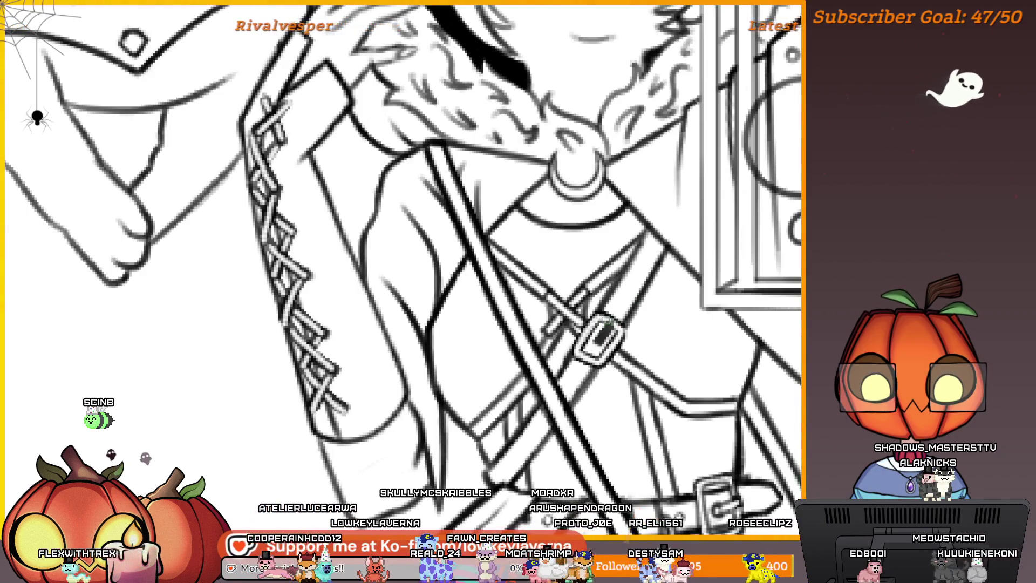
key("ctrl+z")
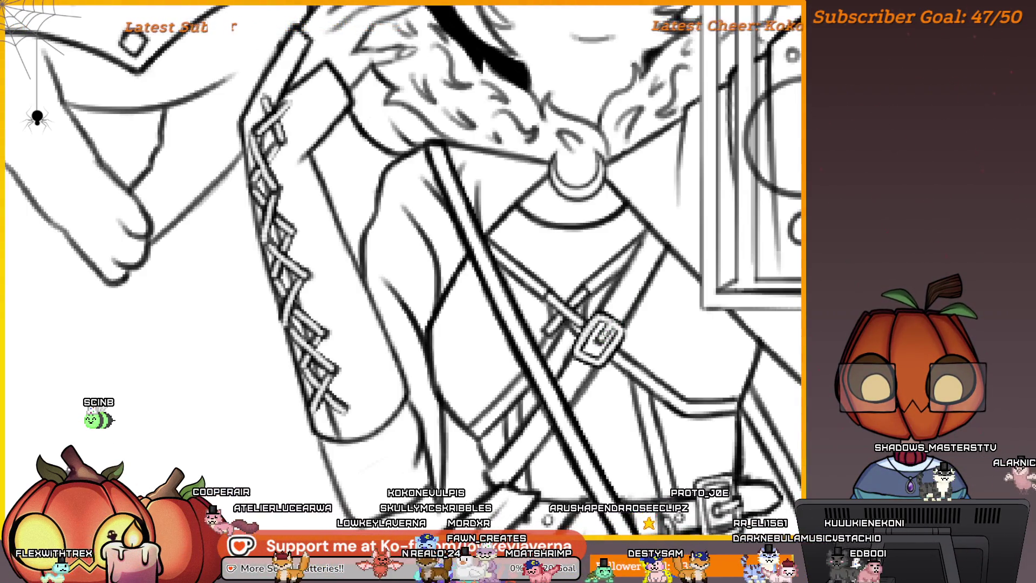
key("ctrl+0")
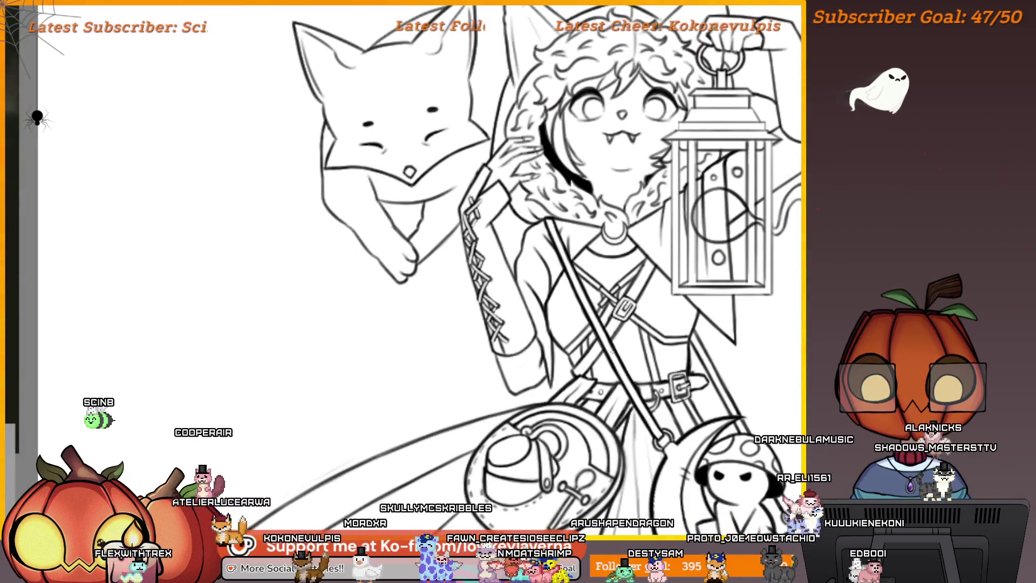
Pan and zoom around the lantern, strap and figure
scroll(631, 313, "up", 3)
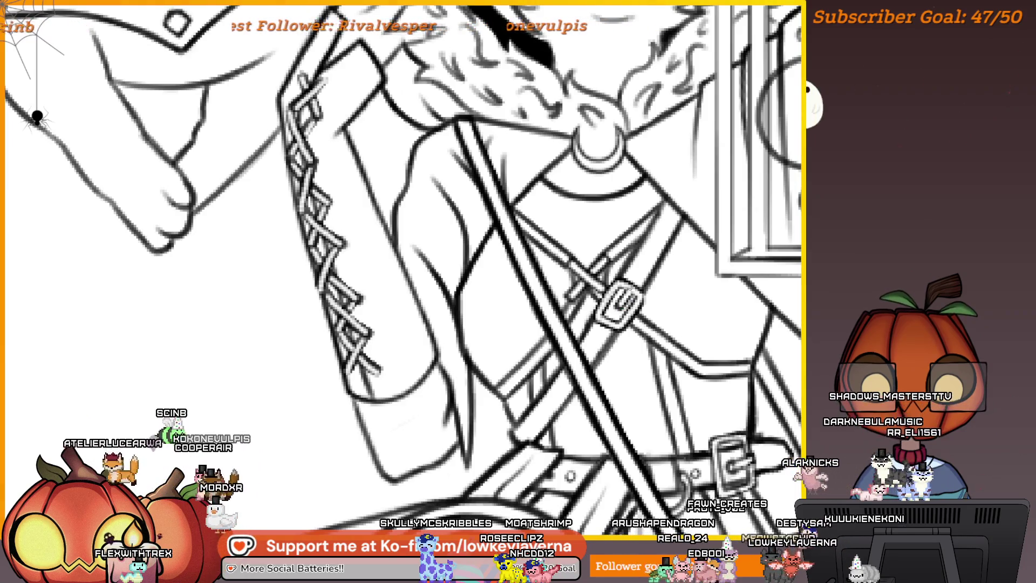
scroll(633, 299, "down", 2)
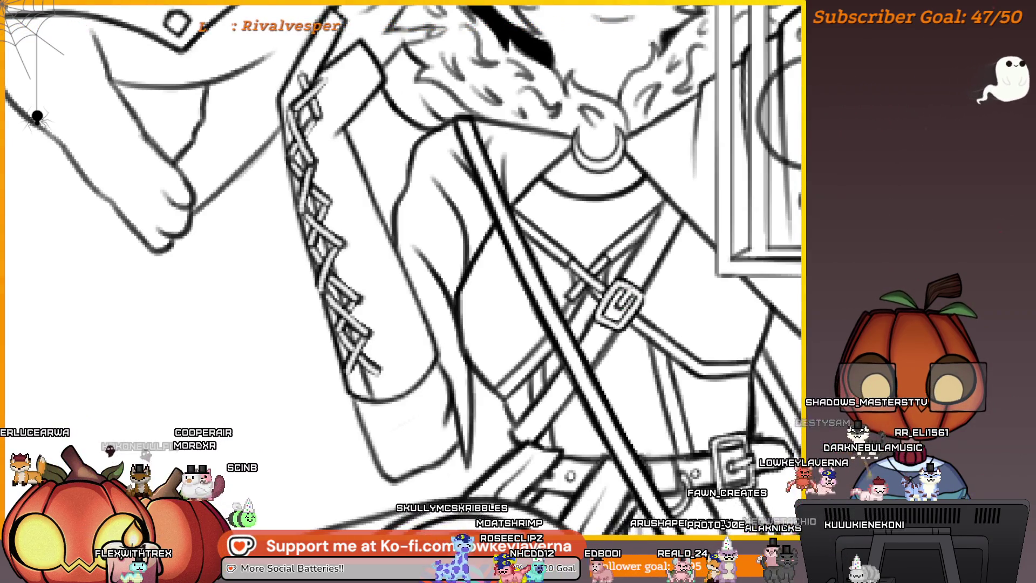
scroll(633, 299, "down", 5)
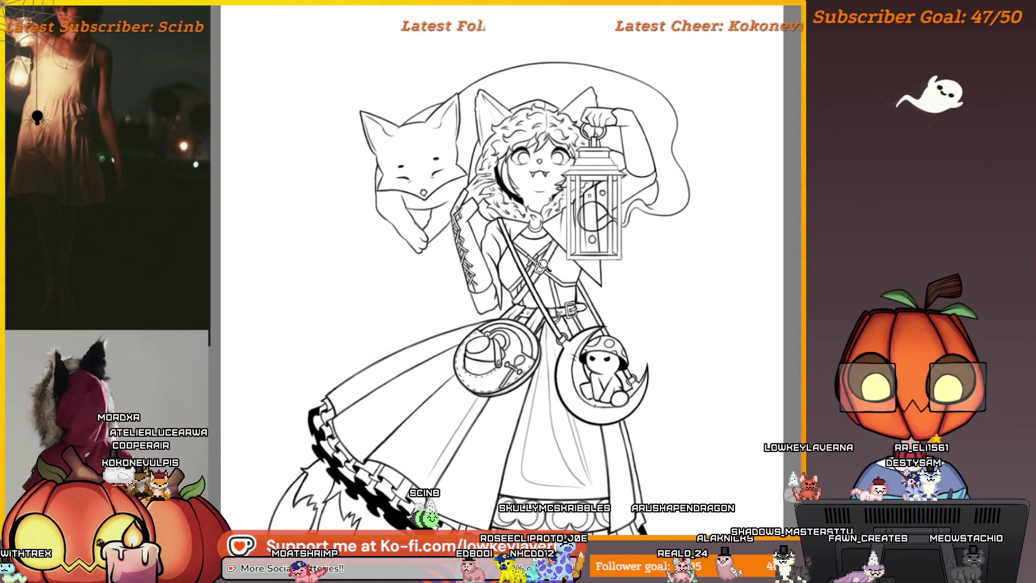
scroll(564, 232, "up", 3)
mouse_move(563, 232)
left_mouse_down()
mouse_move(571, 257)
mouse_move(557, 280)
left_mouse_up()
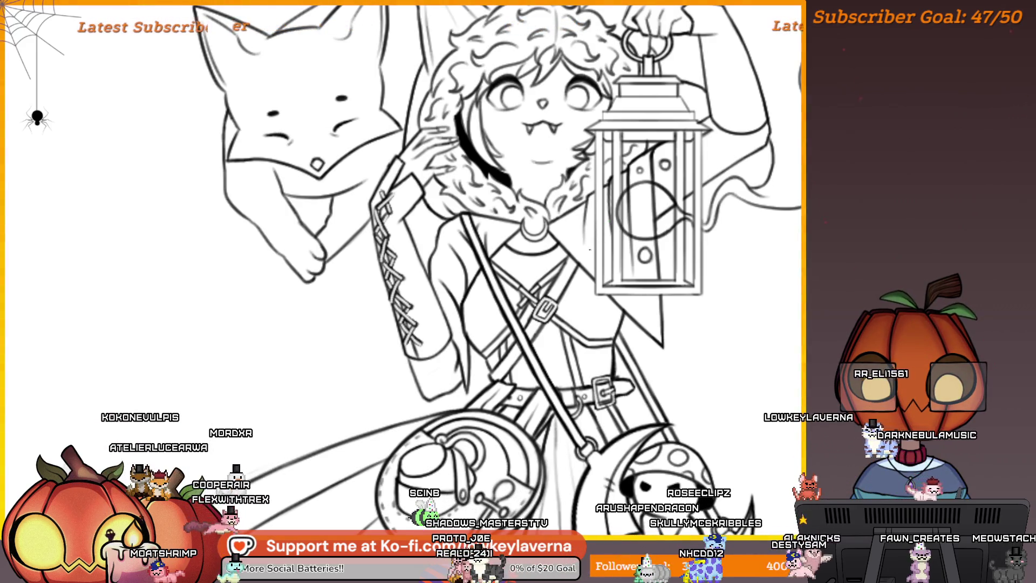
mouse_move(591, 259)
left_mouse_down()
mouse_move(612, 262)
mouse_move(583, 281)
left_mouse_up()
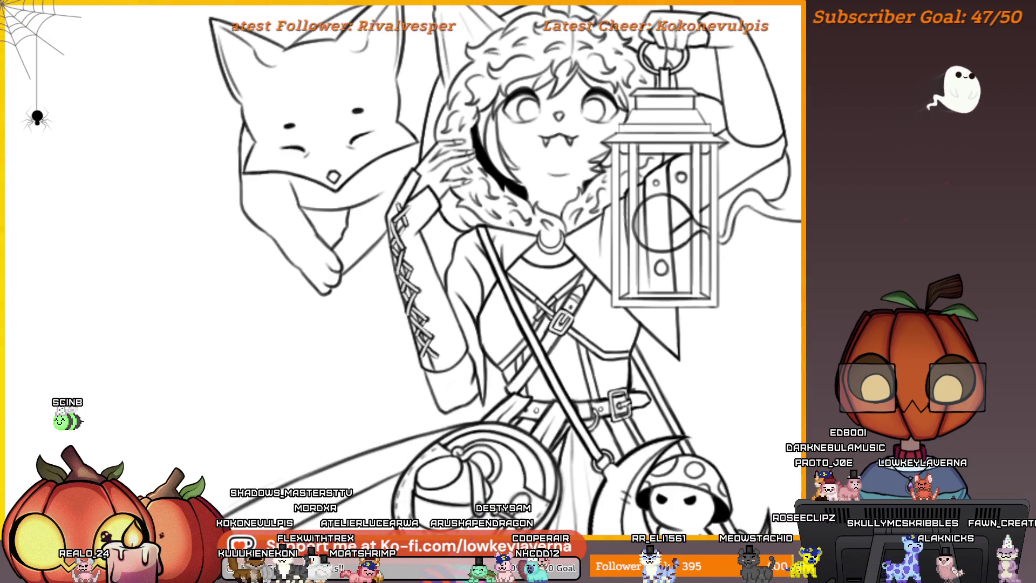
left_click_drag(562, 326, 576, 313)
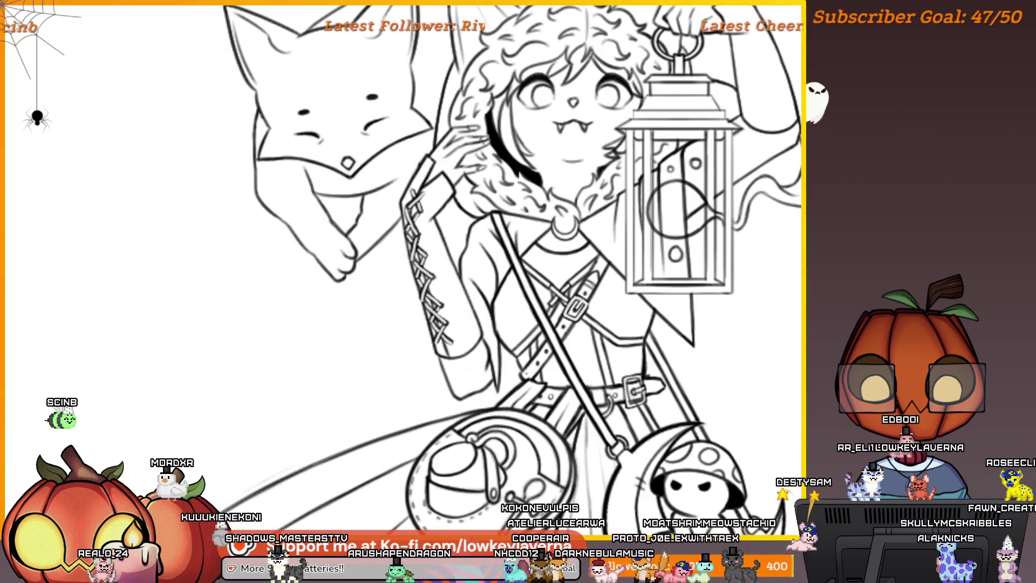
Recentre the illustration and reference photos and enable the grey base fill under the figure
scroll(529, 270, "down", 5)
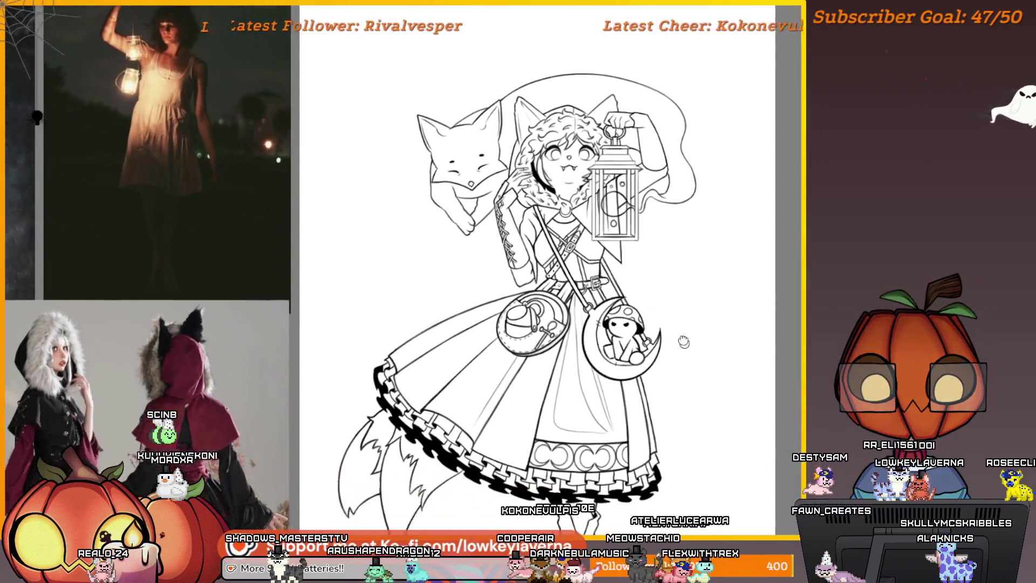
scroll(671, 363, "down", 3)
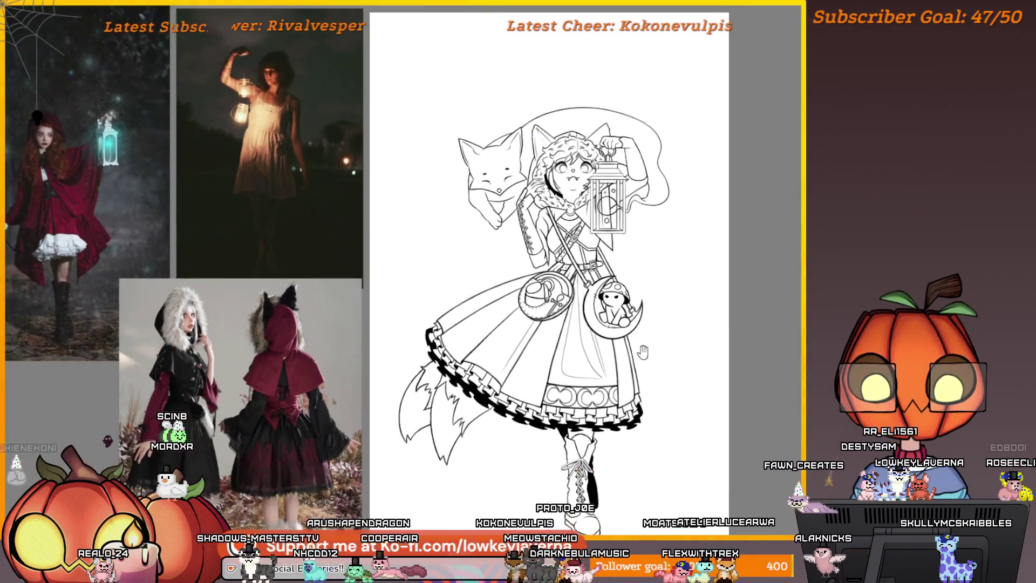
scroll(639, 361, "up", 1)
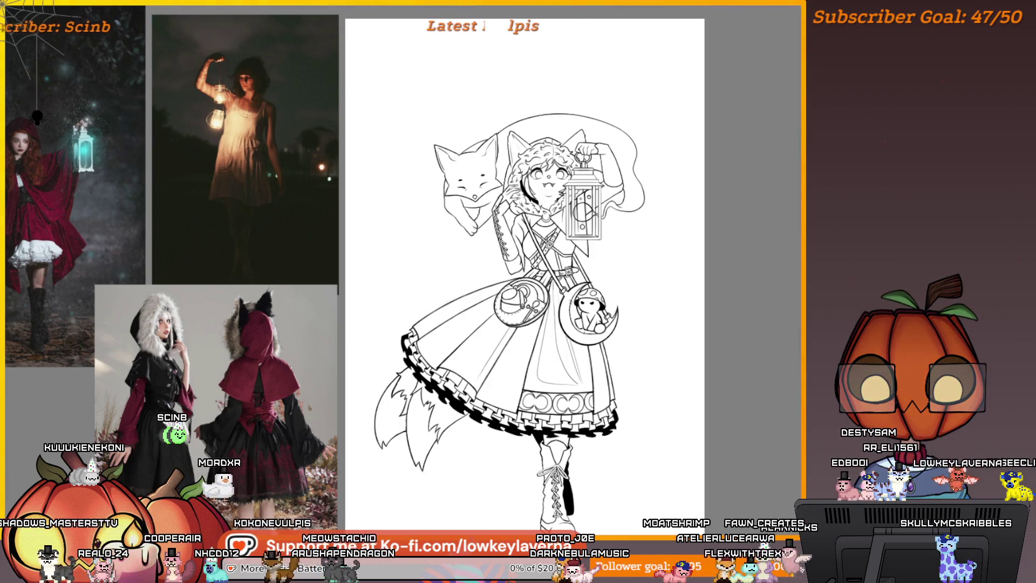
left_click_drag(595, 341, 607, 369)
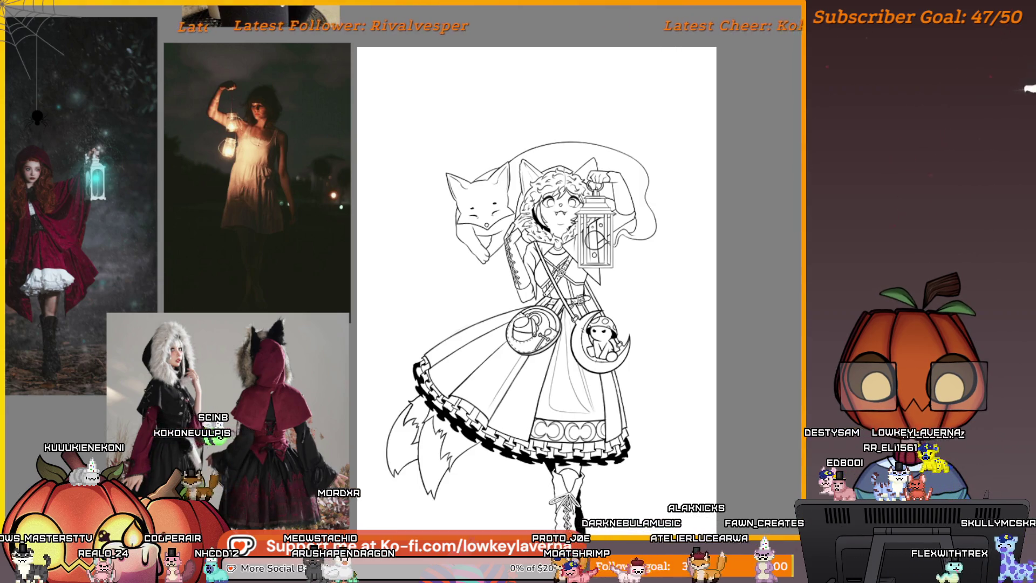
scroll(592, 371, "up", 3)
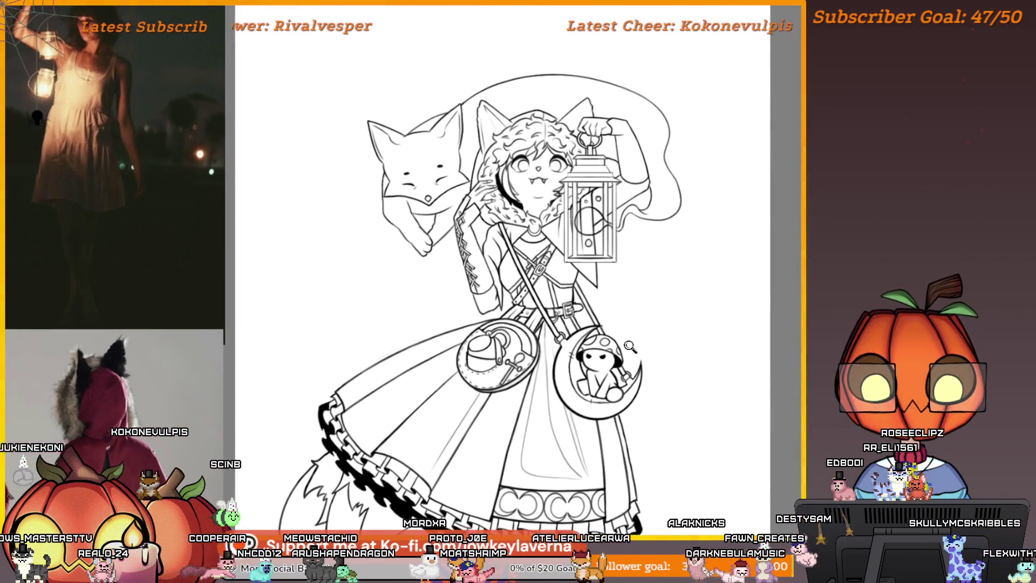
scroll(592, 371, "down", 2)
left_click_drag(669, 419, 641, 335)
scroll(644, 355, "down", 1)
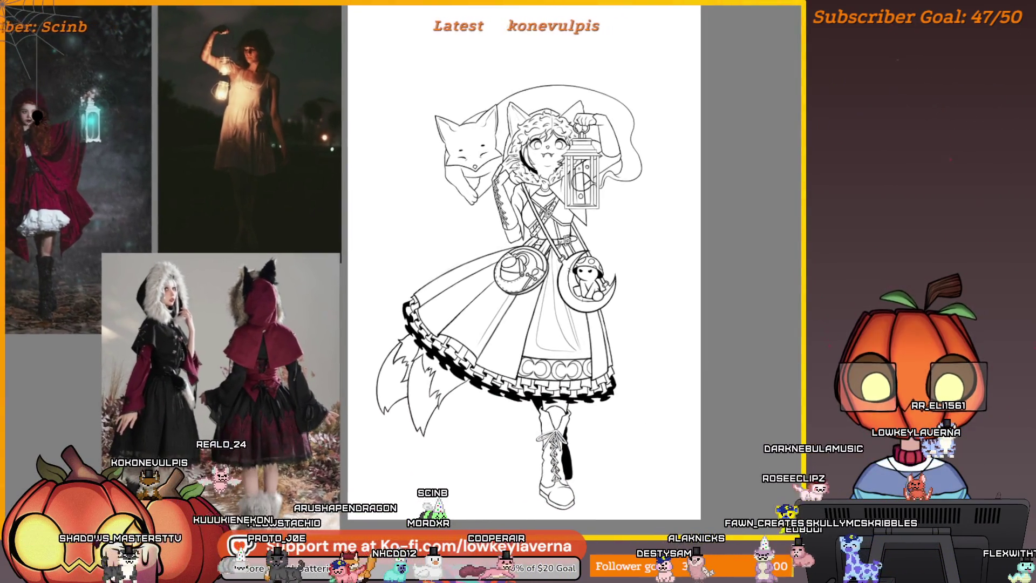
left_click(543, 60)
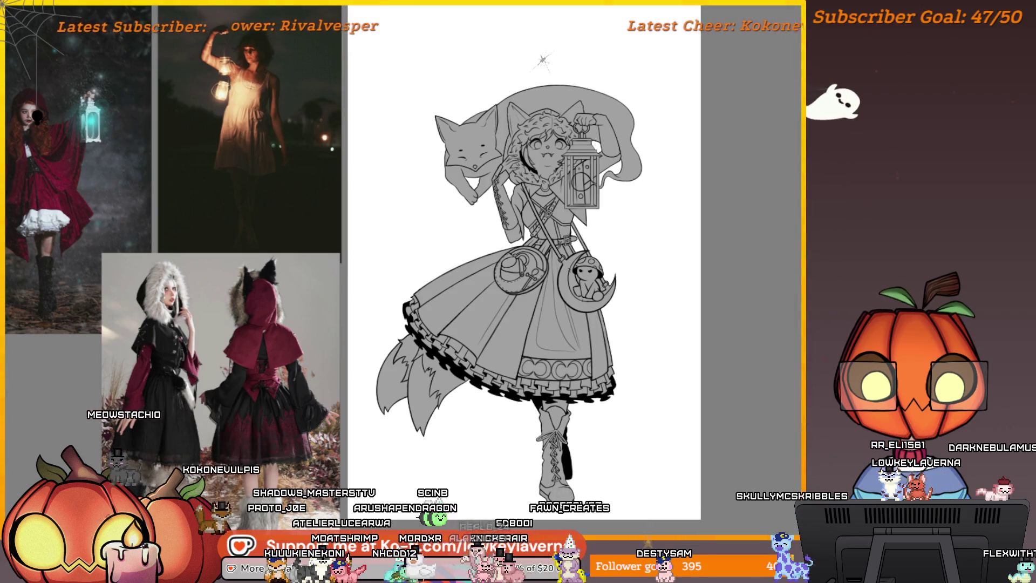
Gather the layers into a new group with Layer > Quick Group
left_click_drag(691, 392, 711, 389)
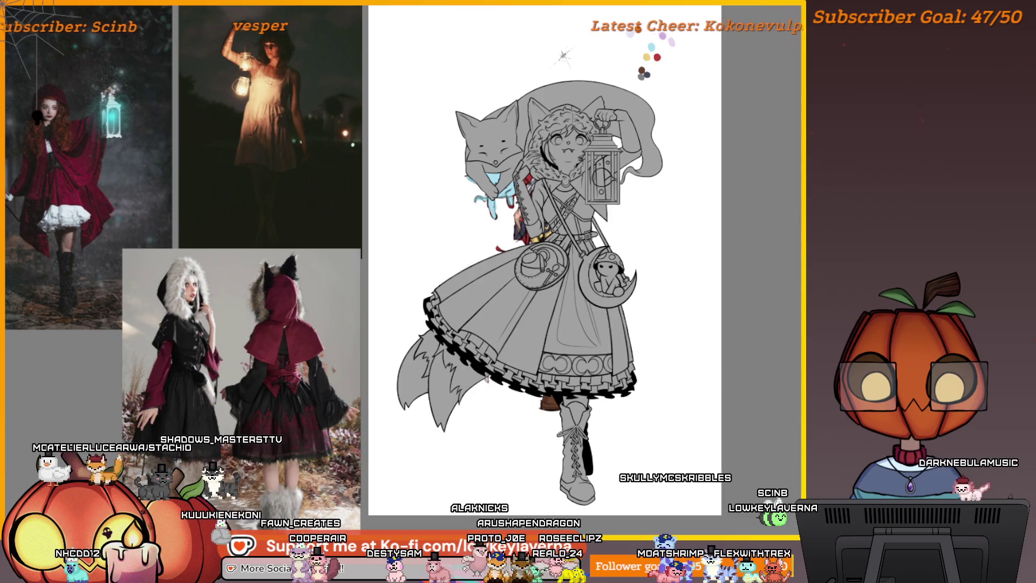
mouse_move(799, 440)
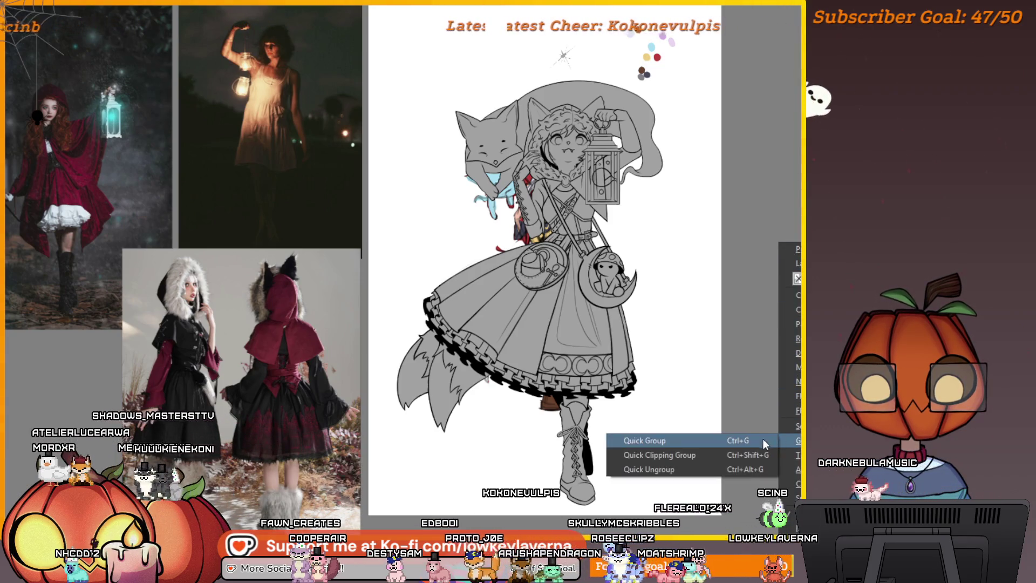
left_click(647, 438)
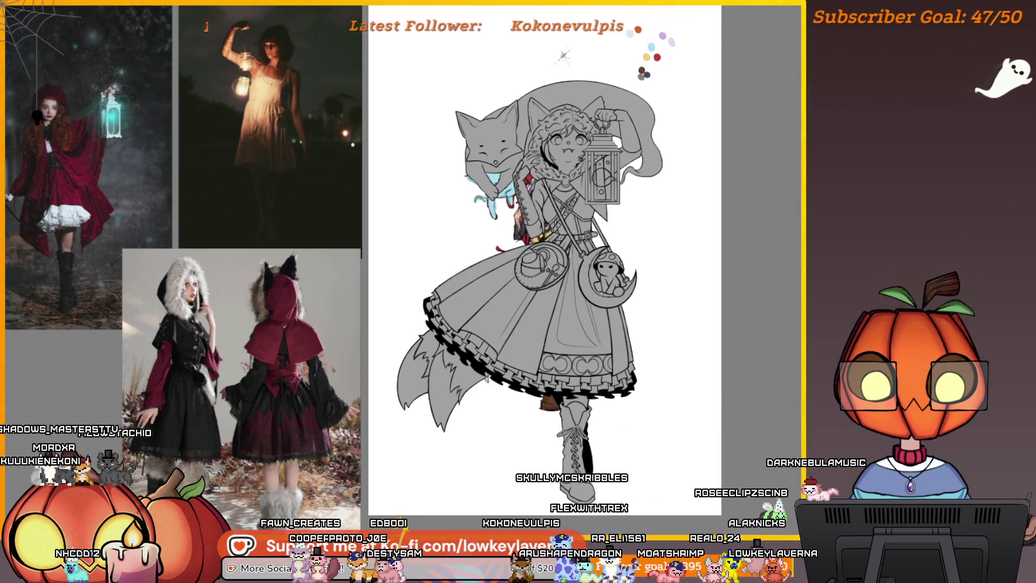
Undo the stray colour marks and the red scribble on the dress
key("ctrl+z")
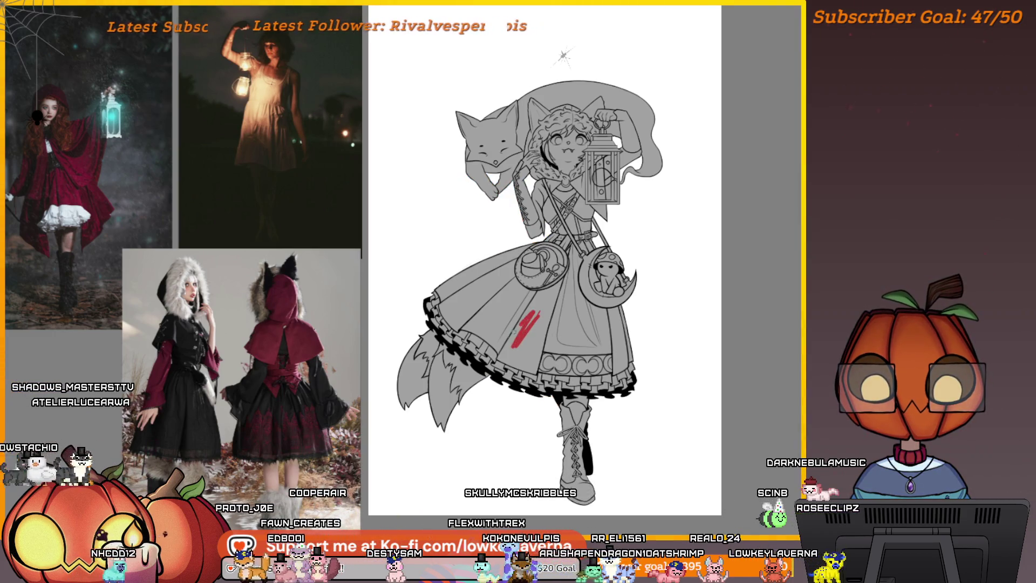
key("ctrl+z")
scroll(671, 344, "down", 2)
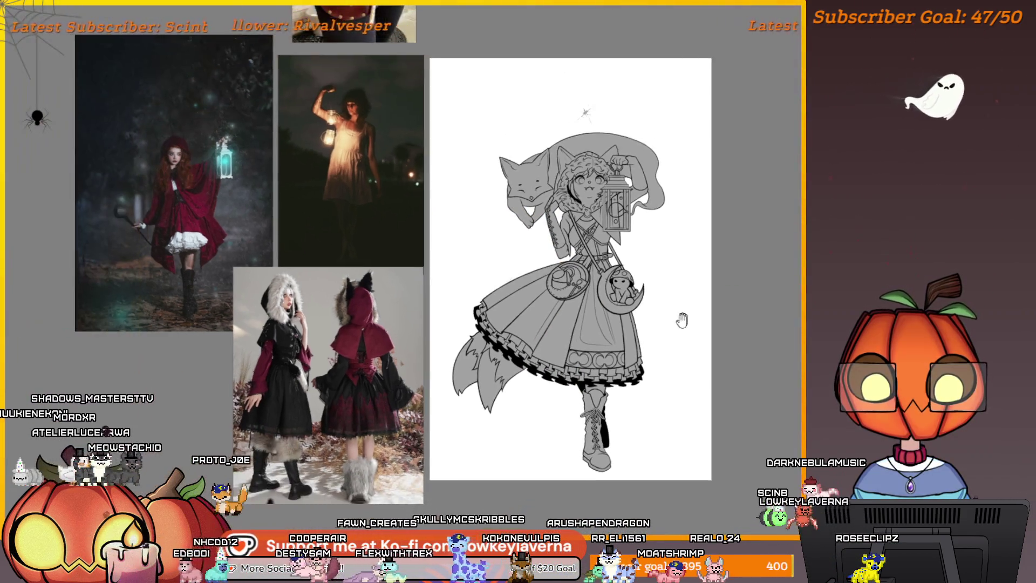
Paint flat red over the dress, hood, cape and fox
mouse_move(454, 337)
left_mouse_down()
mouse_move(561, 324)
mouse_move(546, 392)
left_mouse_up()
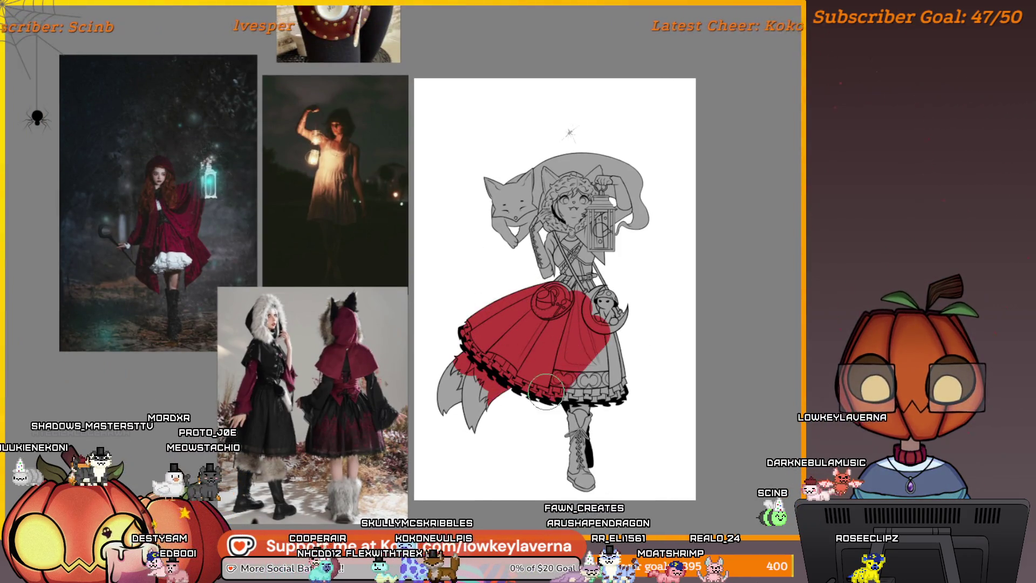
mouse_move(646, 205)
left_mouse_down()
mouse_move(566, 162)
mouse_move(493, 227)
left_mouse_up()
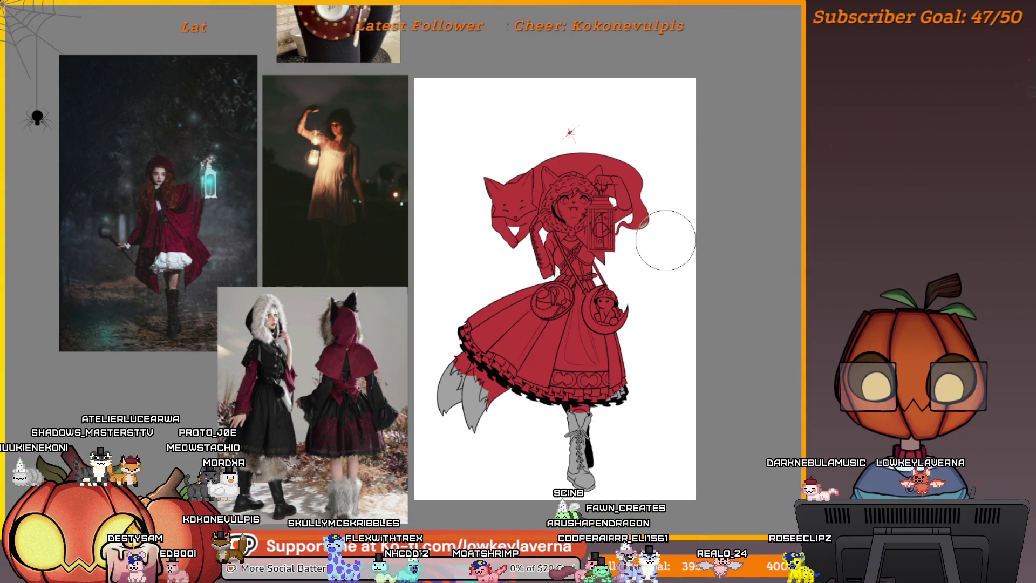
scroll(620, 185, "up", 4)
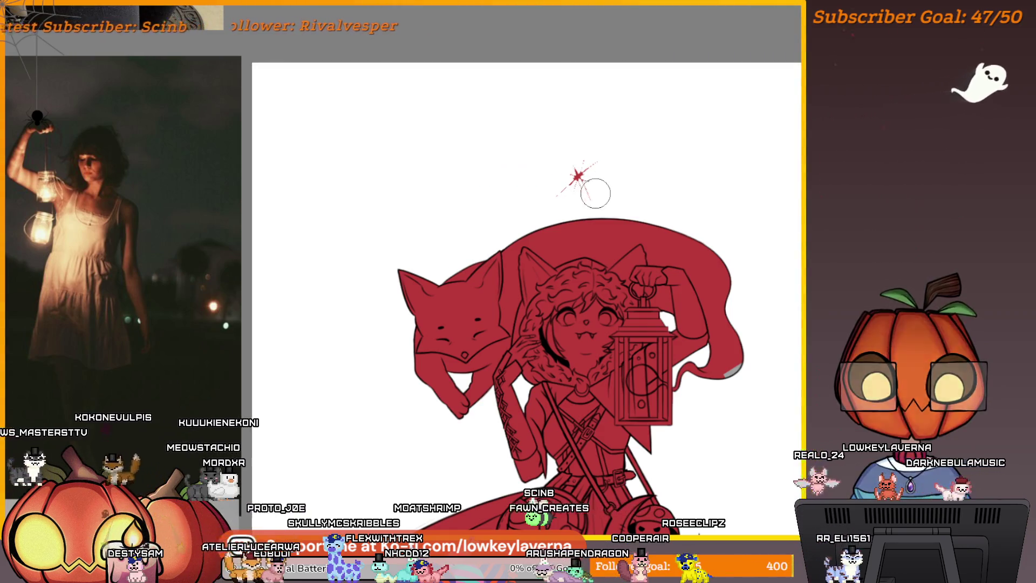
scroll(596, 147, "down", 4)
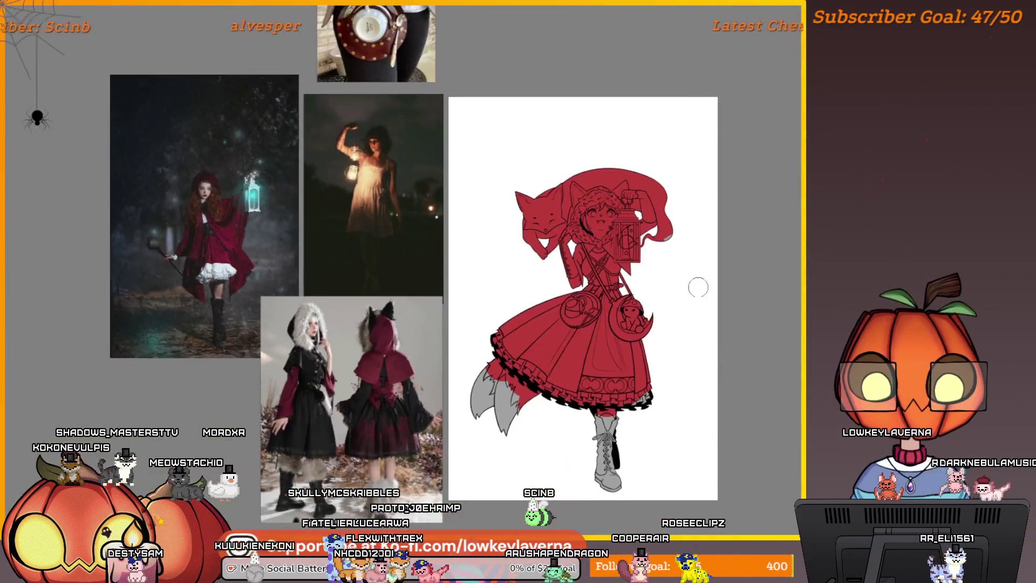
scroll(628, 297, "up", 3)
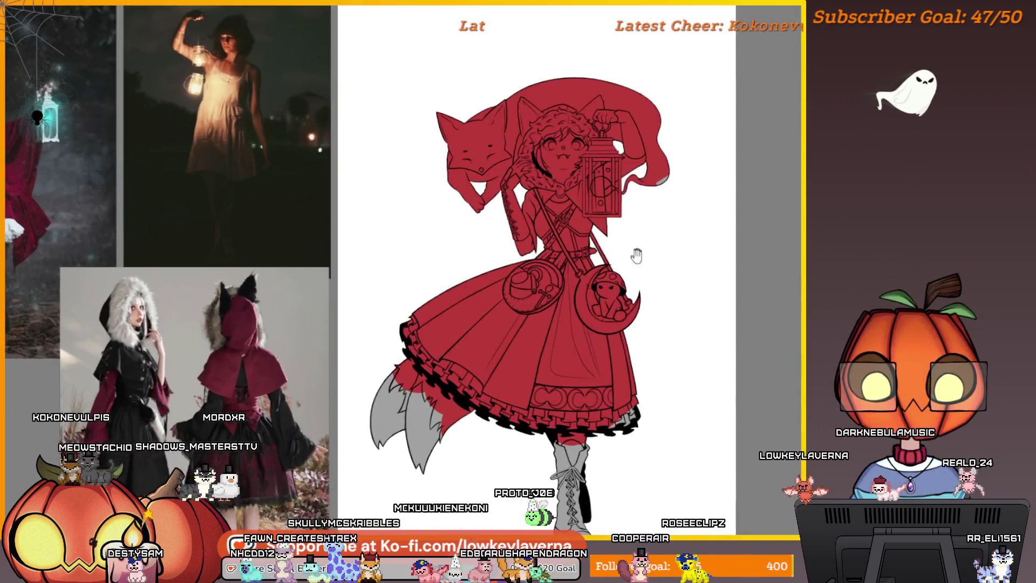
Repaint the grey fox tail red inside its outline after undoing the overflow, then view the boots
left_click_drag(662, 386, 685, 327)
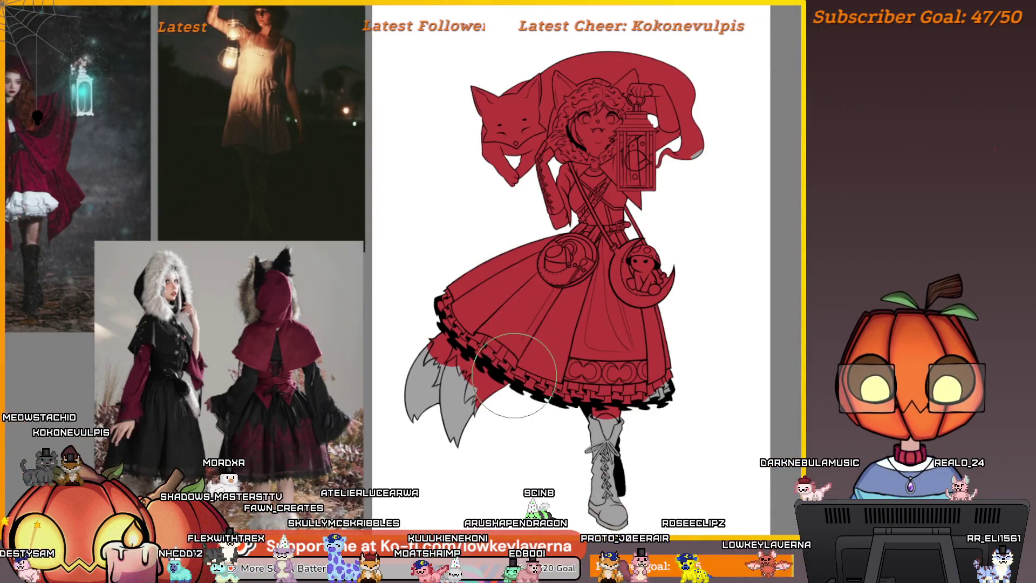
mouse_move(540, 356)
left_mouse_down()
mouse_move(426, 454)
mouse_move(400, 335)
left_mouse_up()
key("ctrl+z")
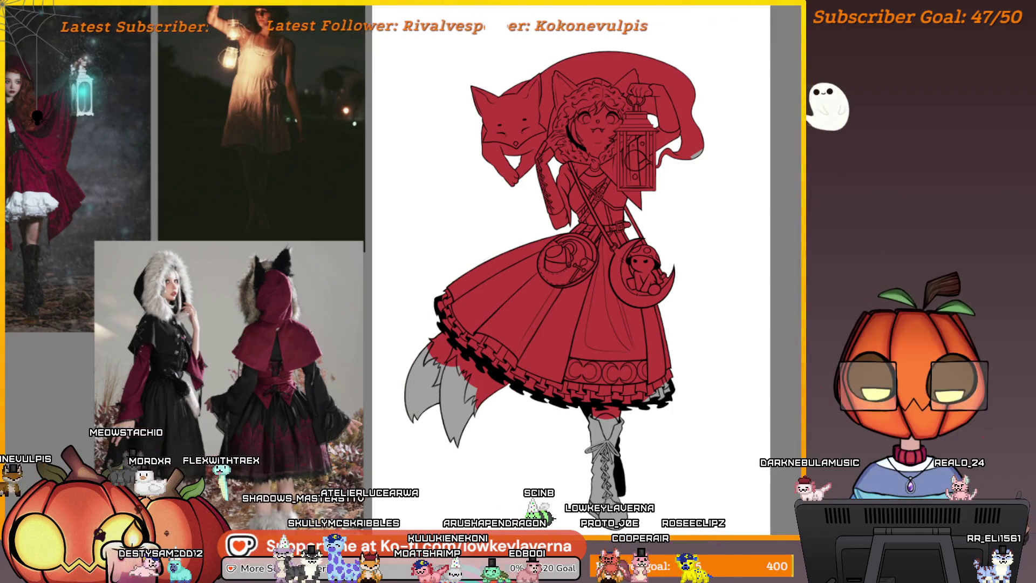
mouse_move(518, 372)
left_mouse_down()
mouse_move(458, 432)
mouse_move(410, 378)
left_mouse_up()
scroll(527, 279, "down", 2)
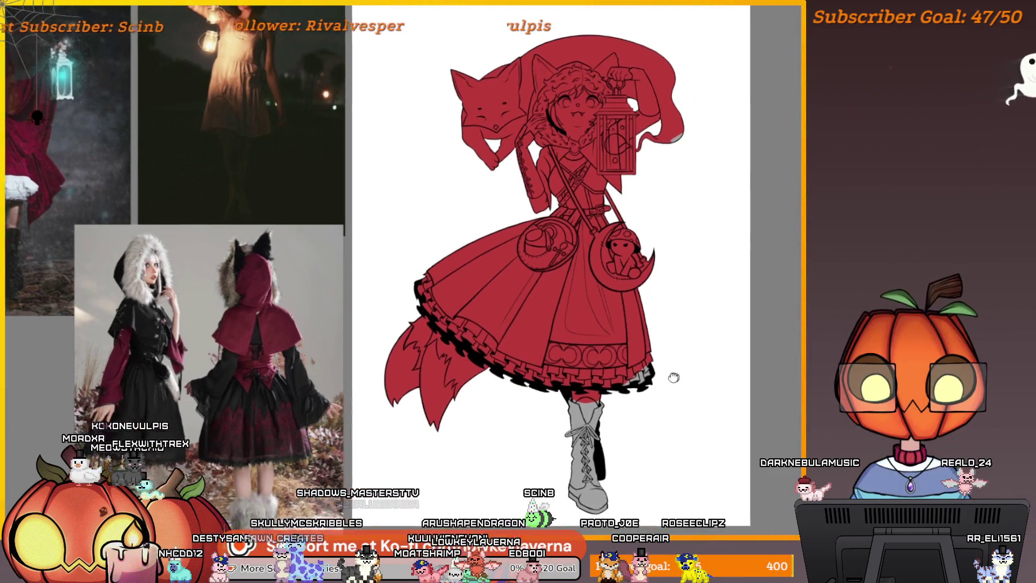
mouse_move(666, 247)
left_mouse_down()
mouse_move(671, 319)
mouse_move(694, 293)
left_mouse_up()
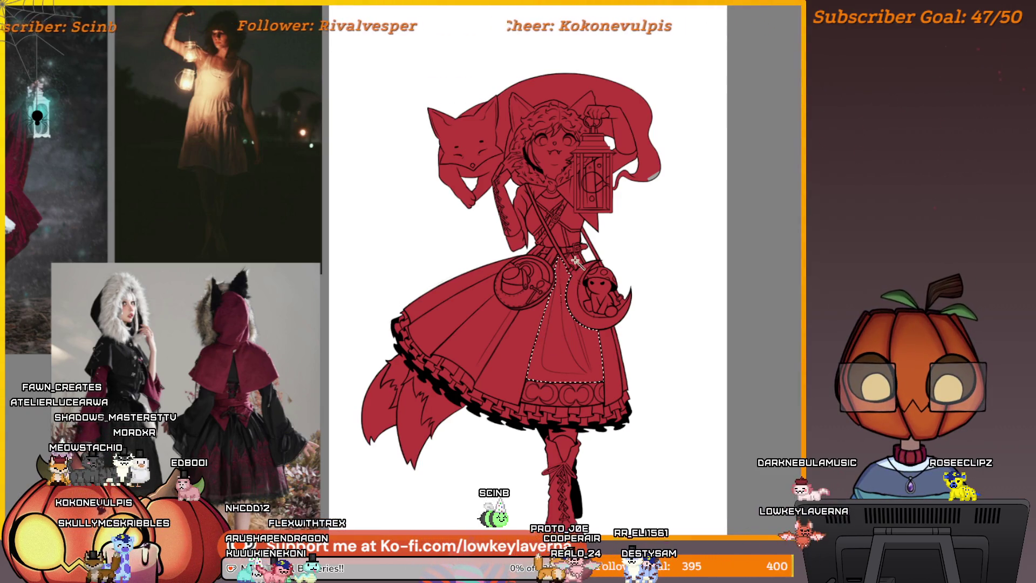
scroll(567, 324, "up", 5)
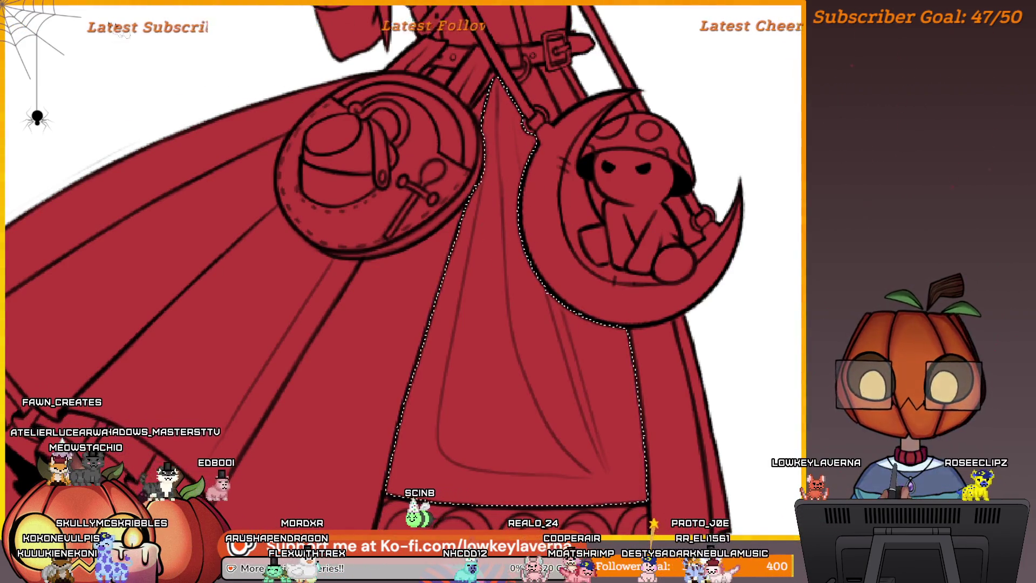
Fill the apron panel between the two round bags with dark blue-grey
scroll(564, 443, "down", 4)
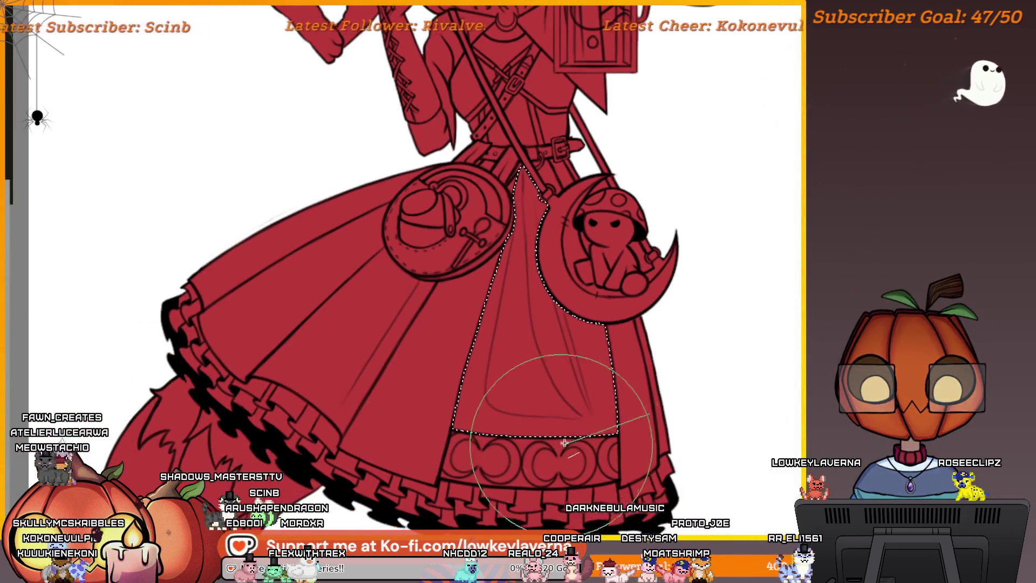
left_click_drag(615, 410, 642, 394)
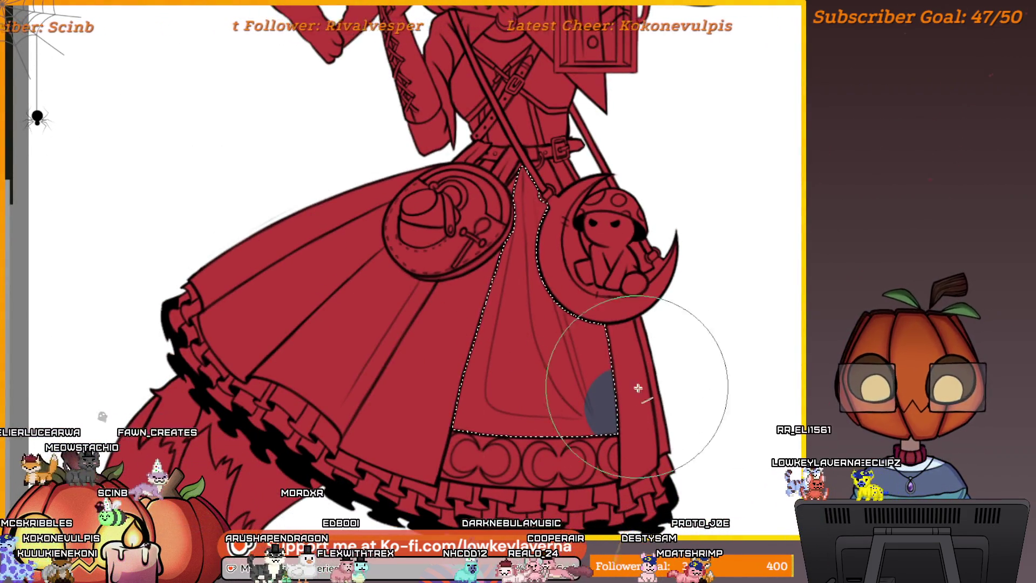
mouse_move(556, 431)
left_mouse_down()
mouse_move(512, 372)
mouse_move(577, 303)
left_mouse_up()
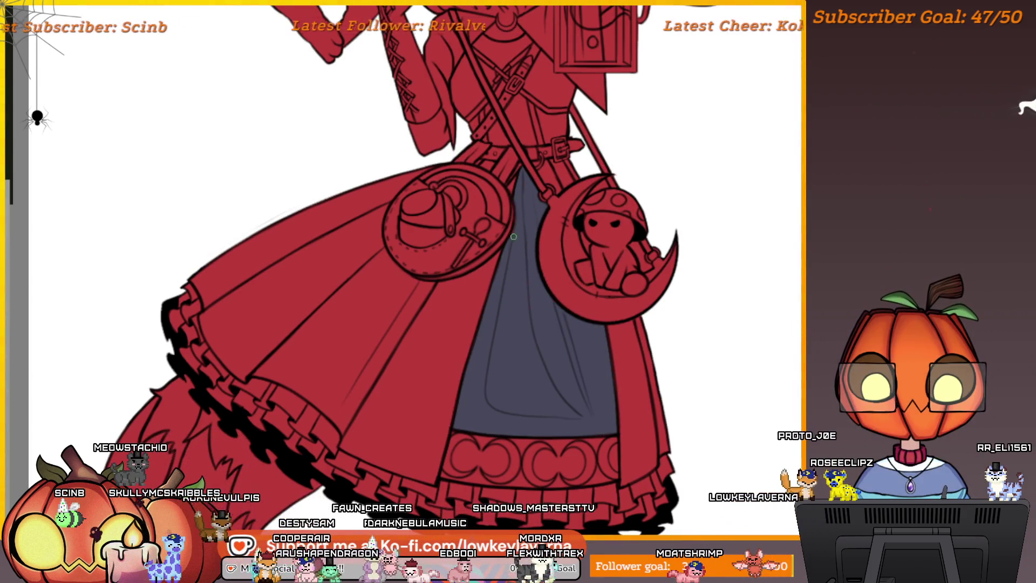
left_click(519, 201)
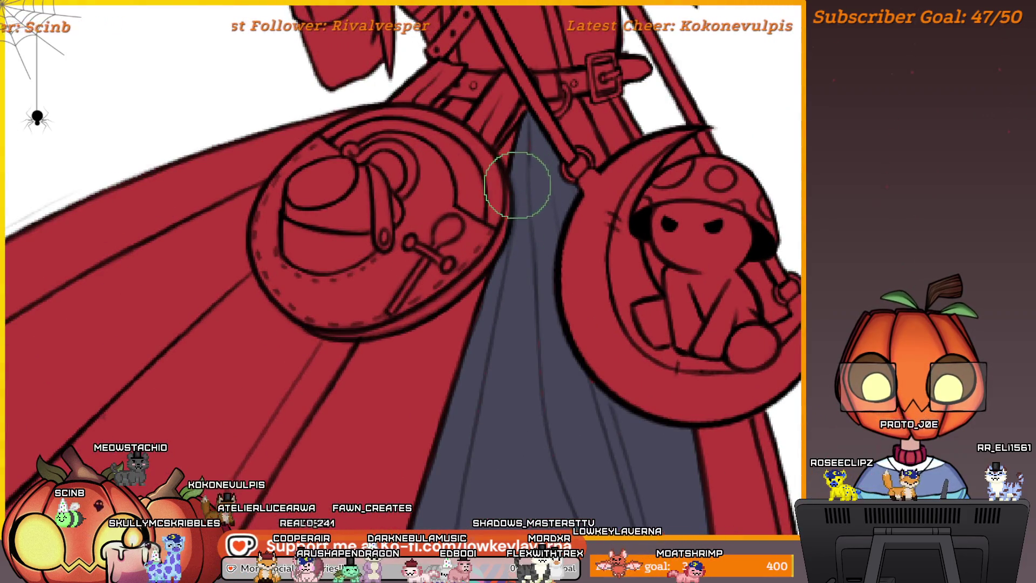
left_click(551, 178, "alt")
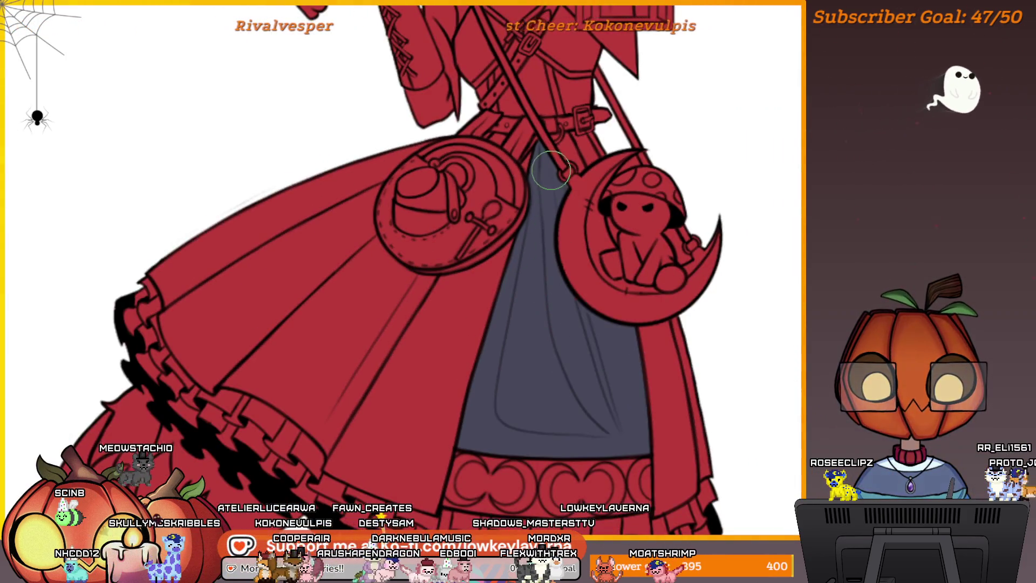
Zoom in on the top of the apron and paint the strap's grey streak red
left_click(600, 342)
left_click_drag(600, 342, 601, 282)
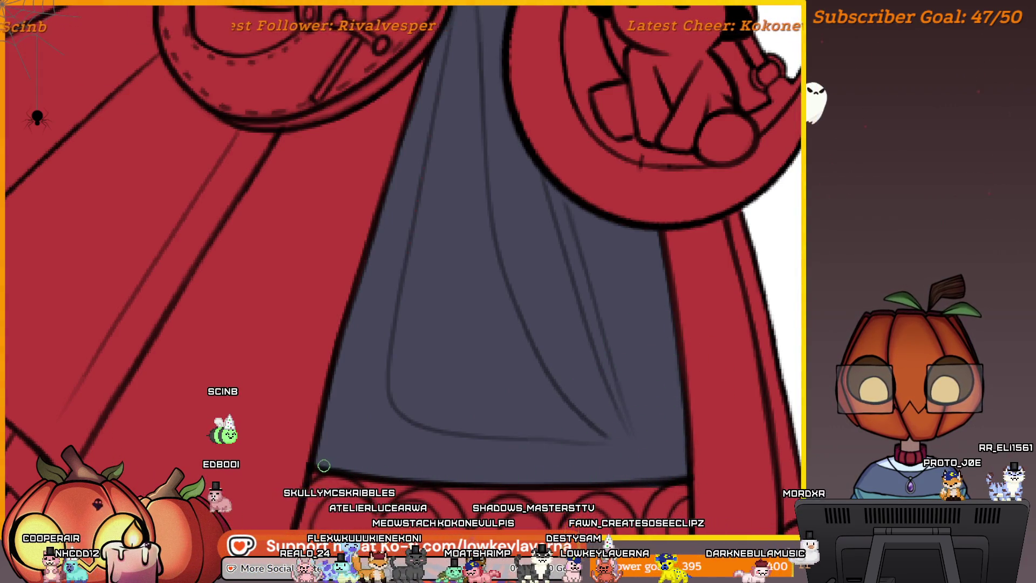
scroll(481, 307, "down", 2)
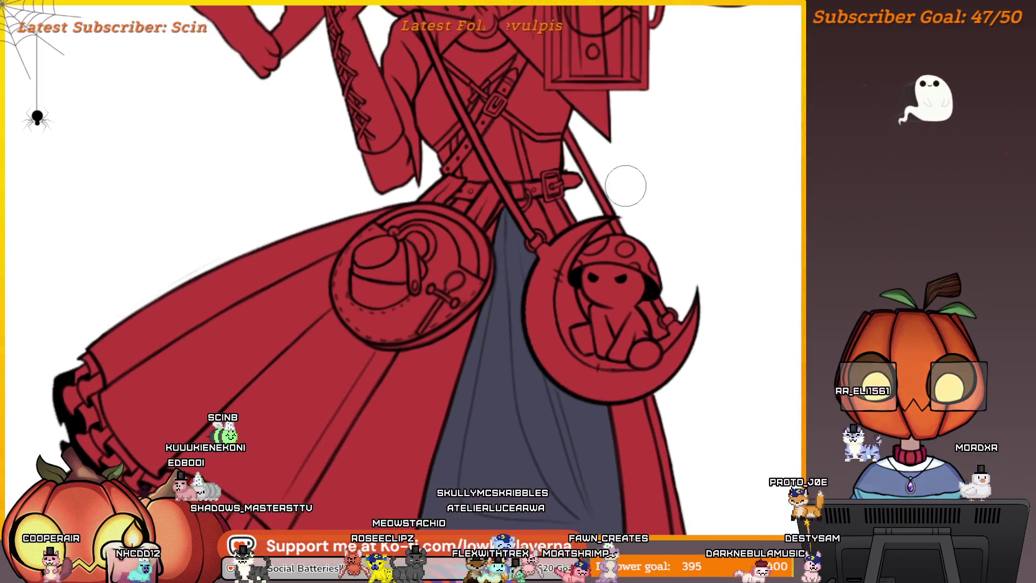
scroll(548, 234, "up", 5)
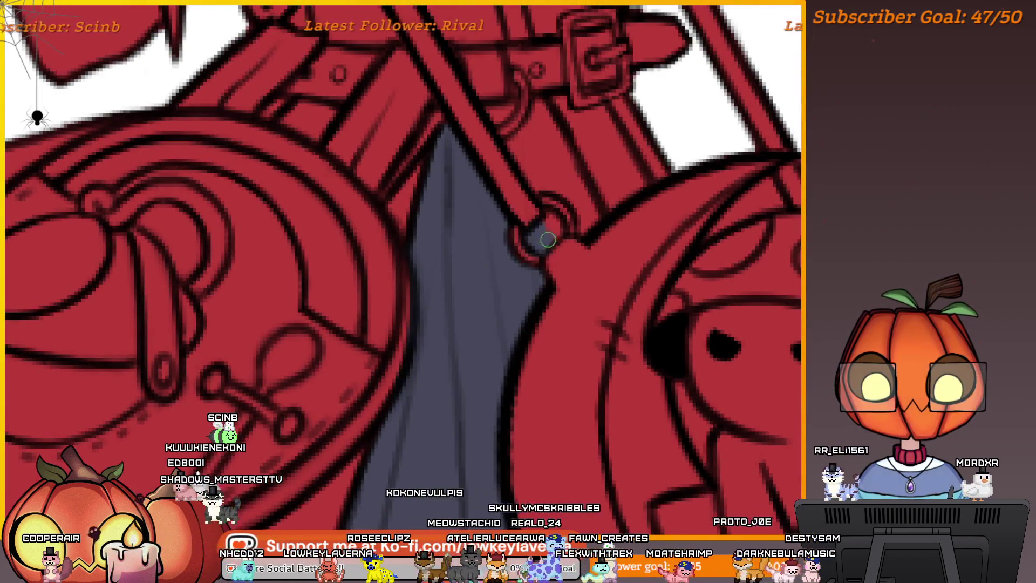
scroll(579, 148, "up", 4)
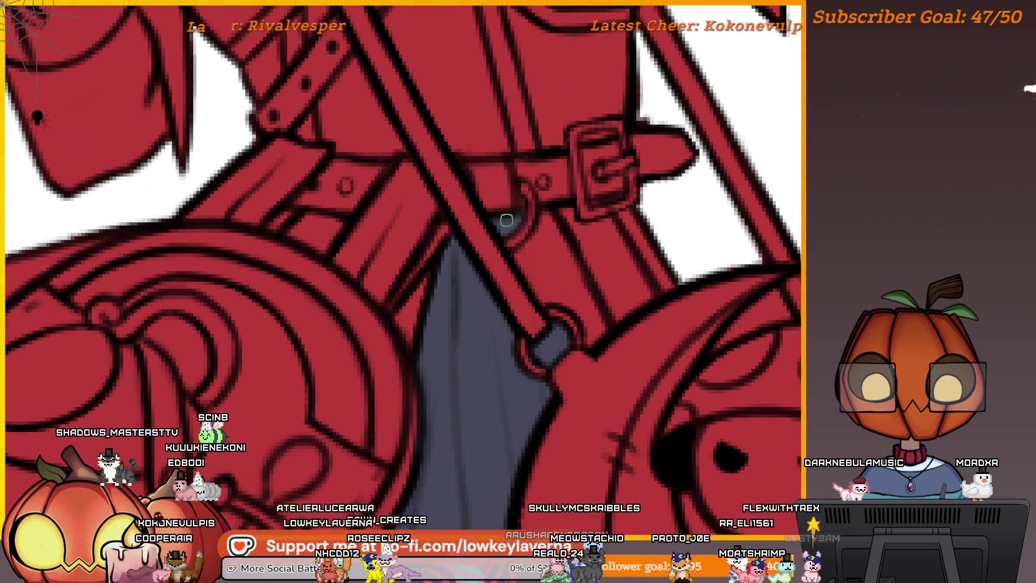
left_click_drag(576, 287, 545, 237)
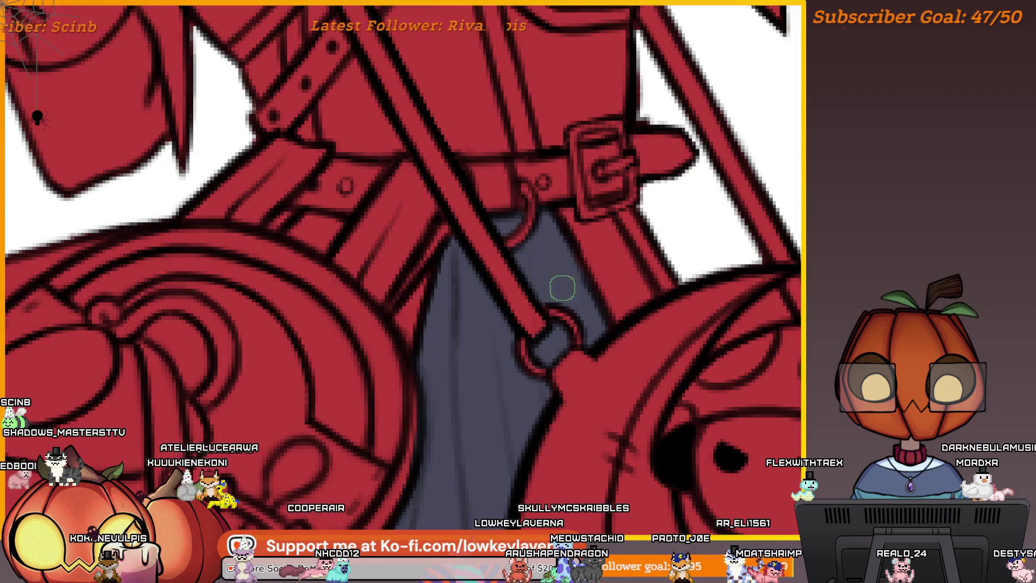
scroll(612, 197, "down", 10)
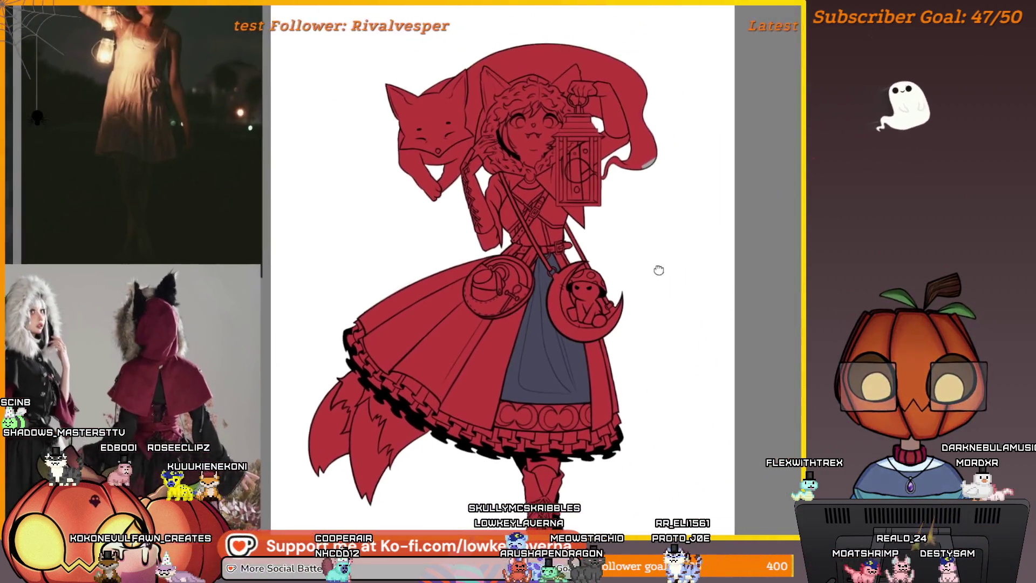
scroll(579, 242, "down", 3)
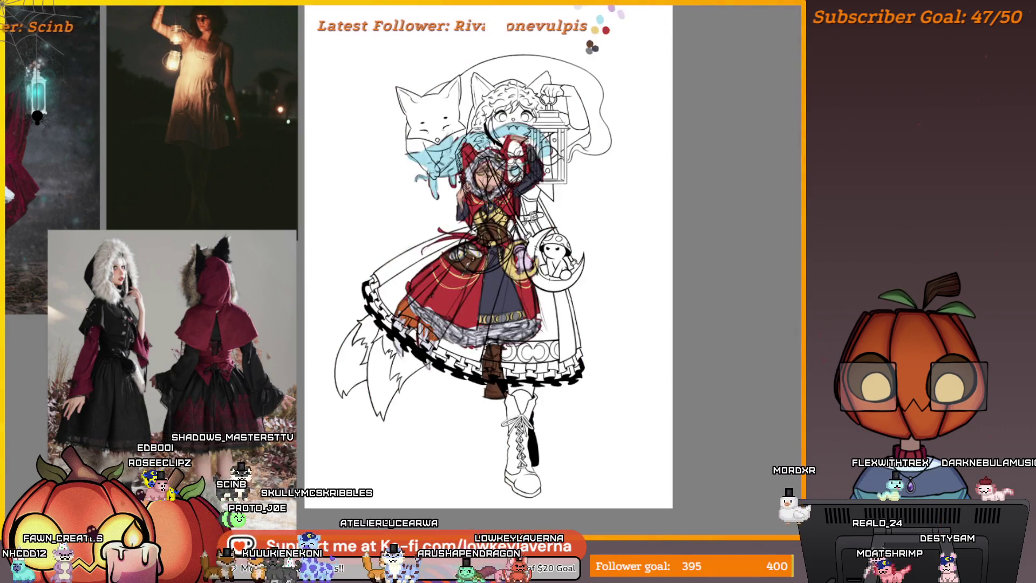
left_click(564, 211)
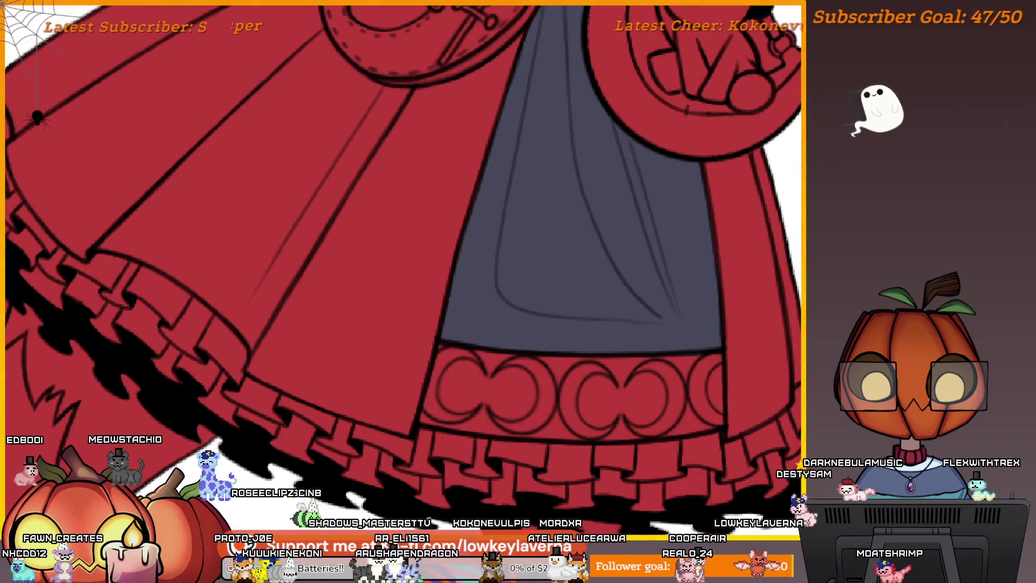
Paint the red moon-patterned band above the skirt hem grey across its full width
mouse_move(508, 366)
left_mouse_down()
mouse_move(687, 354)
mouse_move(723, 303)
mouse_move(706, 296)
mouse_move(725, 252)
mouse_move(734, 259)
mouse_move(735, 324)
mouse_move(723, 342)
mouse_move(514, 355)
left_mouse_up()
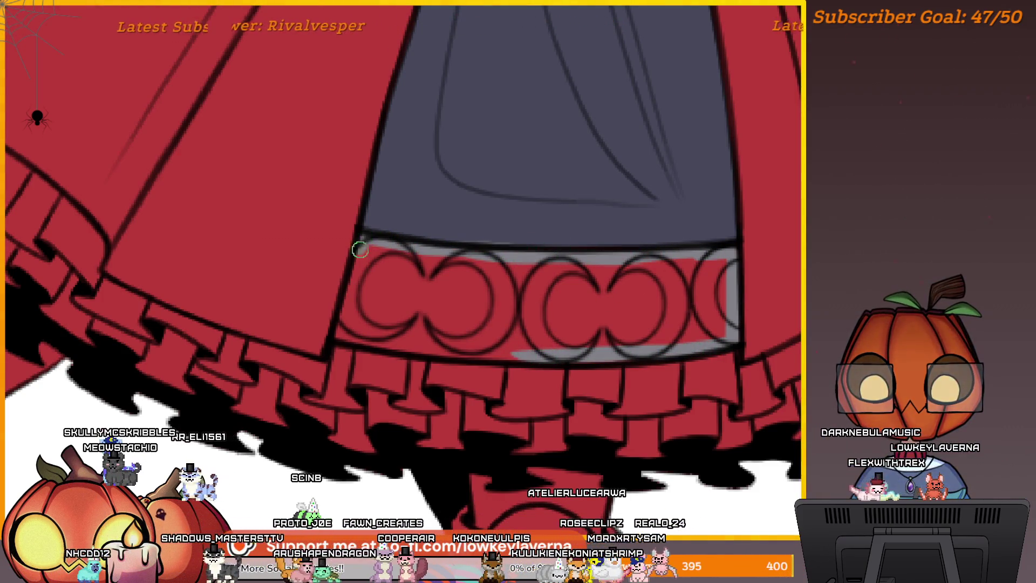
mouse_move(662, 298)
left_mouse_down()
mouse_move(693, 355)
mouse_move(664, 358)
mouse_move(706, 369)
left_mouse_up()
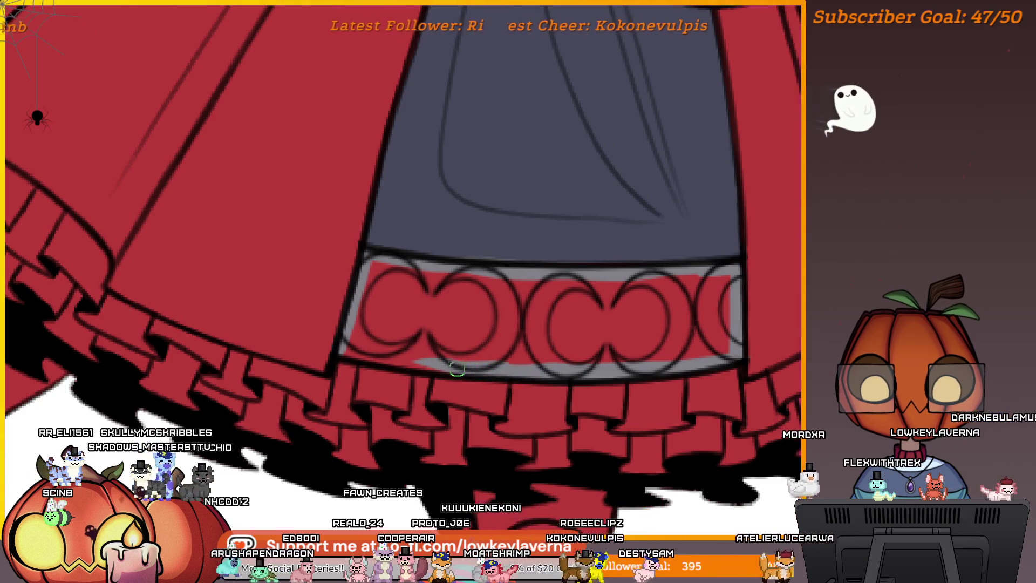
left_click_drag(488, 361, 479, 372)
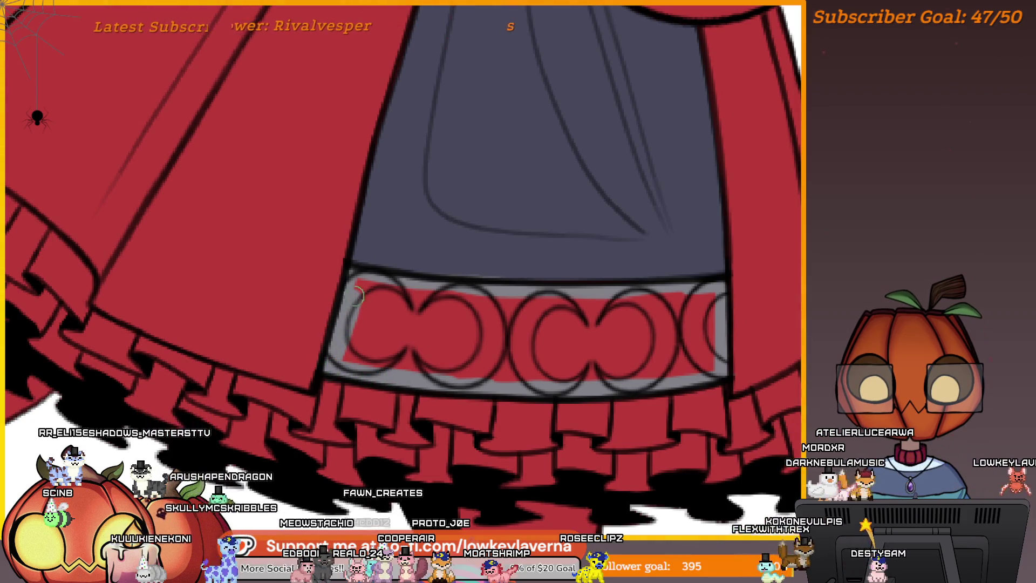
left_click_drag(428, 295, 710, 296)
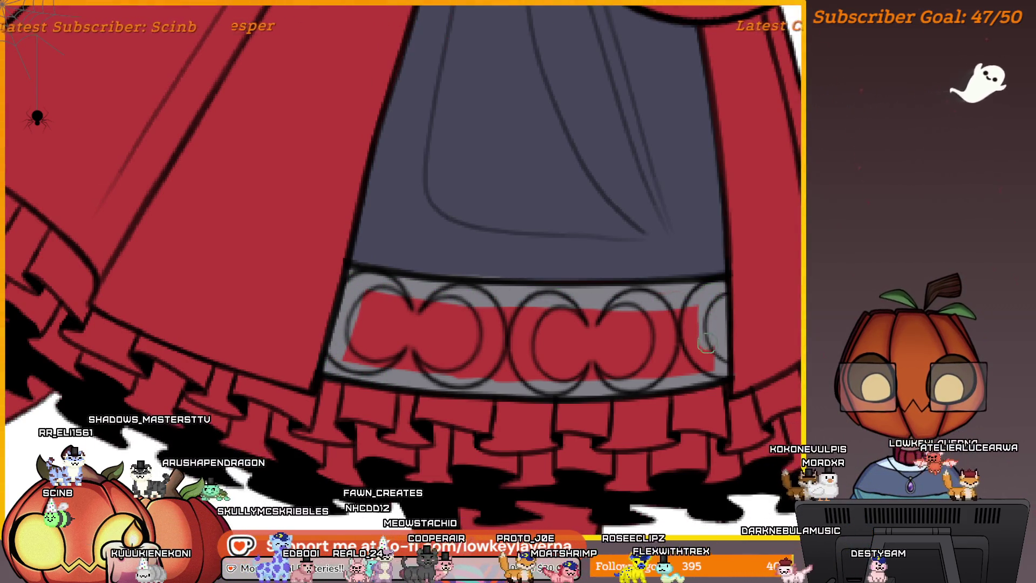
left_click_drag(706, 342, 696, 290)
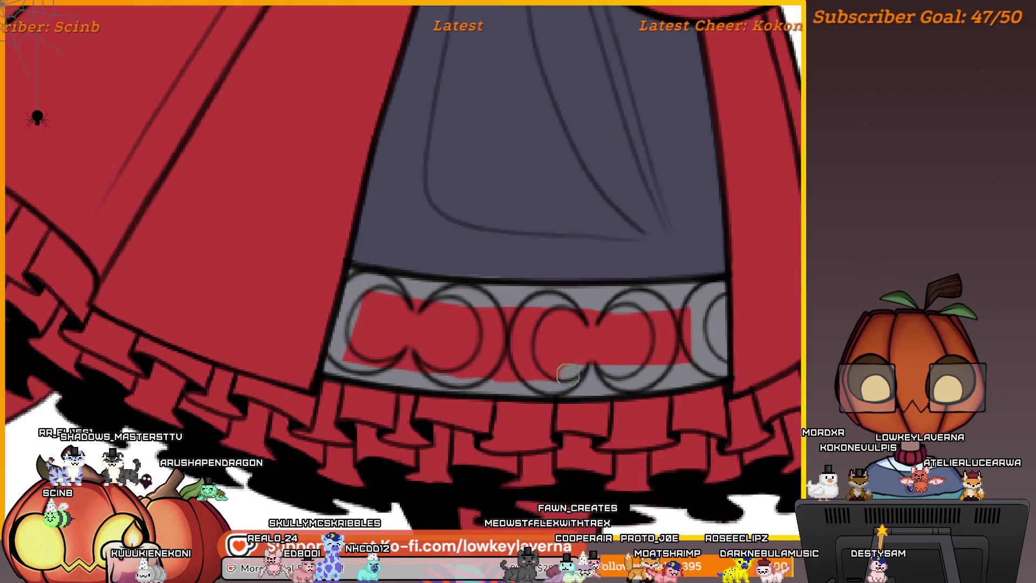
mouse_move(693, 332)
left_mouse_down()
mouse_move(597, 334)
mouse_move(522, 313)
left_mouse_up()
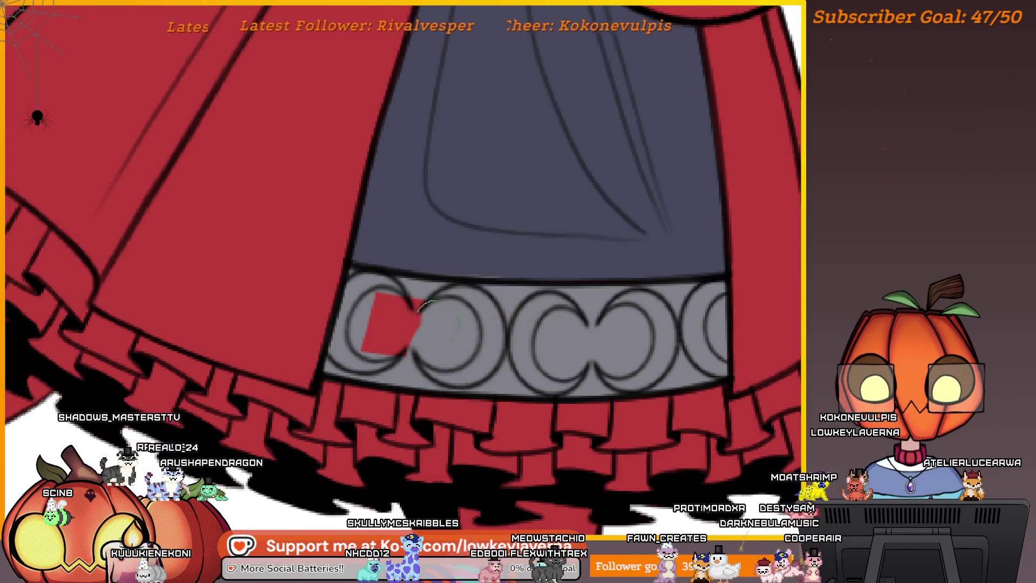
scroll(474, 262, "down", 5)
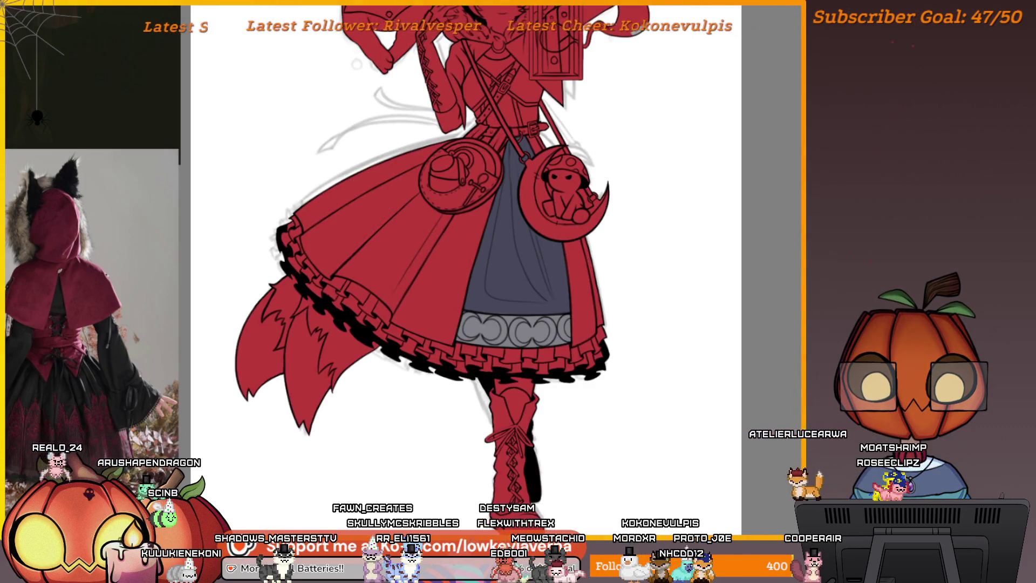
Stroke light lining under the right skirt hem, keep a small brush, and mirror the canvas view
scroll(598, 334, "up", 3)
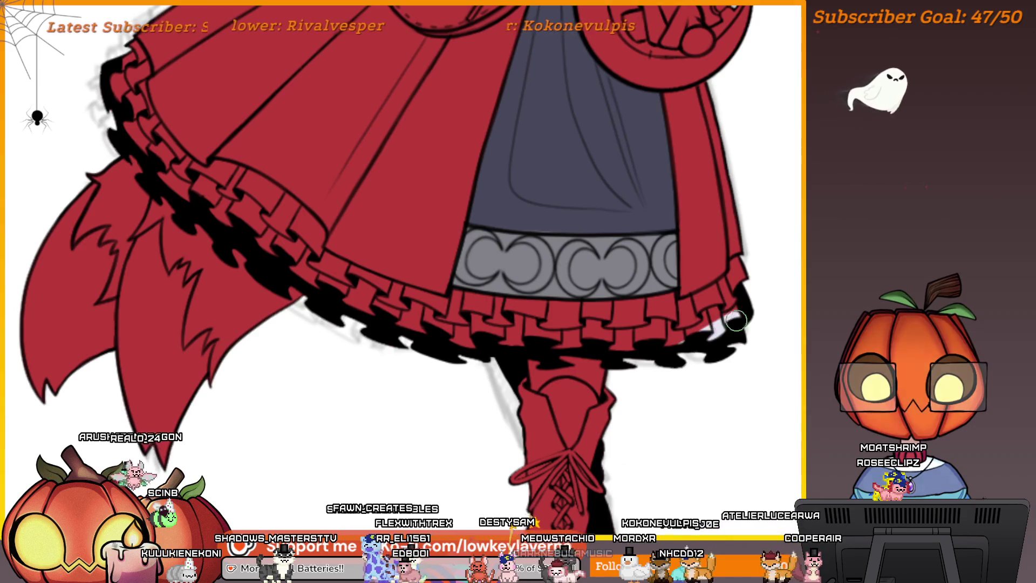
mouse_move(737, 321)
left_mouse_down()
mouse_move(696, 318)
mouse_move(742, 266)
left_mouse_up()
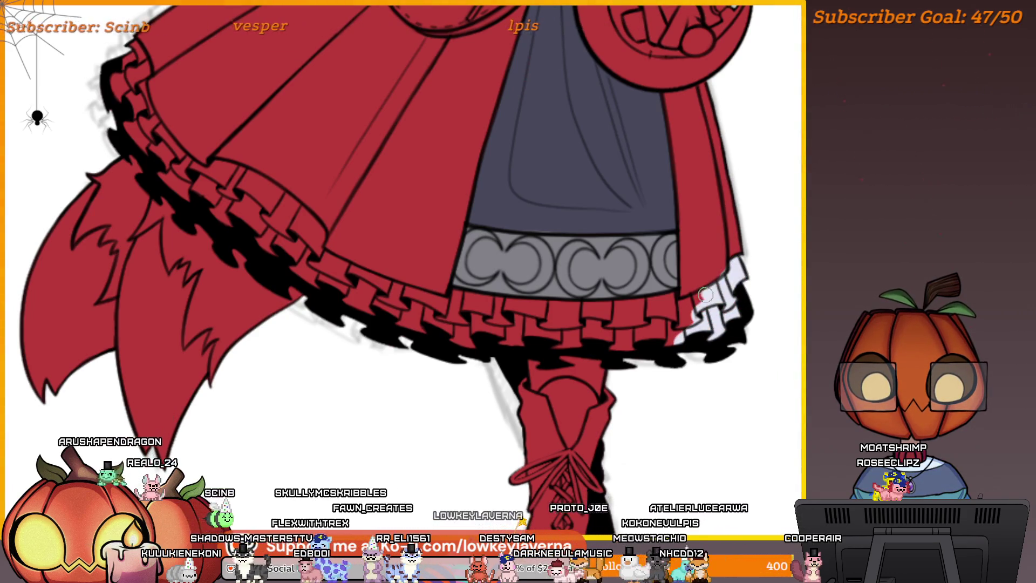
scroll(733, 290, "up", 3)
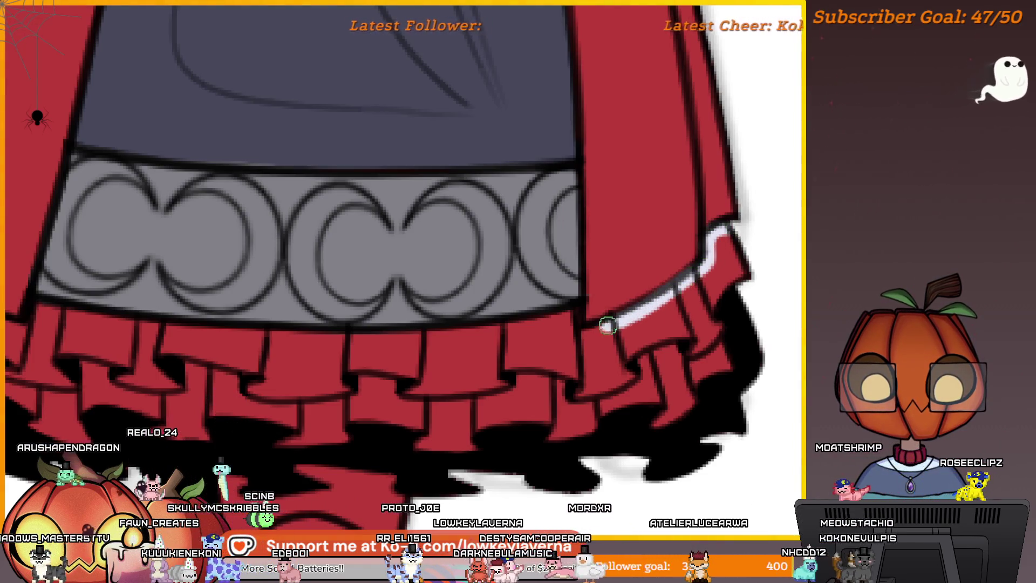
scroll(609, 323, "left", 2)
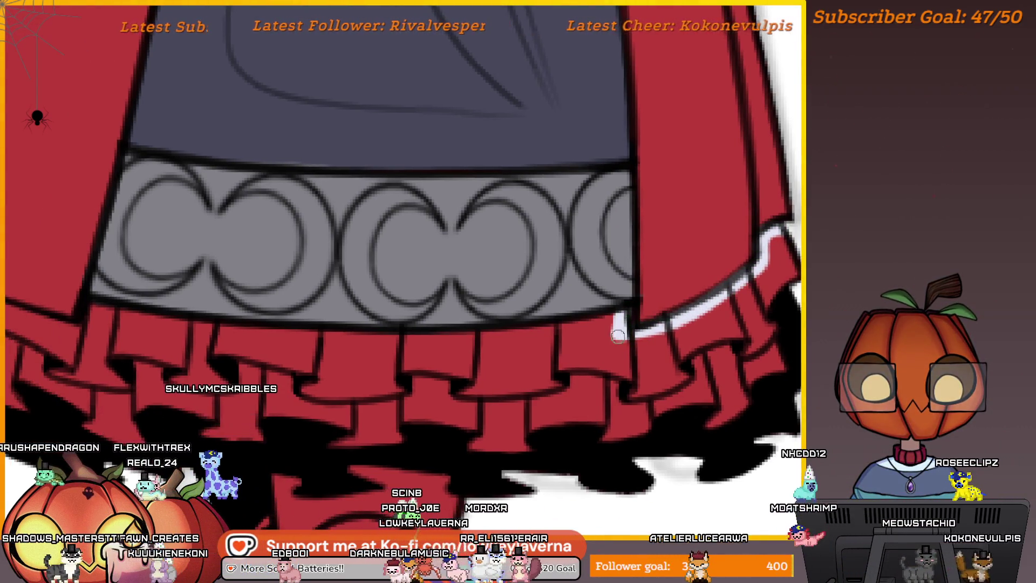
key("bracketright")
key("bracketright")
key("bracketright")
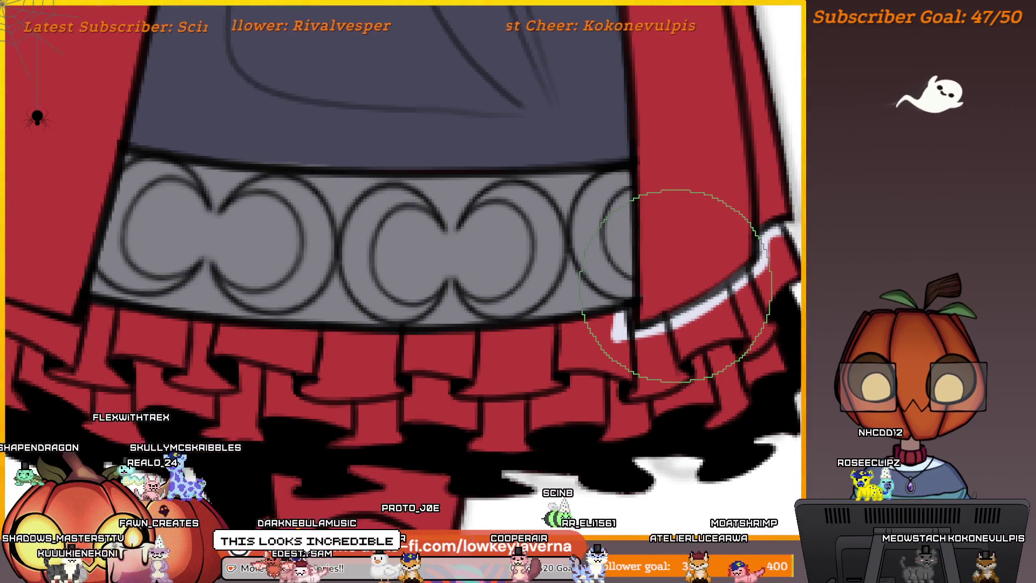
key("bracketleft")
key("bracketleft")
key("bracketleft")
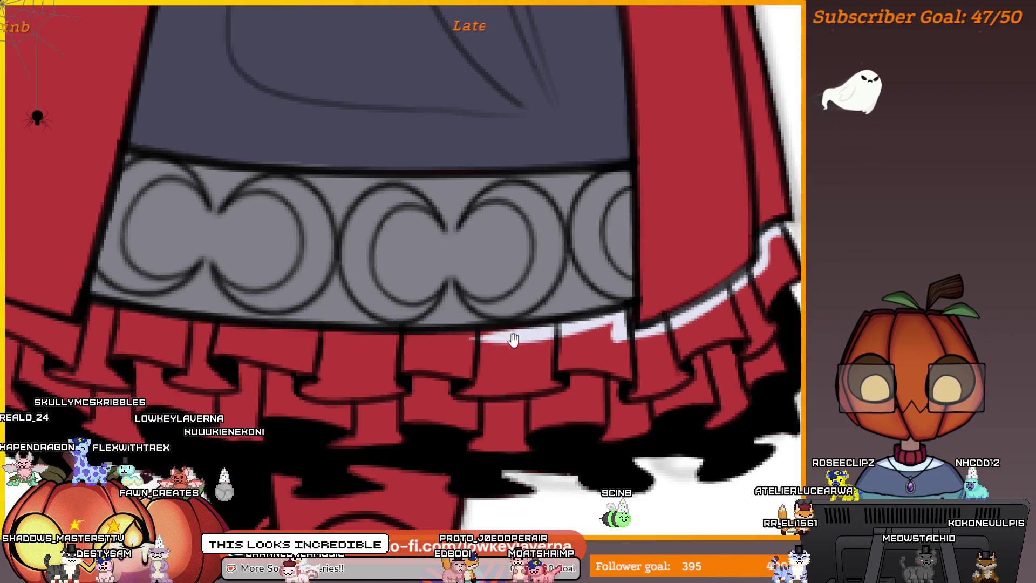
scroll(620, 335, "left", 6)
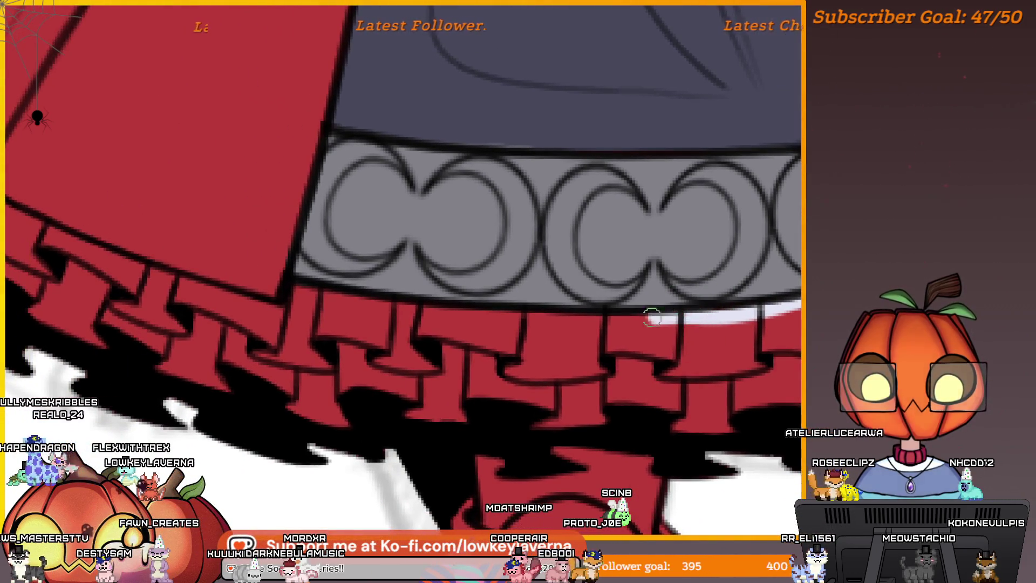
scroll(479, 314, "left", 5)
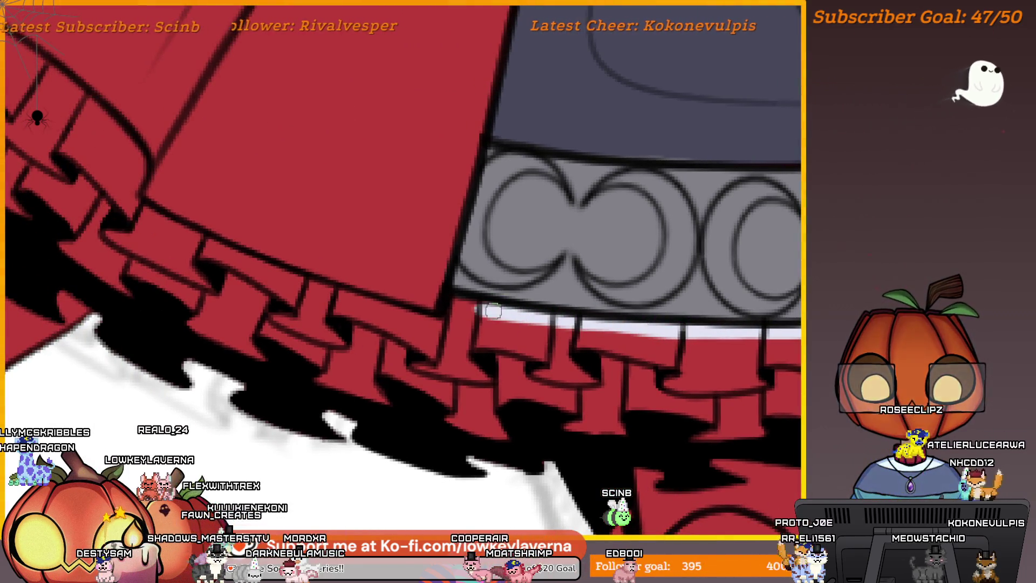
mouse_move(434, 311)
left_mouse_down()
mouse_move(442, 327)
mouse_move(453, 321)
mouse_move(546, 361)
left_mouse_up()
key("m")
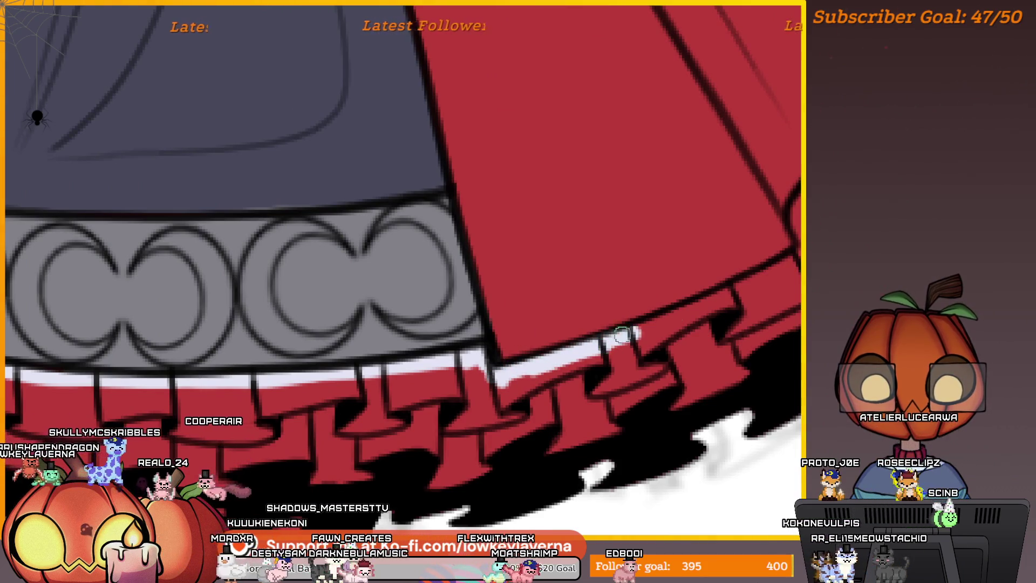
left_click_drag(623, 334, 583, 338)
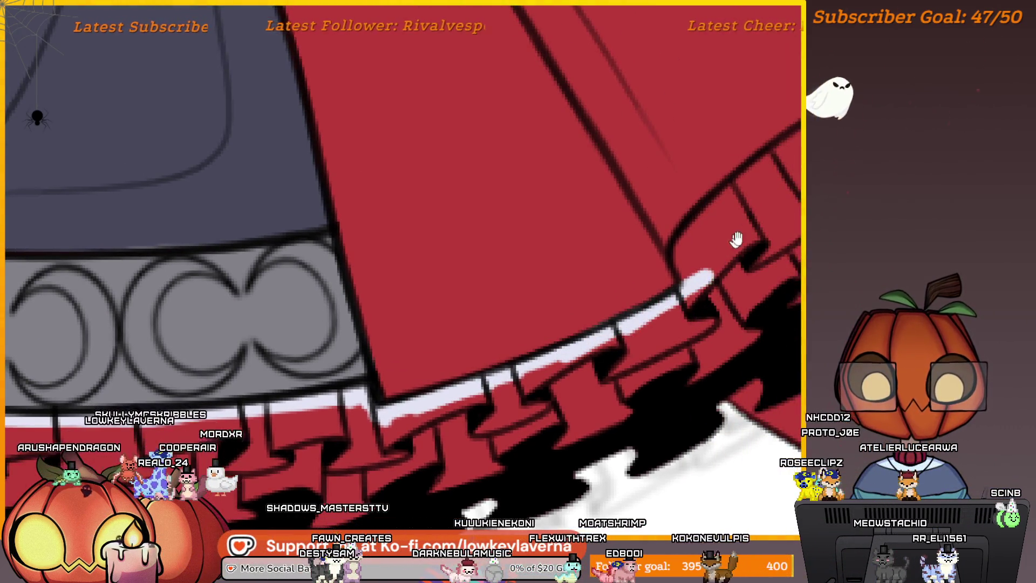
scroll(585, 363, "down", 3)
scroll(625, 284, "up", 4)
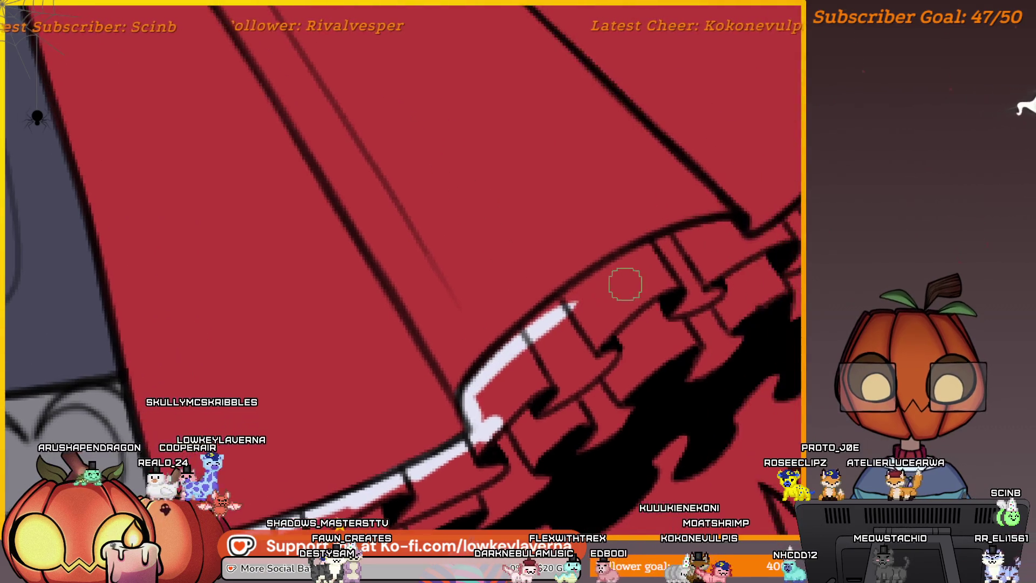
Paint a thin white highlight along the top edge of the cape's ruffled hem
mouse_move(741, 233)
left_mouse_down()
mouse_move(718, 226)
mouse_move(652, 245)
left_mouse_up()
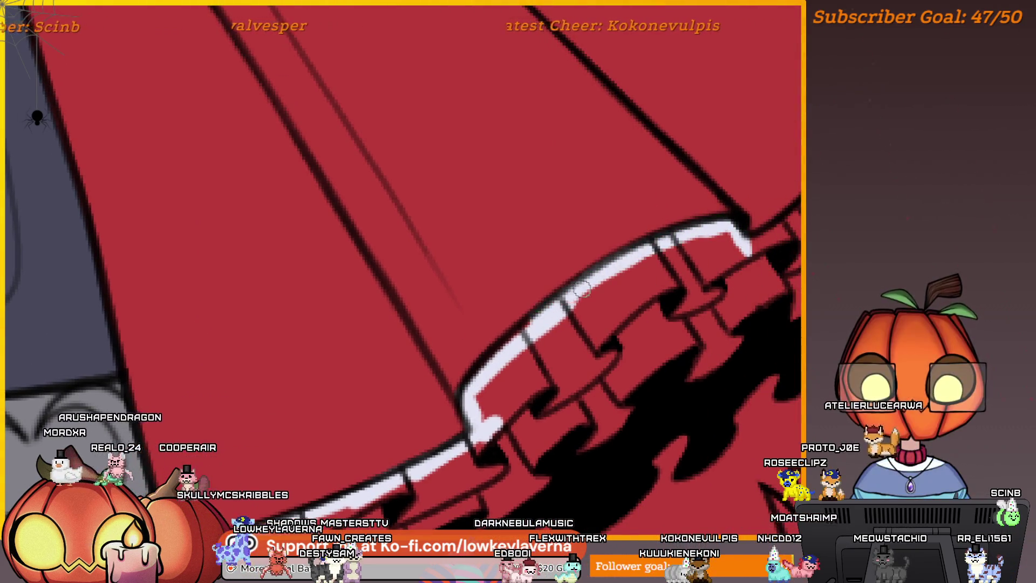
scroll(489, 370, "down", 3)
scroll(551, 338, "up", 4)
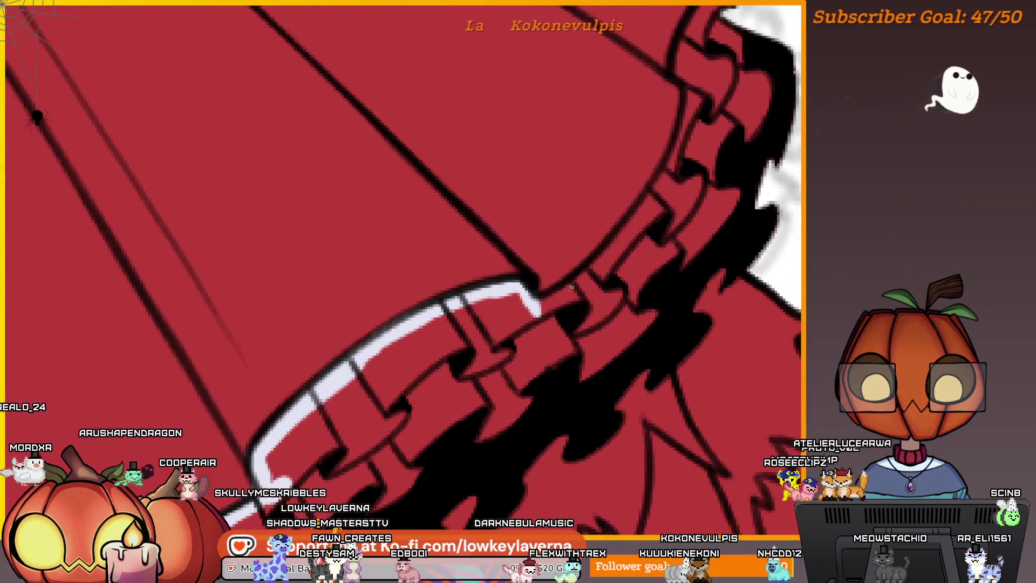
scroll(561, 294, "down", 3)
scroll(615, 308, "up", 3)
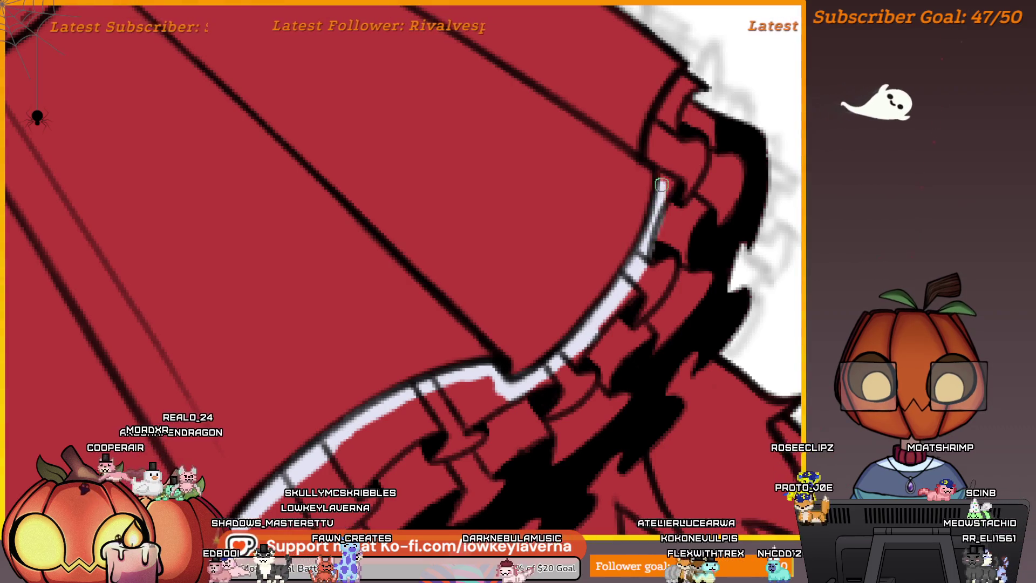
mouse_move(654, 221)
left_mouse_down()
mouse_move(650, 155)
mouse_move(662, 112)
left_mouse_up()
scroll(663, 112, "down", 4)
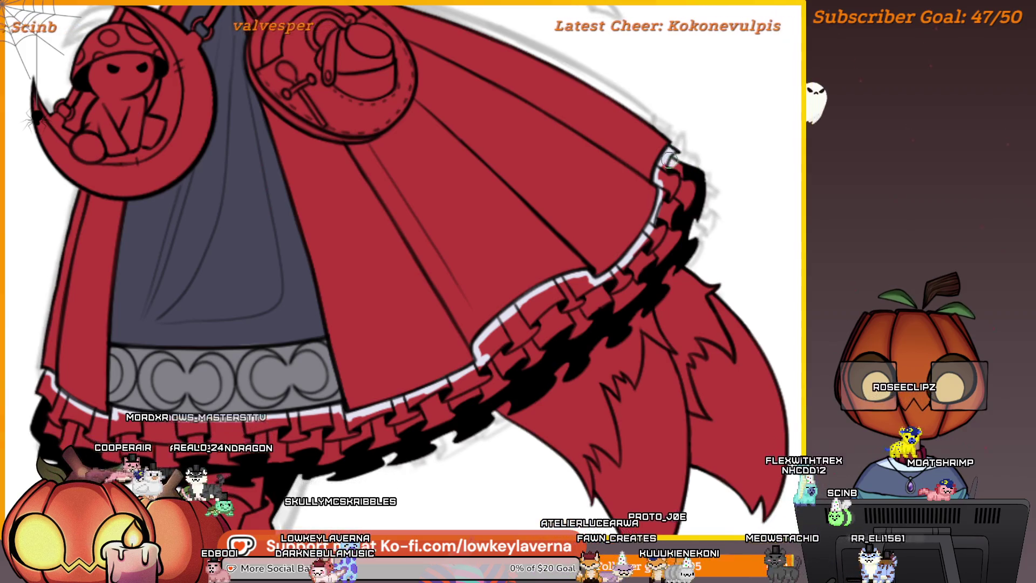
left_click_drag(643, 253, 592, 288)
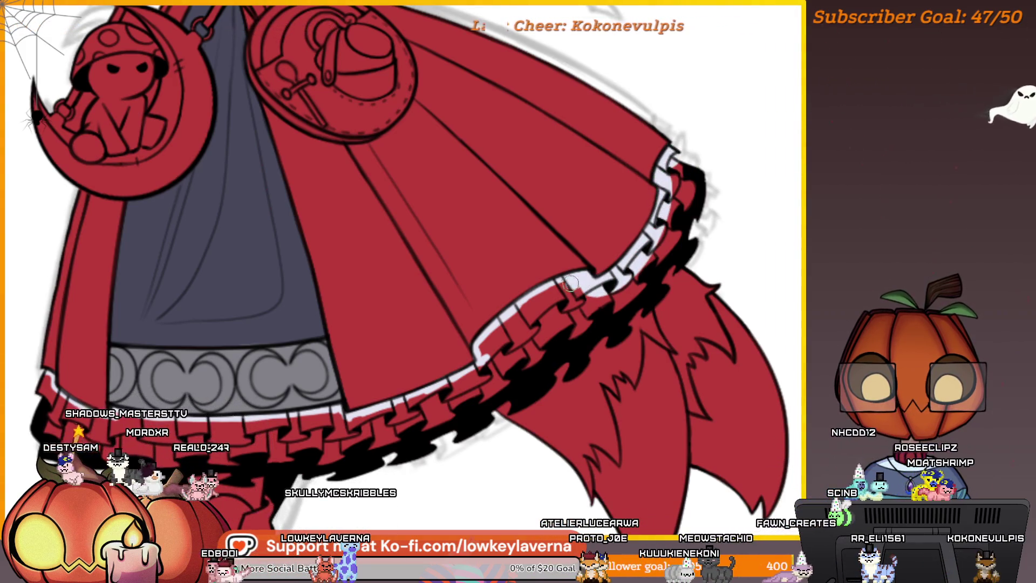
mouse_move(411, 404)
left_mouse_down()
mouse_move(625, 327)
mouse_move(384, 353)
left_mouse_up()
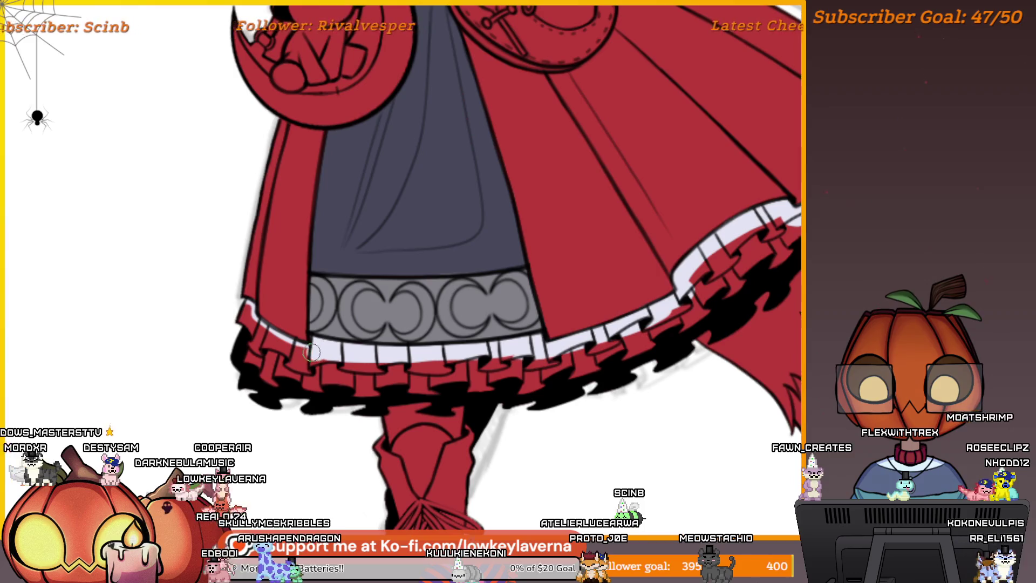
Paint the lower skirt hem ruffle and the cape's hem ruffle white
left_click_drag(308, 352, 244, 313)
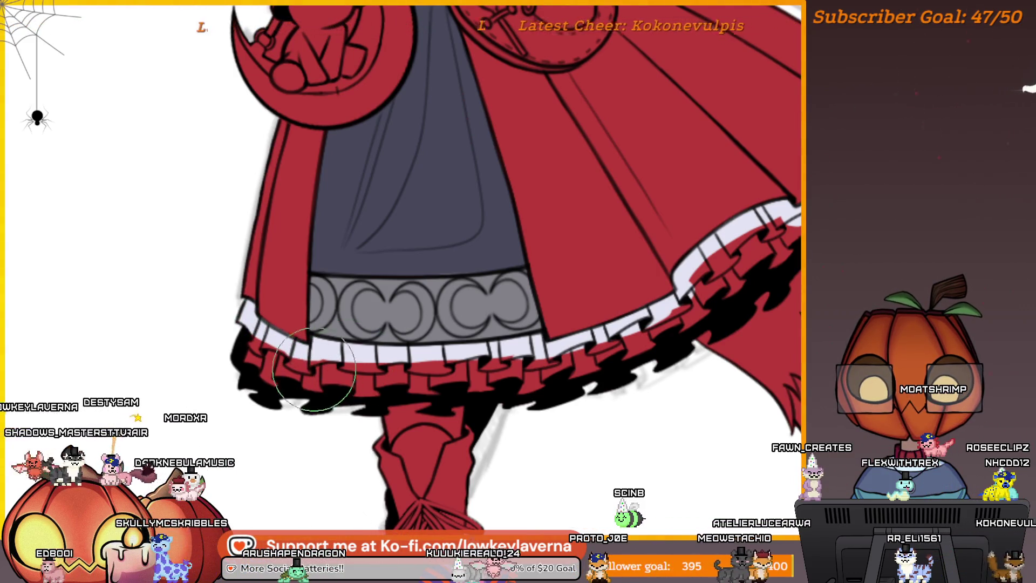
scroll(270, 365, "down", 2)
left_click_drag(270, 365, 471, 369)
scroll(560, 343, "up", 2)
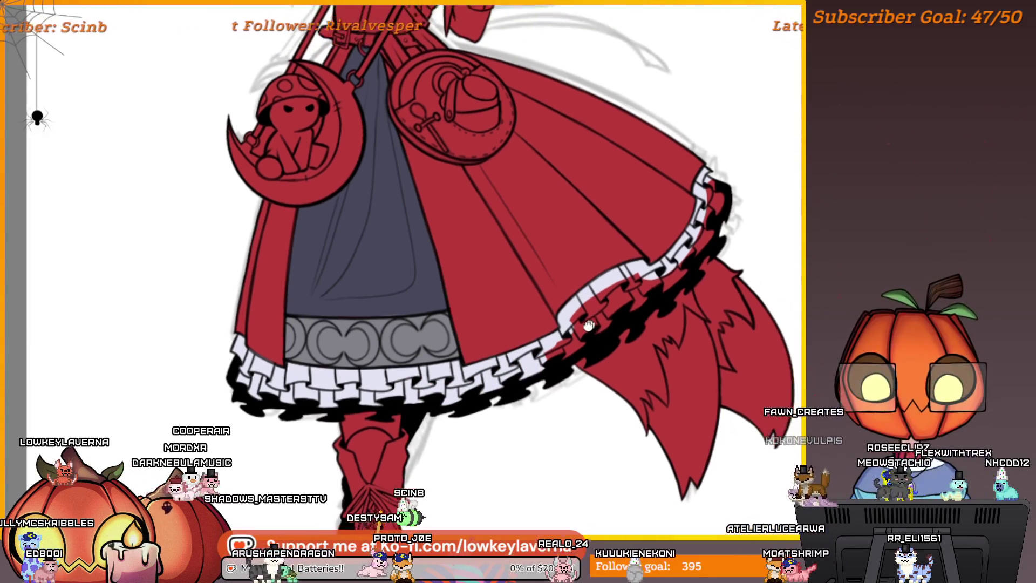
left_click_drag(564, 343, 672, 278)
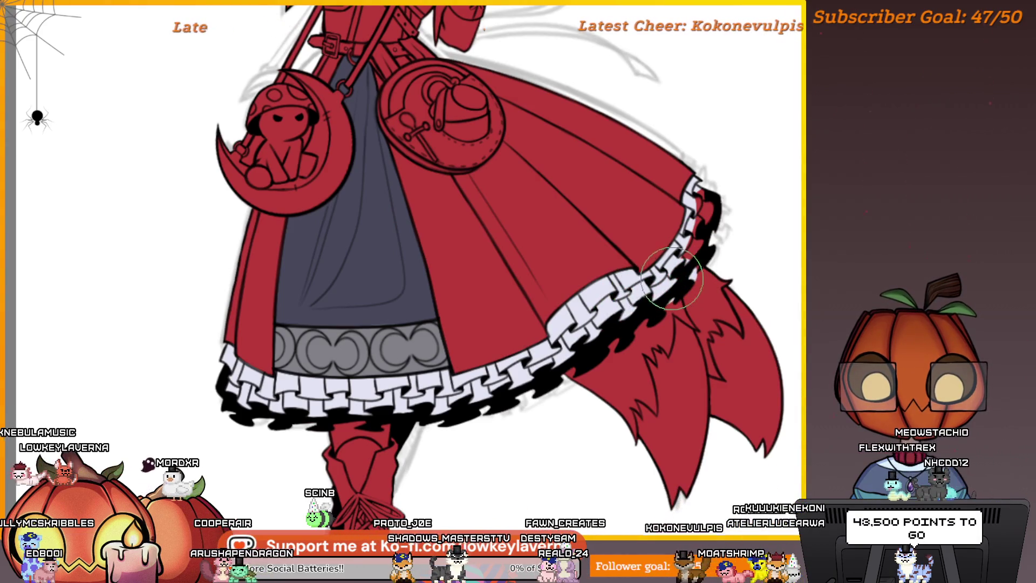
Enlarge the brush, then reduce it slightly while panning along the white ruffle
scroll(701, 245, "up", 2)
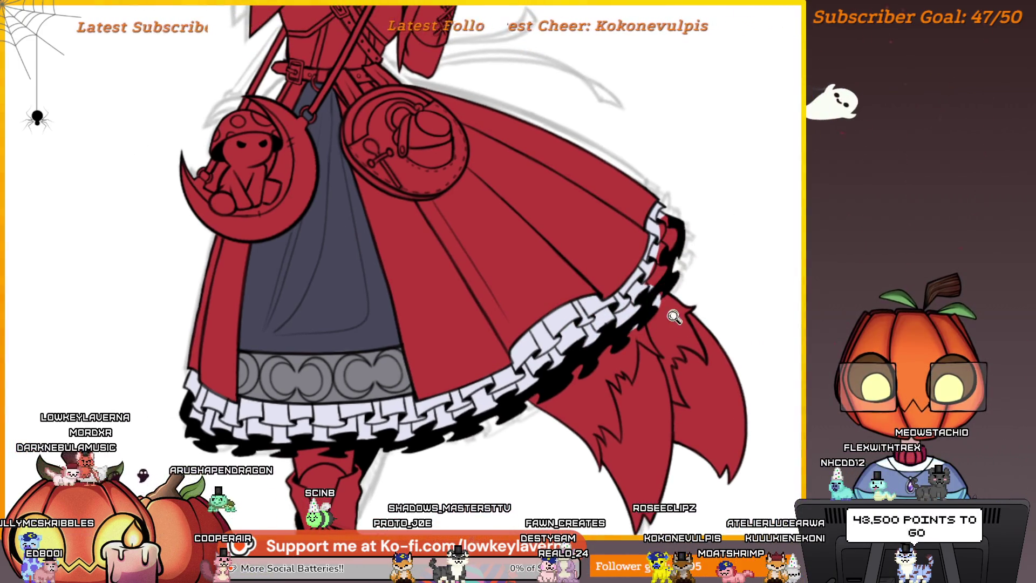
scroll(706, 230, "up", 3)
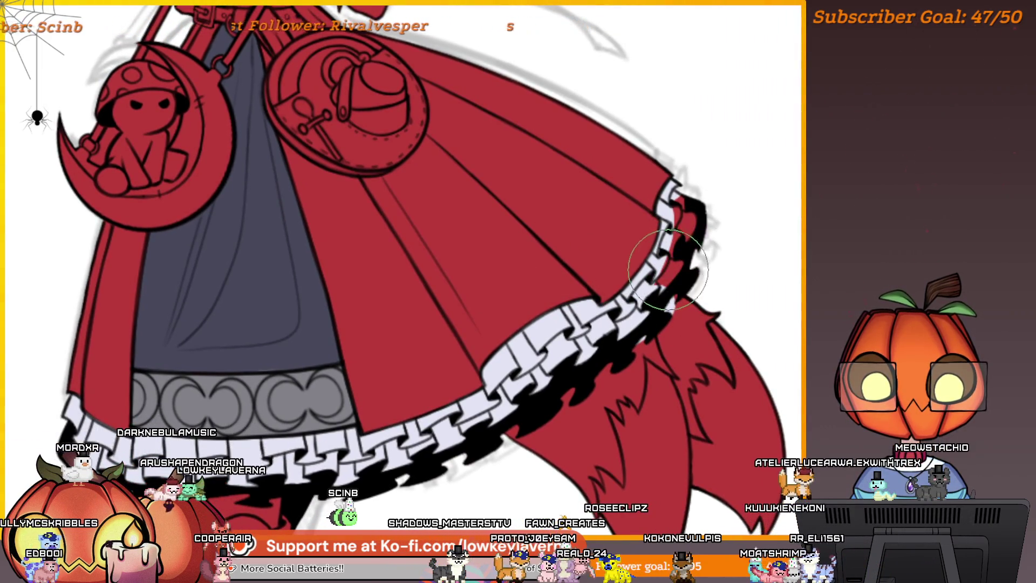
key("bracketright")
key("bracketright")
key("bracketright")
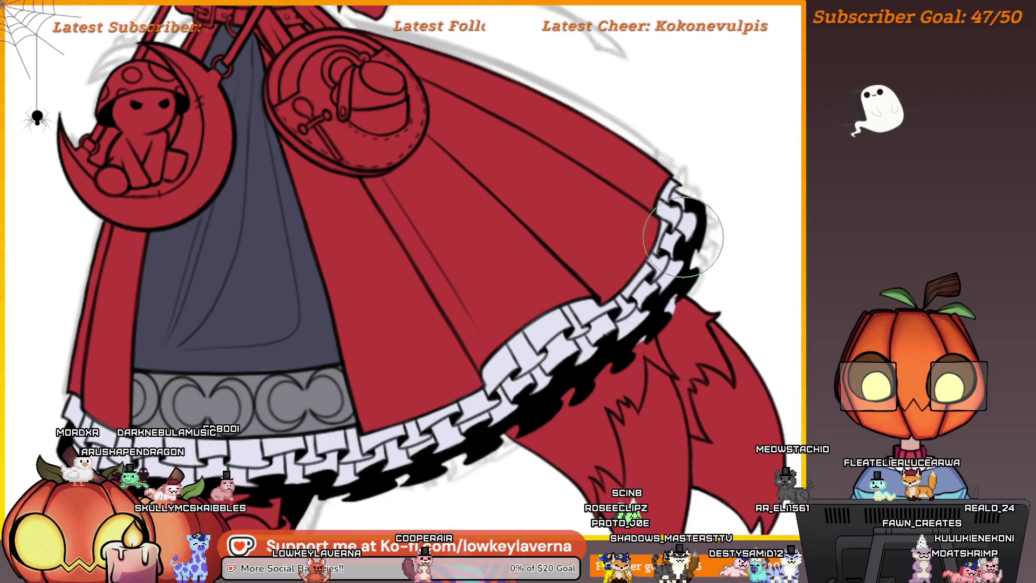
key("bracketright")
key("bracketright")
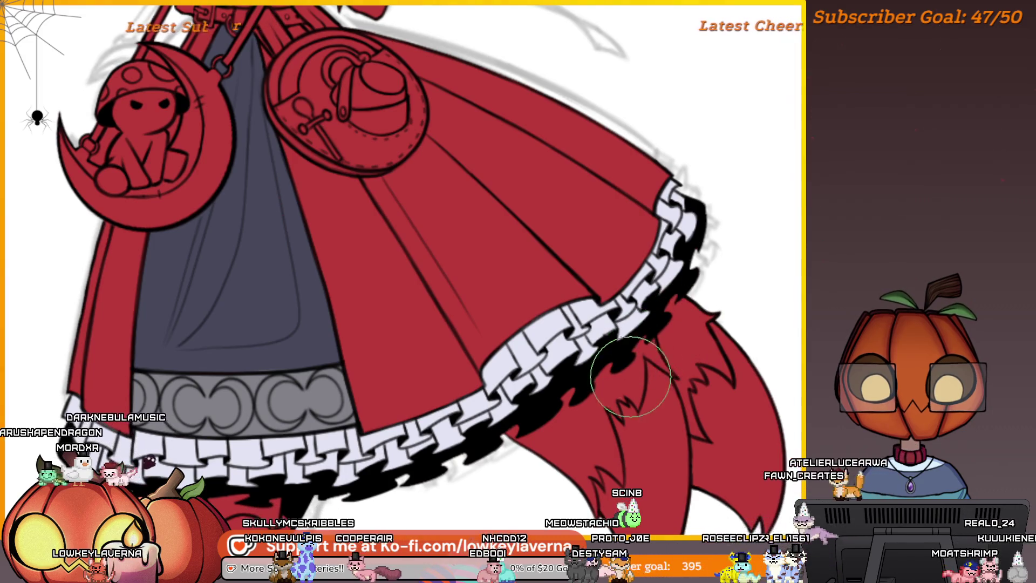
scroll(596, 372, "down", 1)
key("bracketleft")
key("bracketleft")
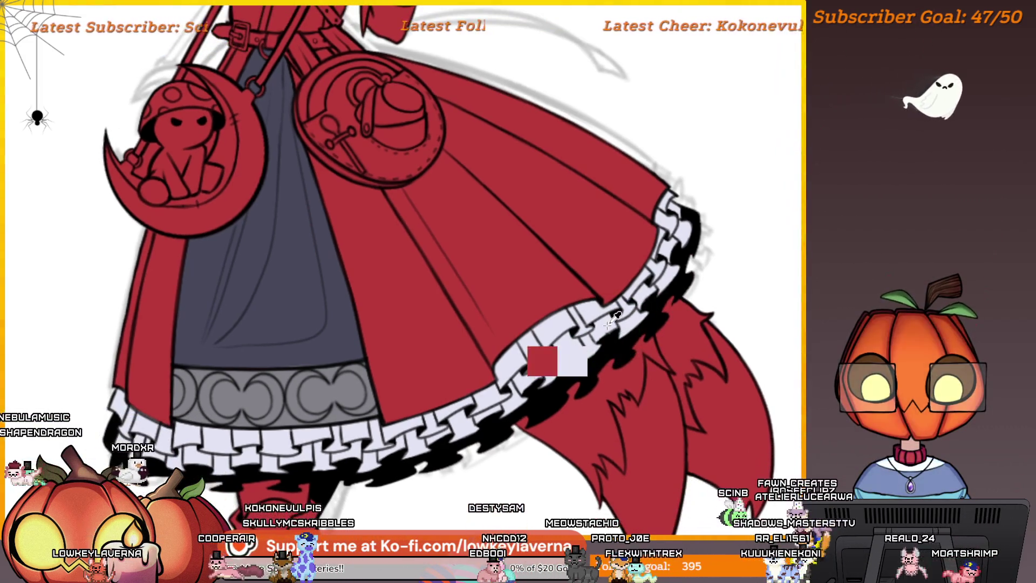
scroll(682, 189, "left", 3)
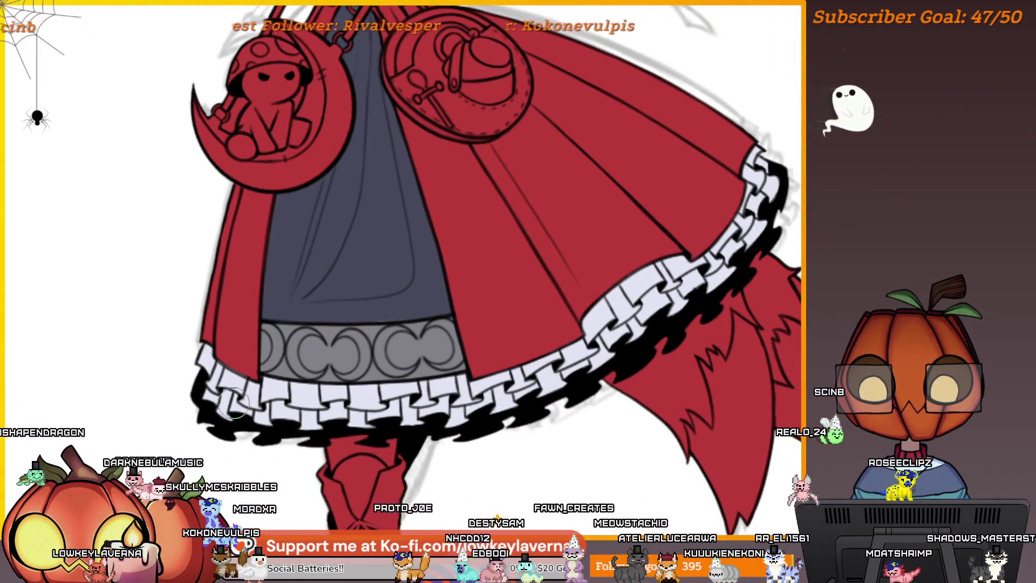
scroll(565, 367, "down", 2)
scroll(669, 396, "up", 2)
scroll(669, 396, "left", 2)
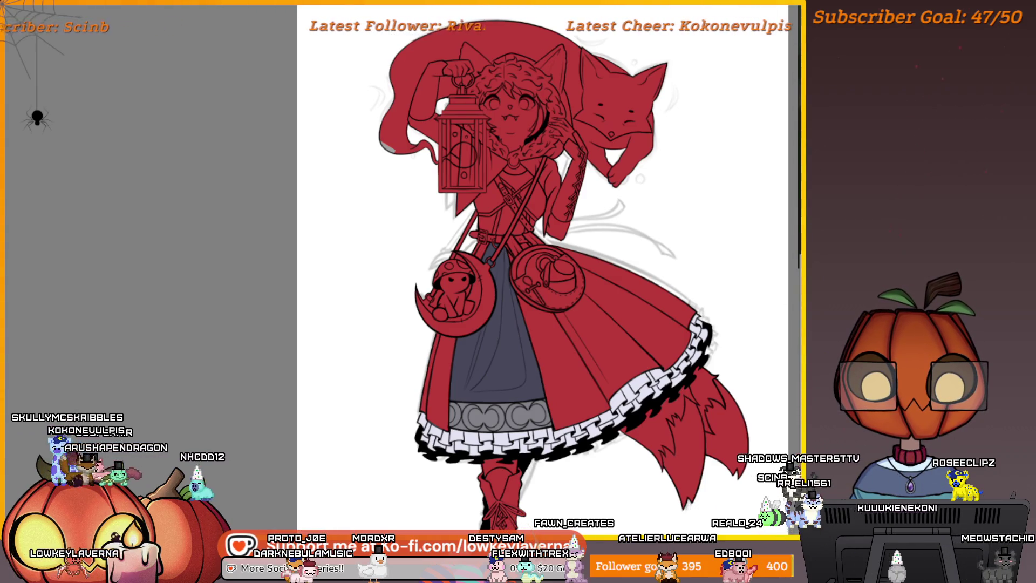
Paint a white highlight down the moon bag, redoing the first stroke and extending it
scroll(442, 282, "up", 6)
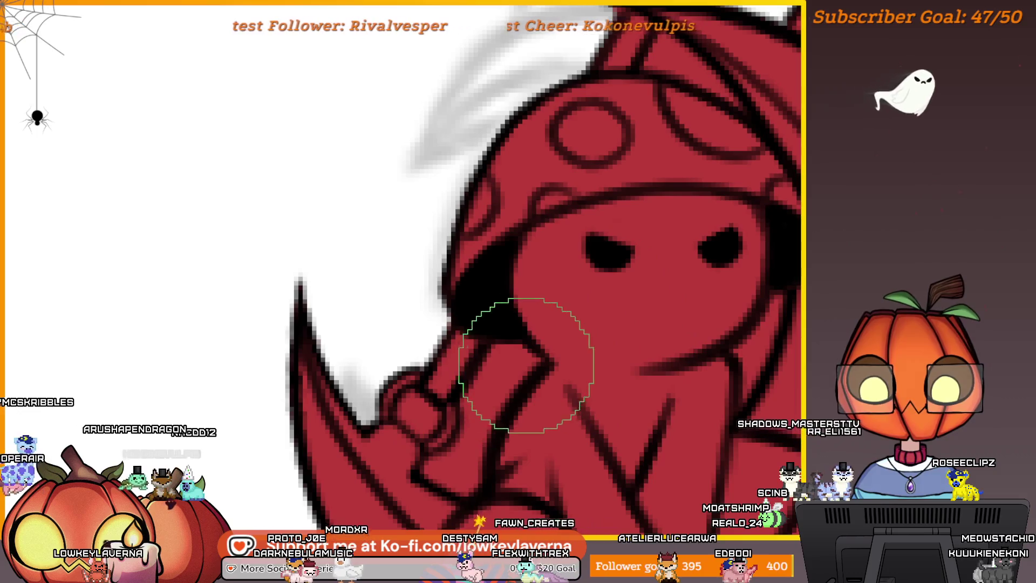
scroll(487, 387, "down", 1)
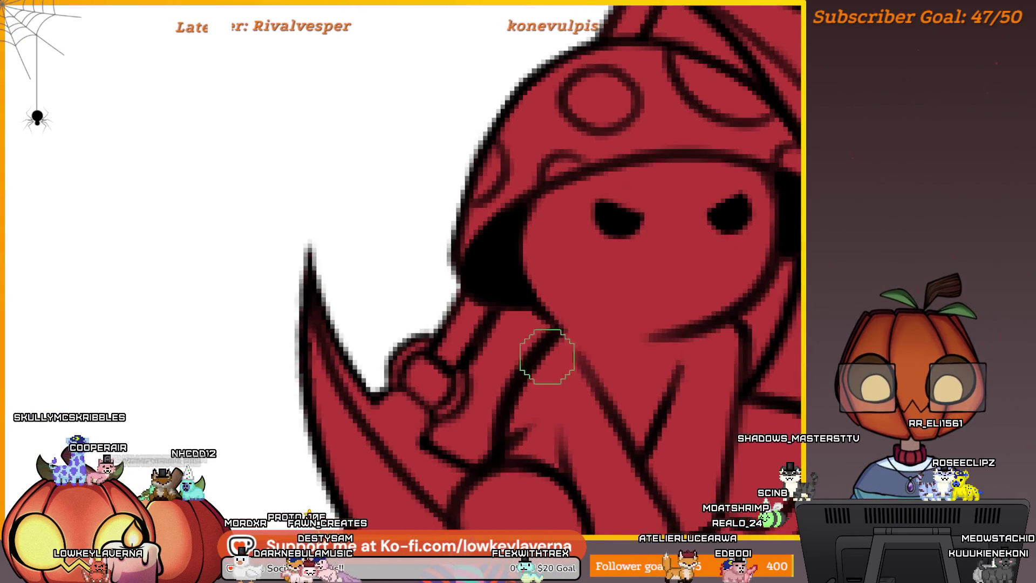
mouse_move(491, 346)
left_mouse_down()
mouse_move(463, 422)
mouse_move(435, 419)
left_mouse_up()
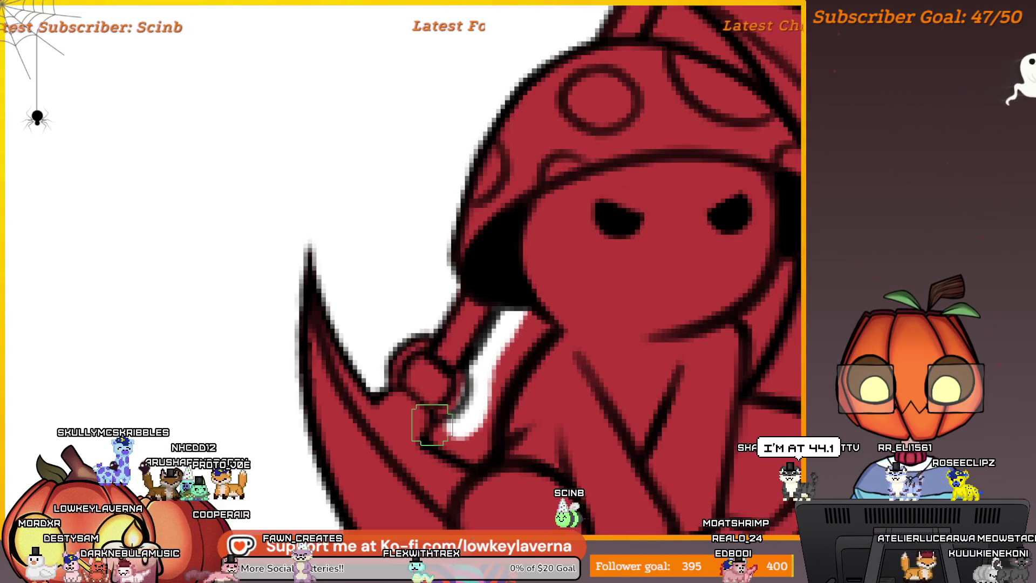
key("ctrl+z")
left_click(545, 301)
left_click_drag(545, 301, 516, 361)
scroll(563, 256, "down", 3)
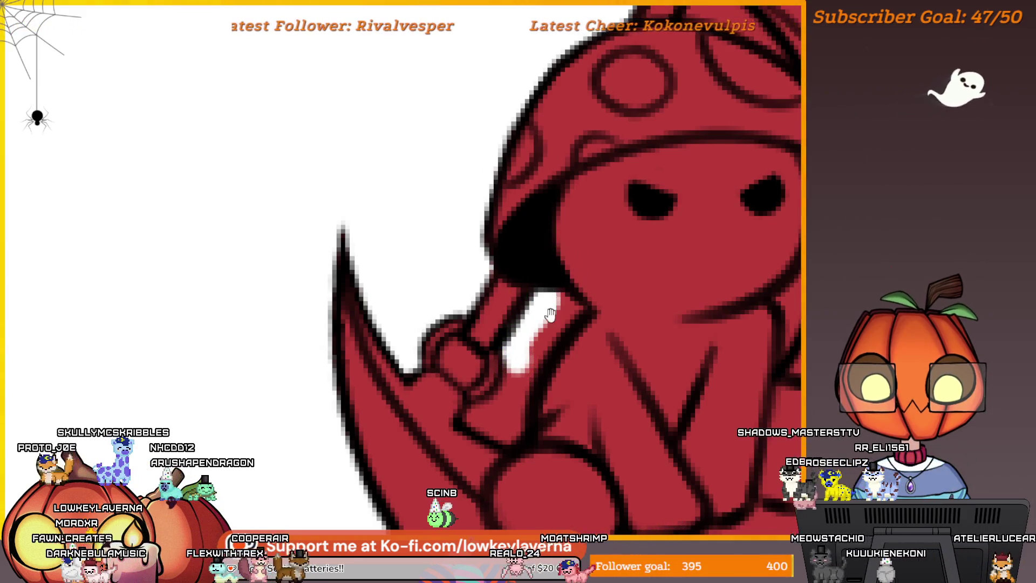
scroll(590, 250, "up", 3)
mouse_move(594, 265)
left_mouse_down()
mouse_move(595, 293)
mouse_move(601, 283)
left_mouse_up()
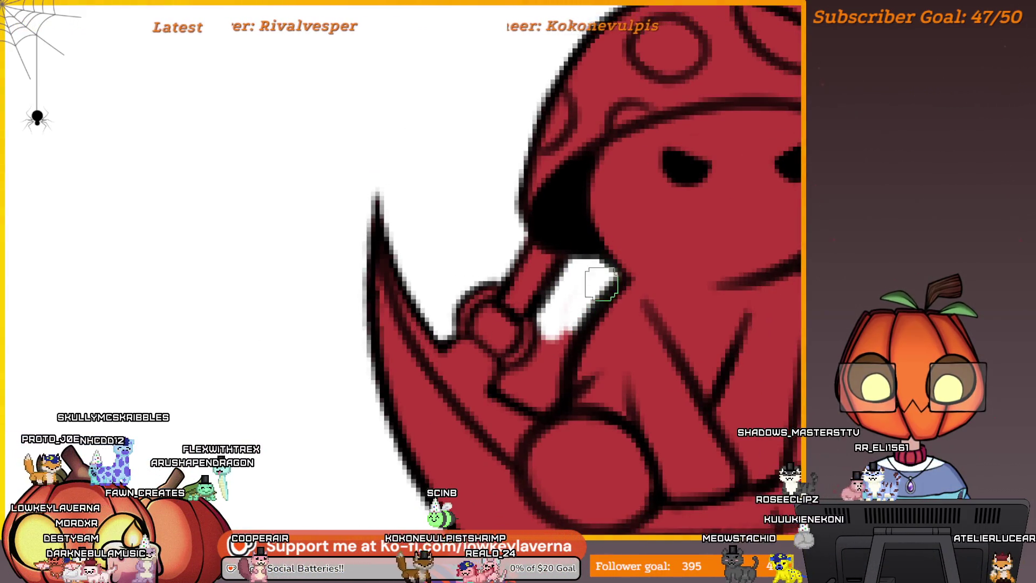
left_click_drag(557, 362, 521, 385)
Fill the small ring where the strap meets the moon charm with white
scroll(548, 410, "down", 3)
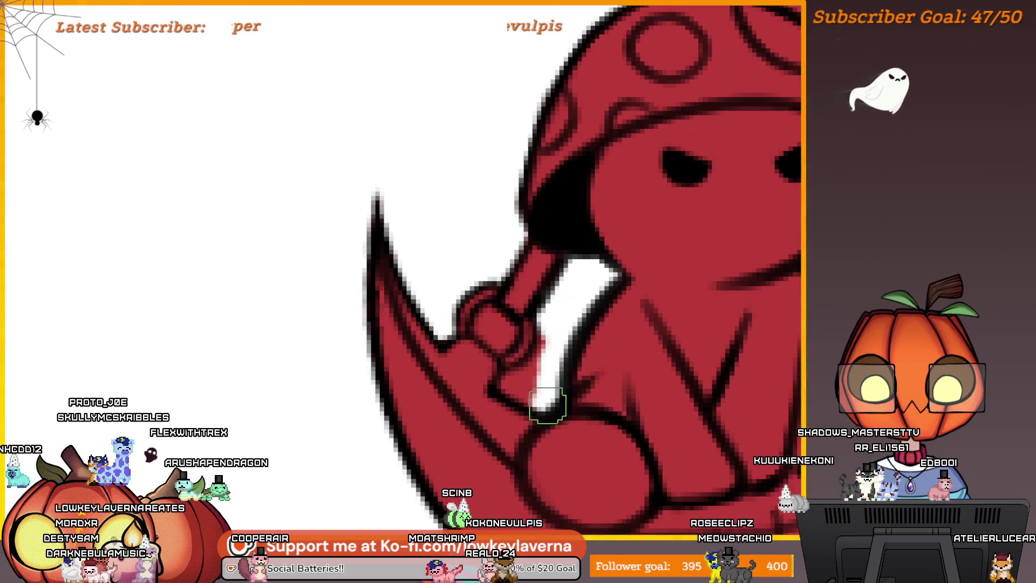
scroll(532, 372, "up", 3)
scroll(521, 384, "down", 3)
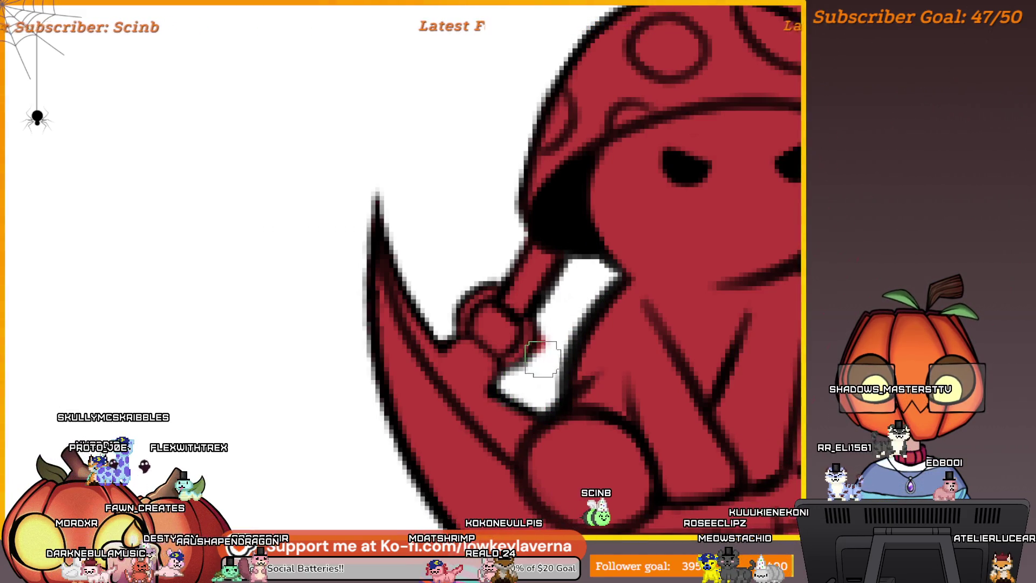
scroll(586, 350, "up", 3)
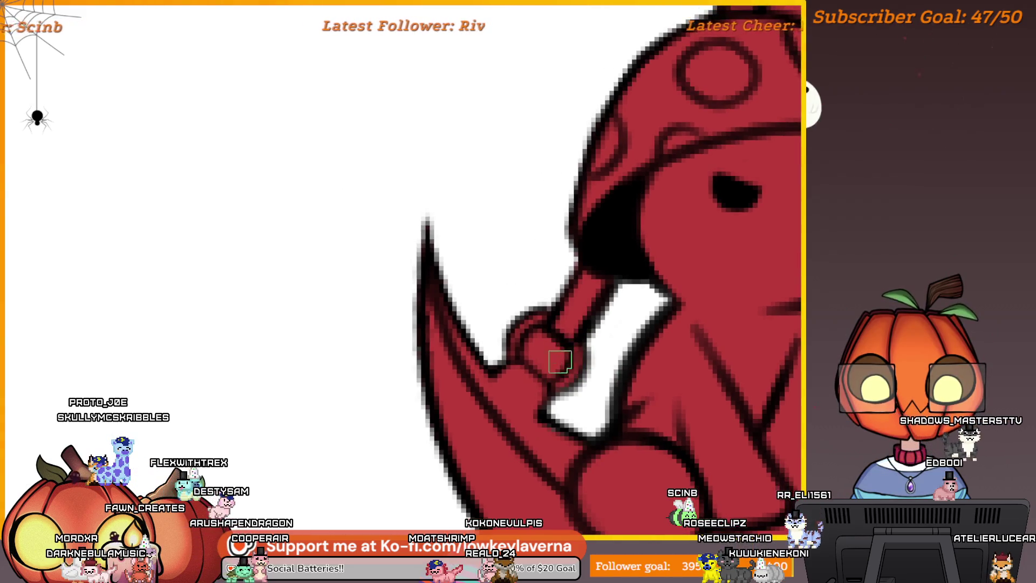
left_click_drag(560, 361, 539, 357)
scroll(540, 357, "down", 3)
scroll(540, 358, "up", 3)
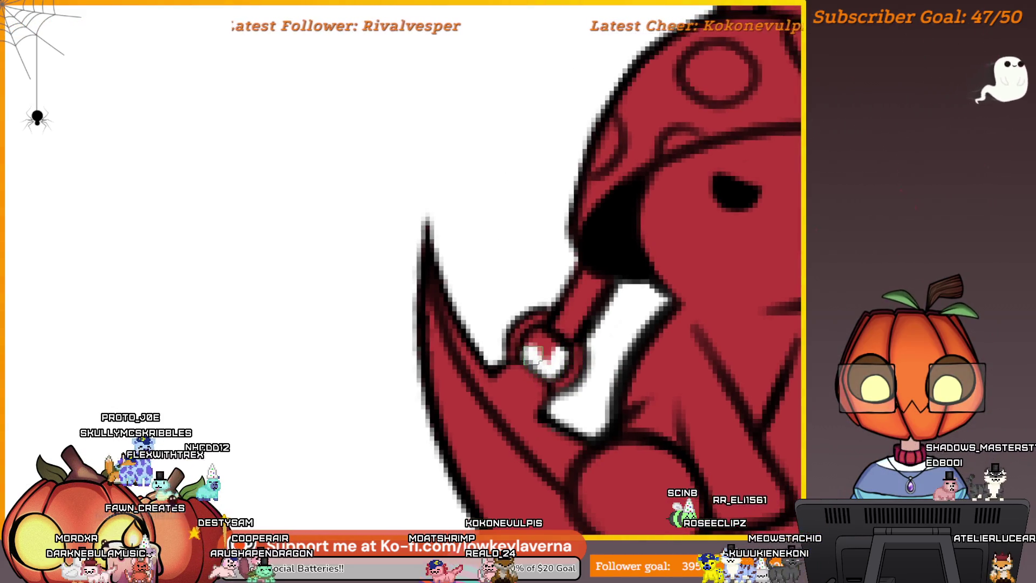
left_click_drag(540, 357, 536, 346)
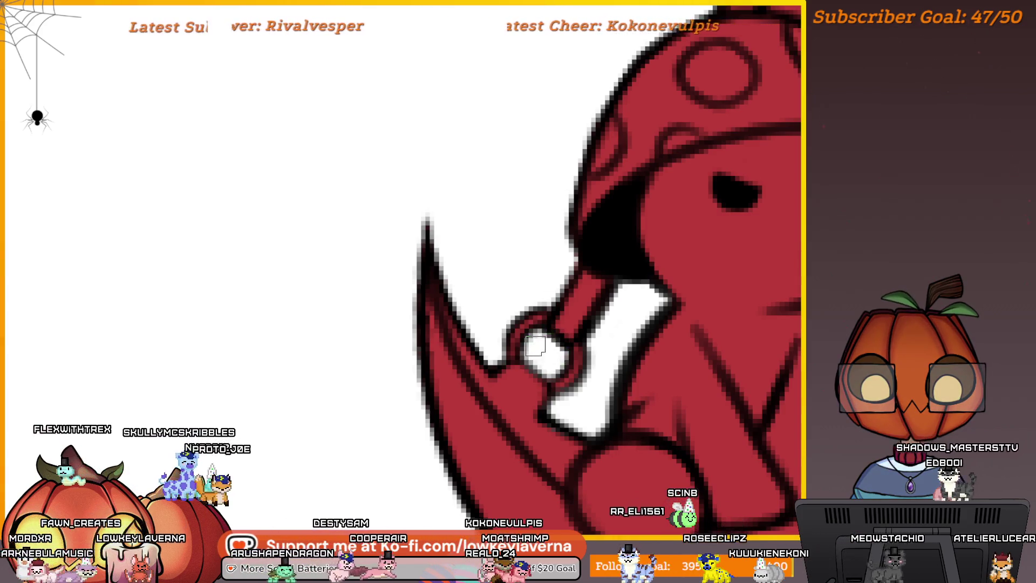
Add a thin white stroke across the red charm
scroll(535, 347, "down", 3)
scroll(621, 345, "up", 2)
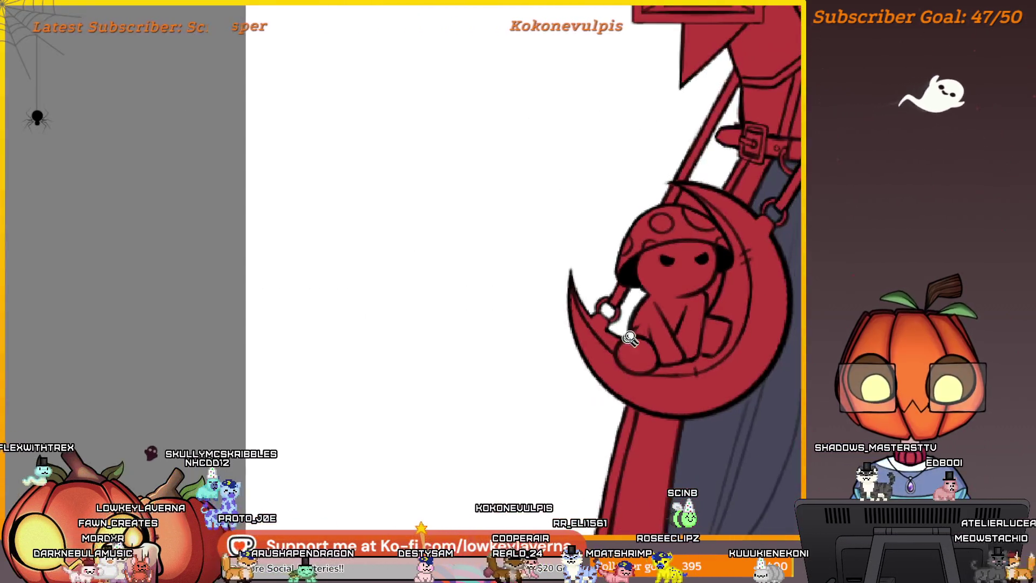
scroll(630, 337, "down", 1)
scroll(630, 337, "up", 5)
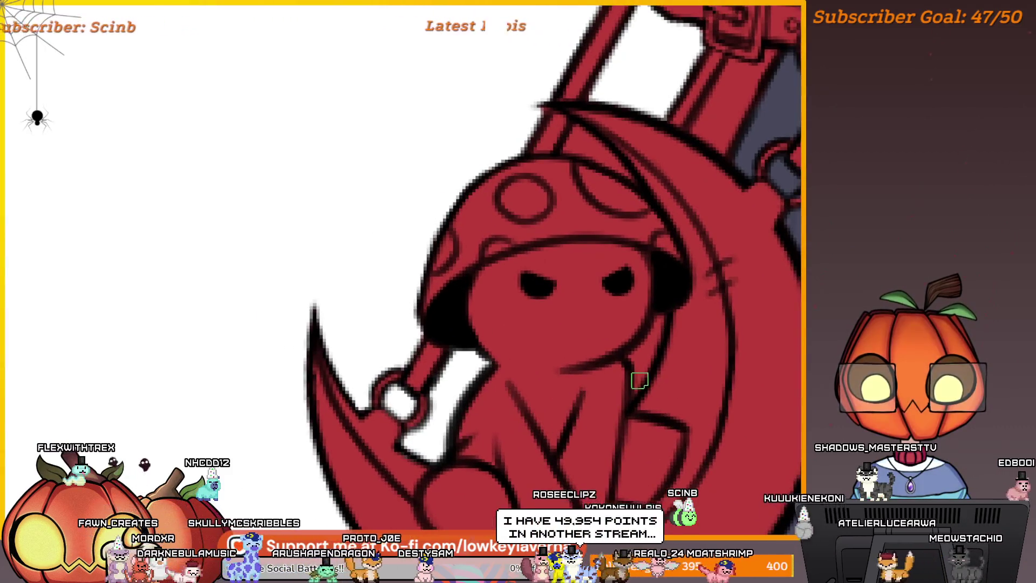
left_click_drag(637, 395, 628, 357)
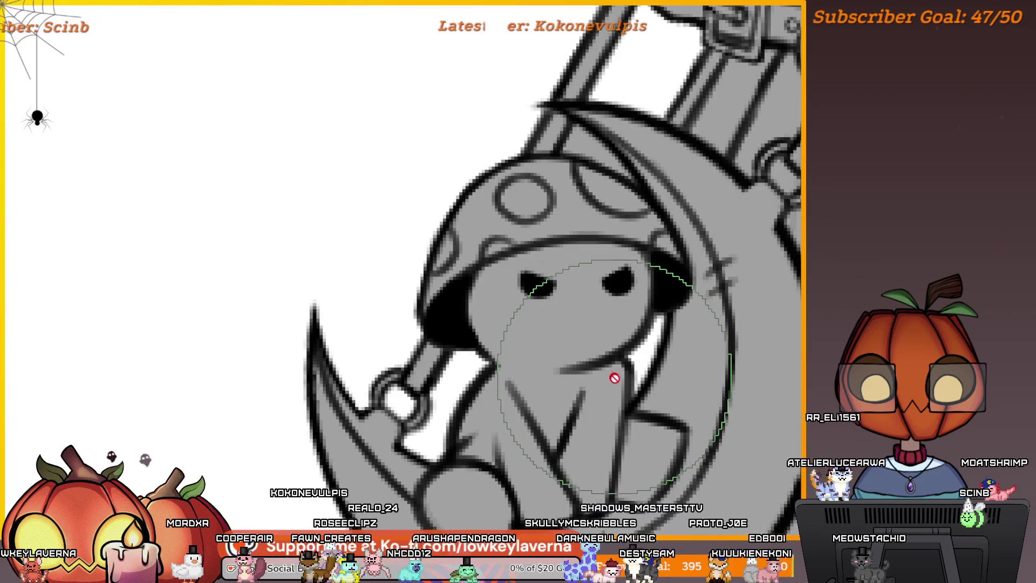
Shrink the brush with [, look around the moon charm, and undo the red colouring
key("bracketleft")
key("bracketleft")
key("bracketleft")
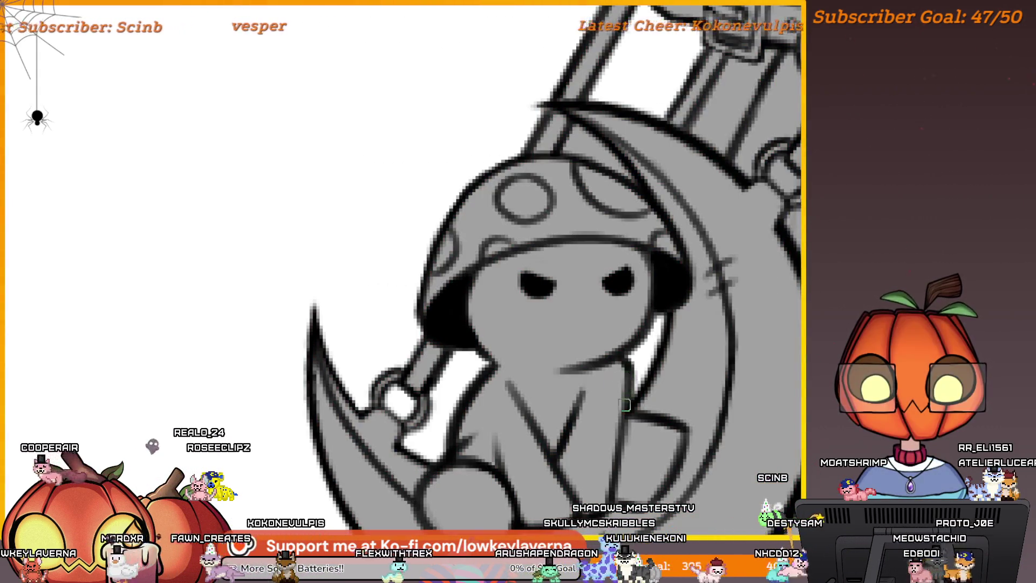
scroll(642, 382, "down", 2)
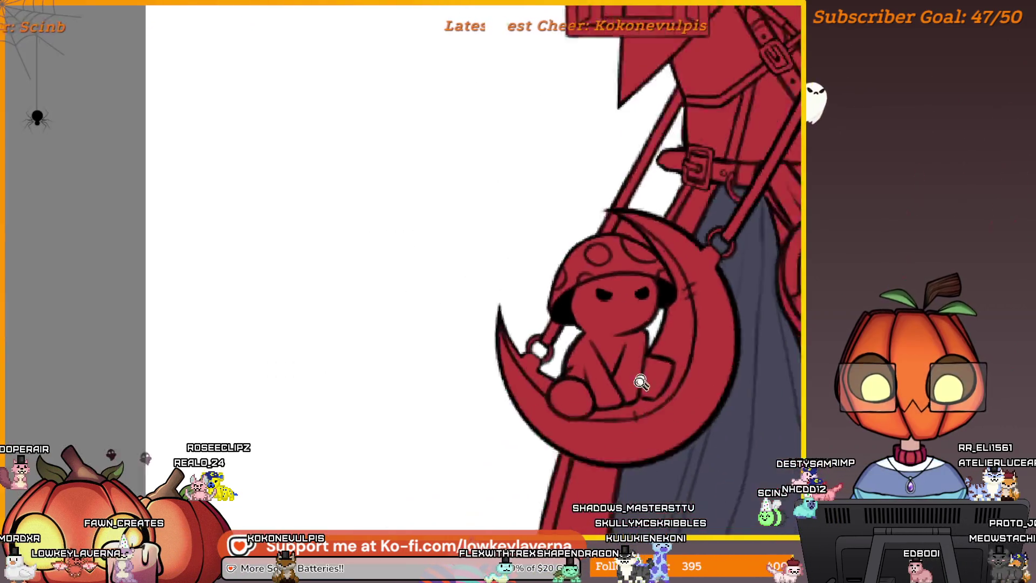
scroll(641, 382, "down", 2)
scroll(604, 410, "up", 1)
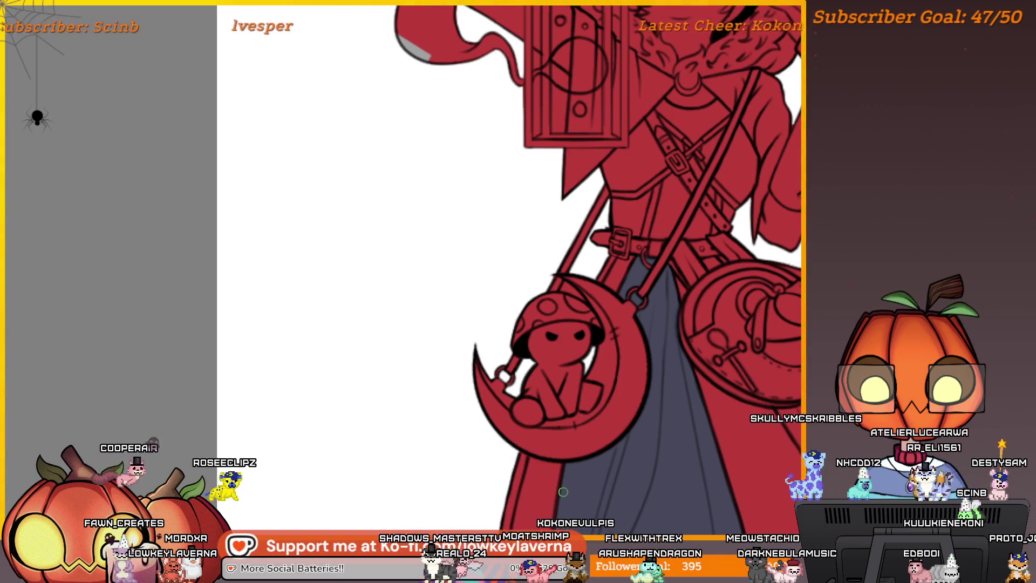
left_click_drag(694, 437, 651, 429)
scroll(651, 429, "down", 1)
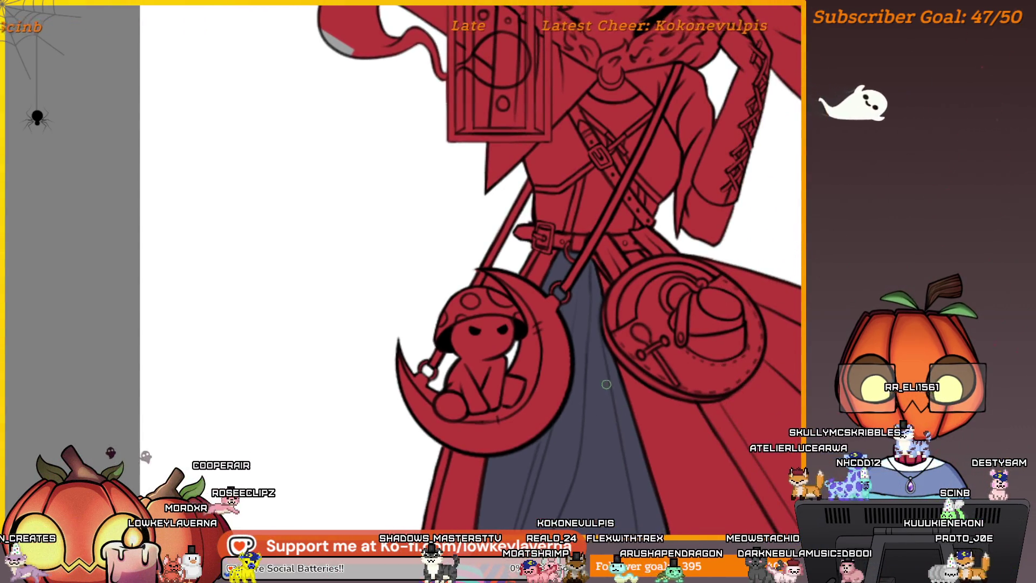
scroll(594, 383, "down", 2)
scroll(564, 368, "down", 2)
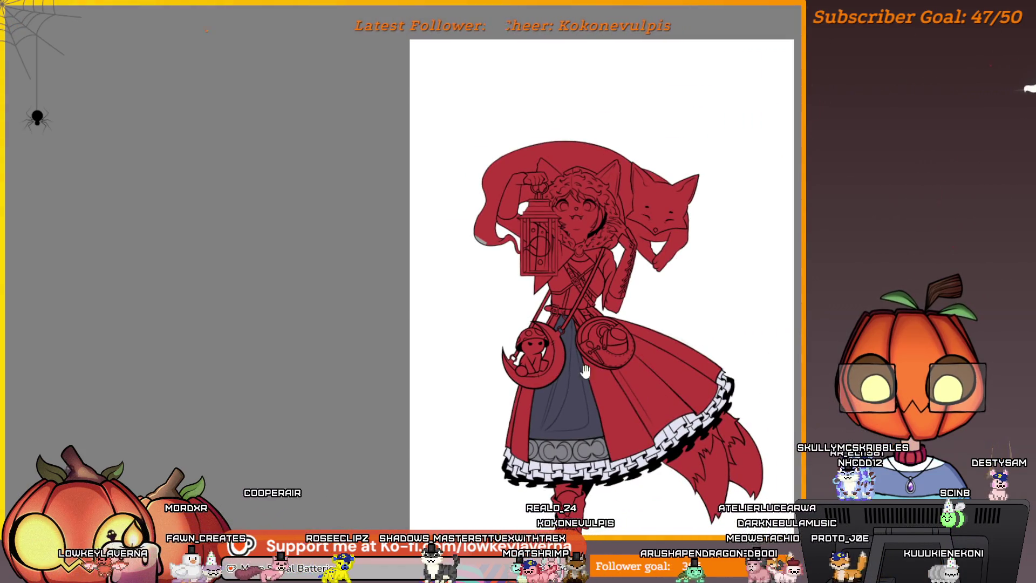
scroll(538, 289, "down", 2)
scroll(578, 368, "up", 5)
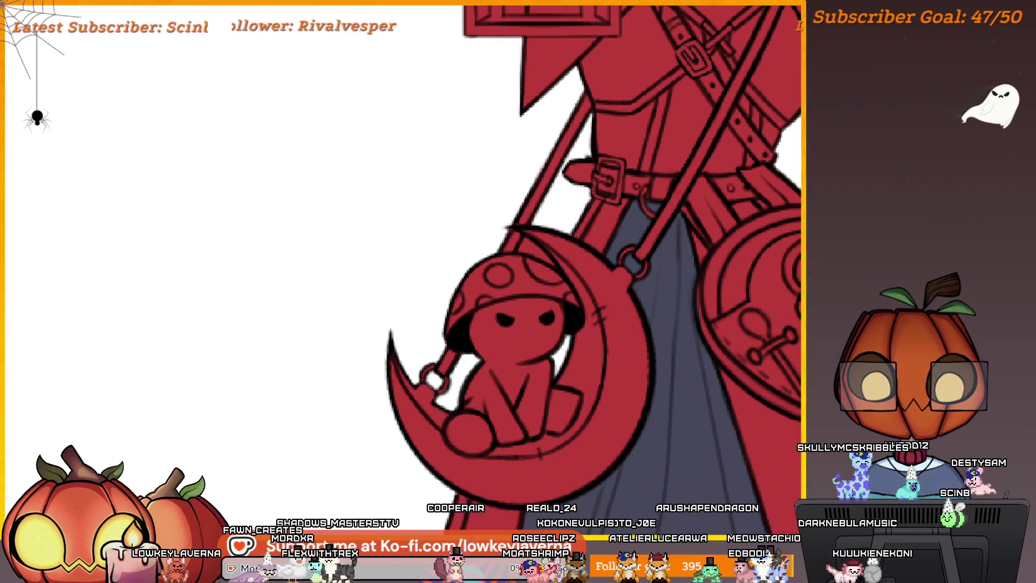
key("ctrl+z")
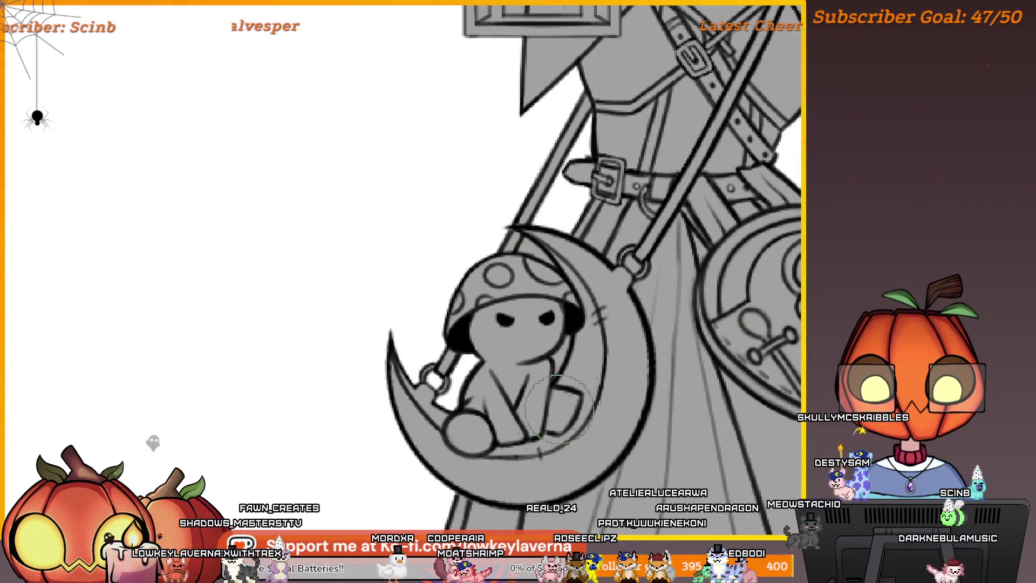
Redo to bring the crimson fill back across the figure
scroll(612, 330, "down", 5)
key("ctrl+y")
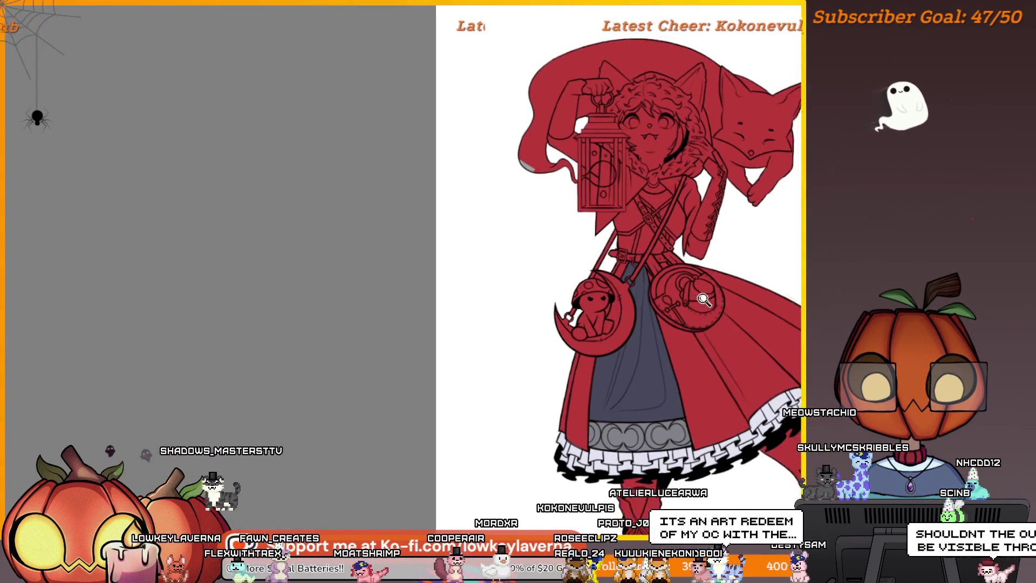
scroll(656, 300, "down", 5)
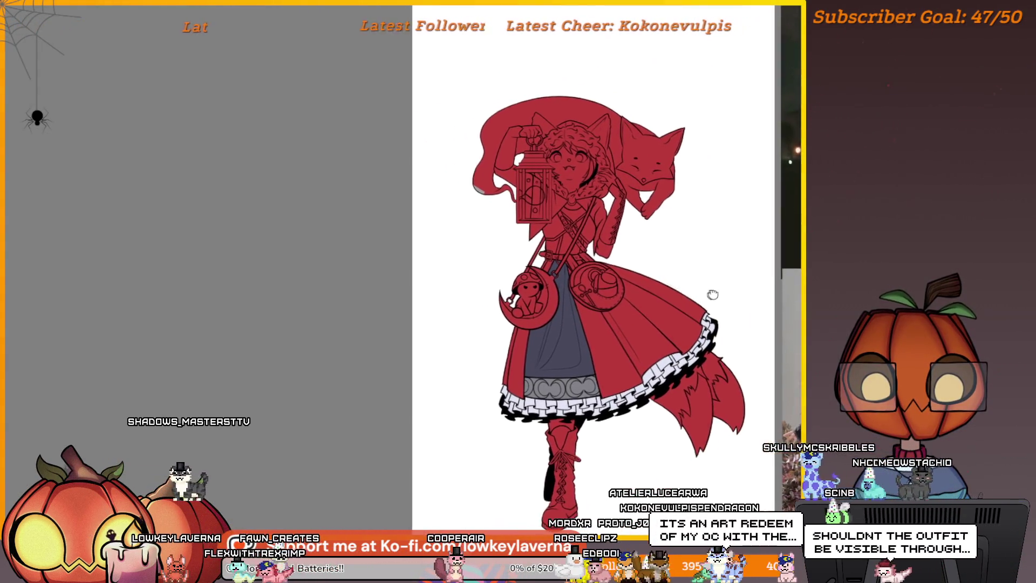
scroll(627, 227, "up", 5)
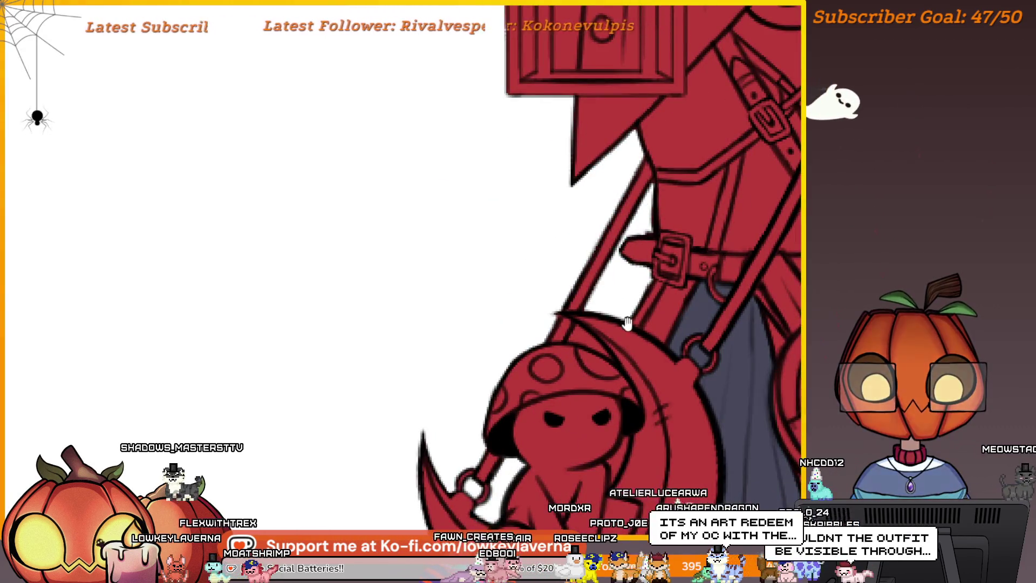
scroll(630, 259, "down", 2)
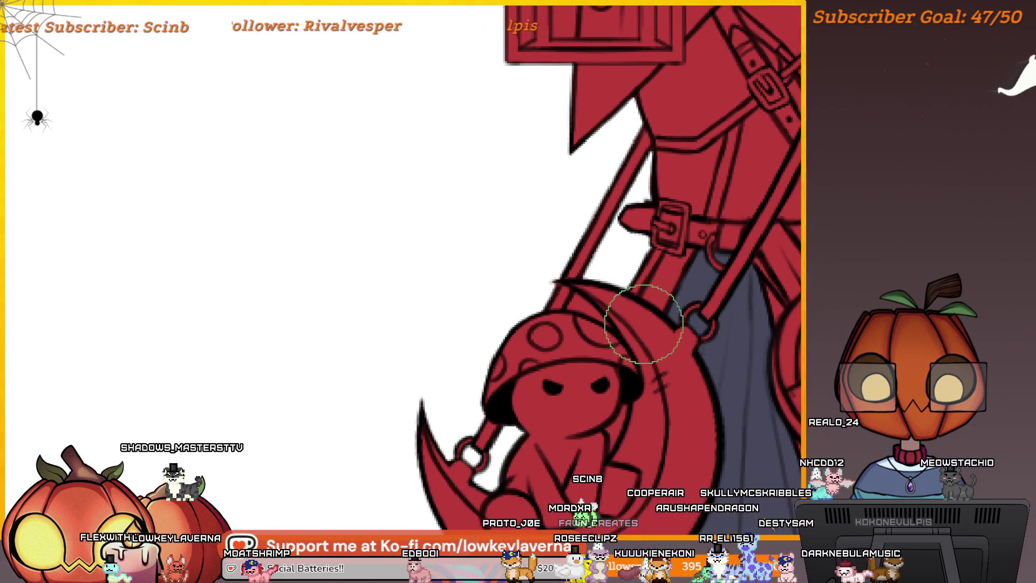
Zoom in on the moon charm and paint out the red spill in the gap above it
left_click(610, 309)
left_click(592, 261)
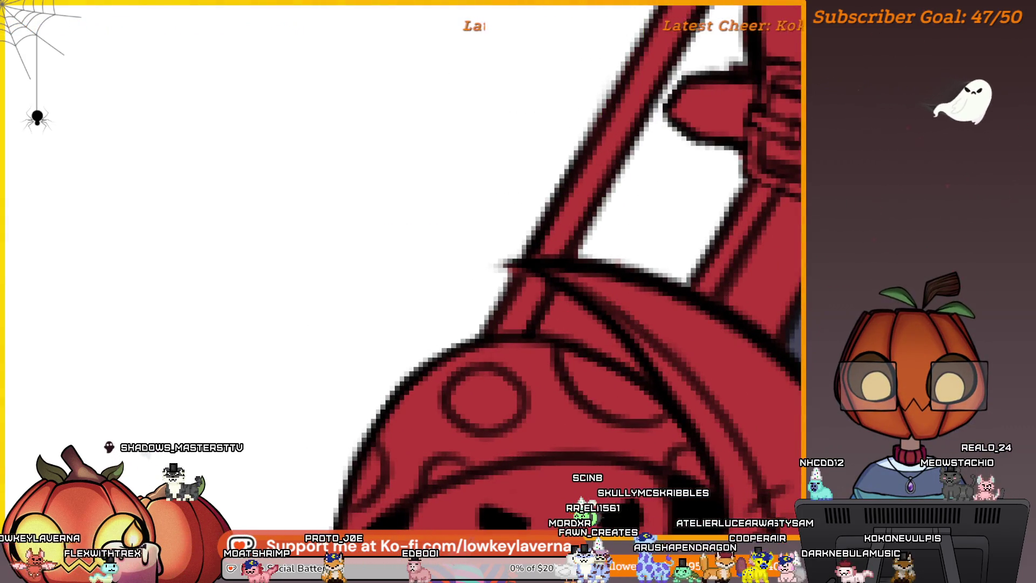
left_click_drag(608, 236, 602, 220)
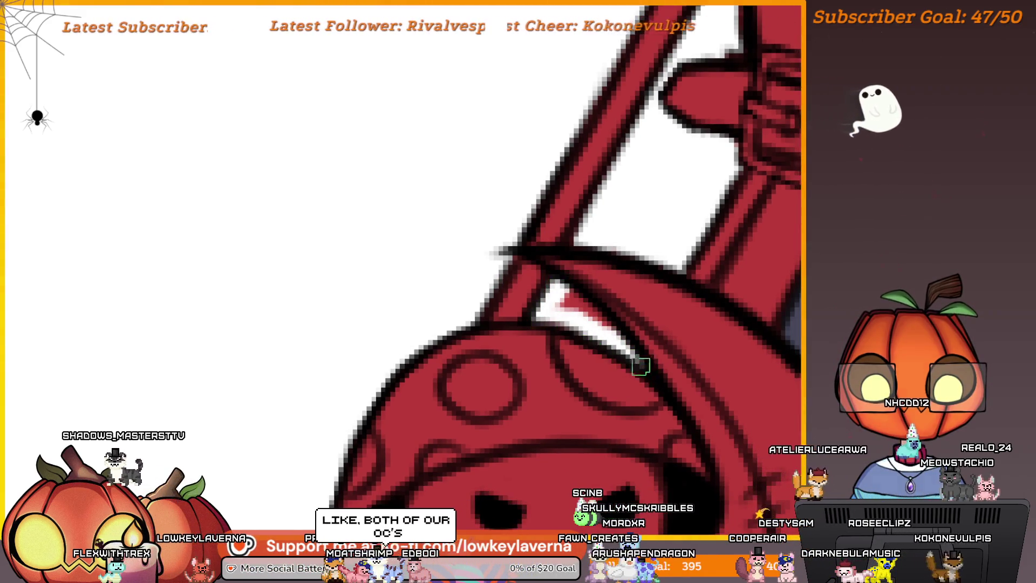
left_click_drag(556, 307, 562, 295)
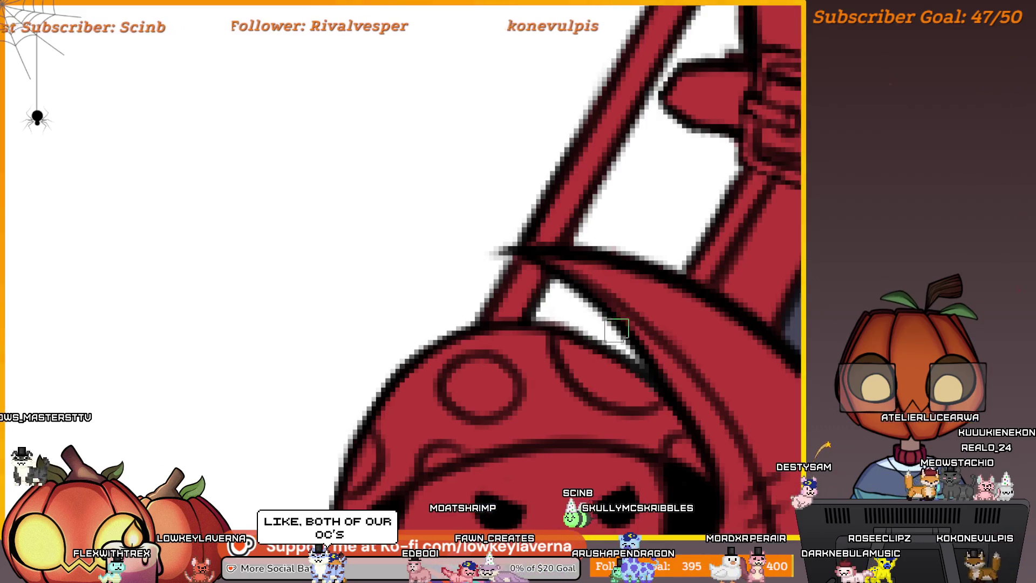
scroll(600, 328, "down", 5)
left_click_drag(619, 340, 718, 229)
scroll(718, 229, "down", 3)
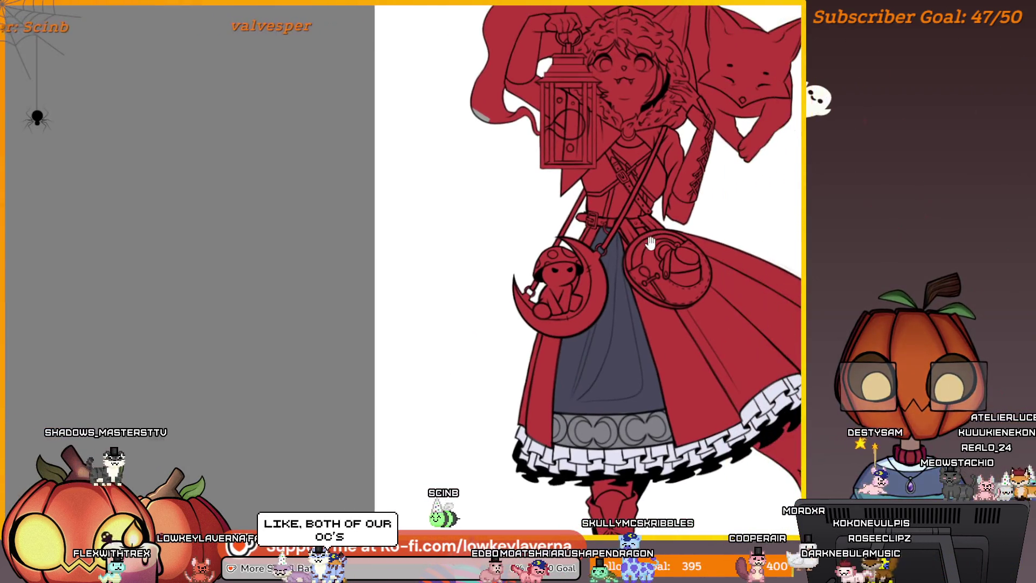
scroll(681, 371, "down", 1)
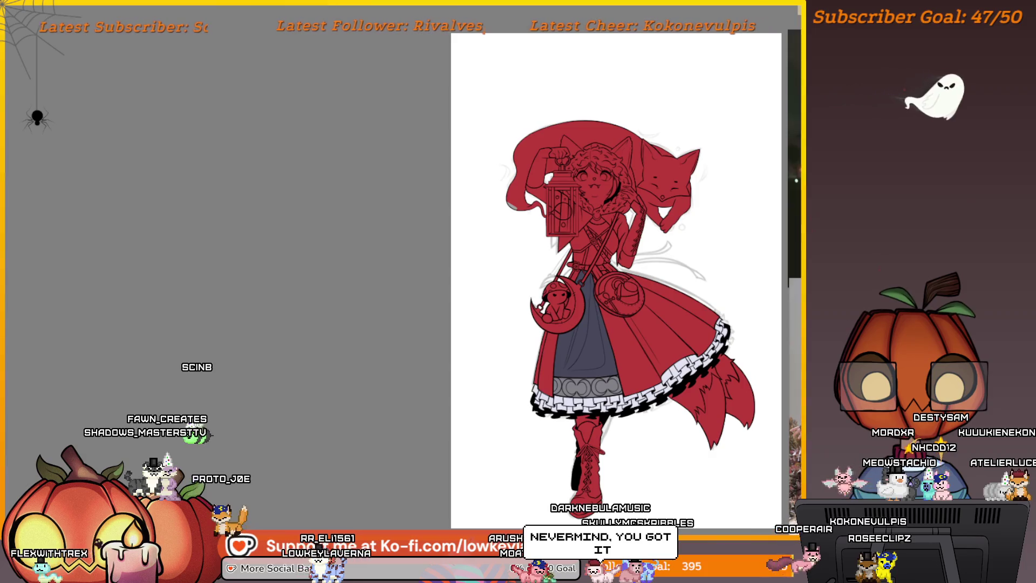
key("ctrl+z")
key("ctrl+shift+z")
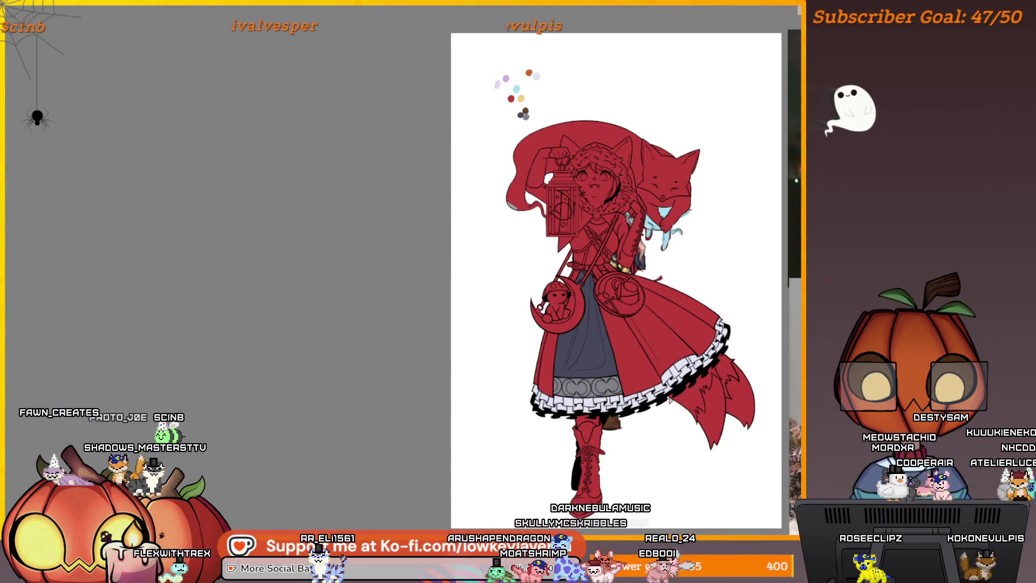
key("ctrl+z")
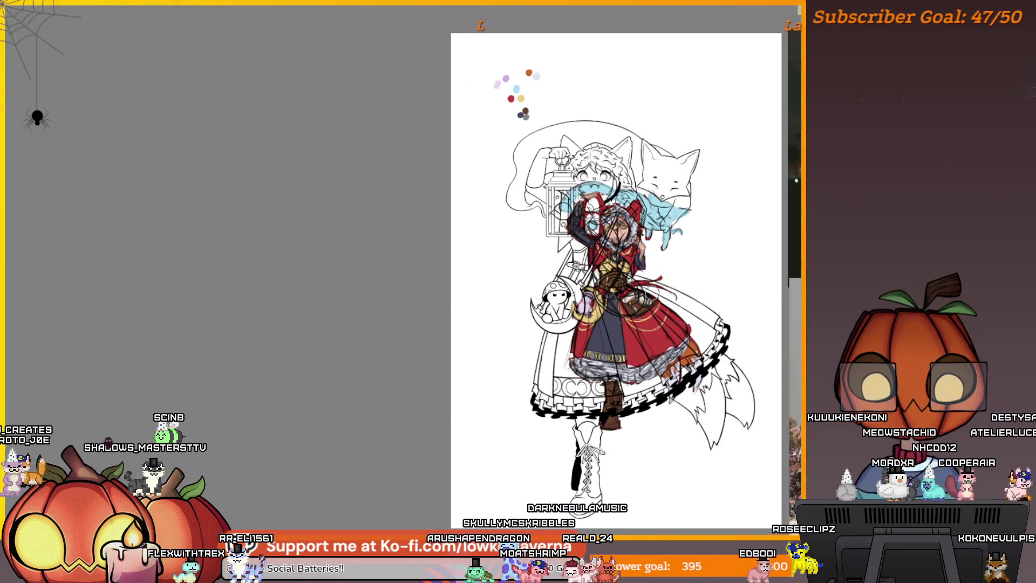
scroll(581, 327, "up", 5)
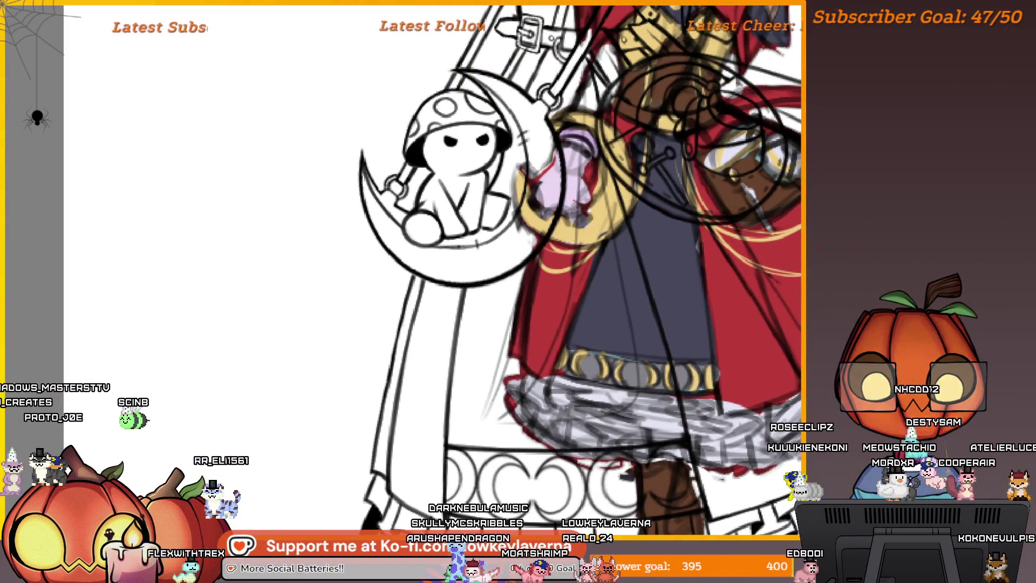
key("ctrl+z")
key("ctrl+y")
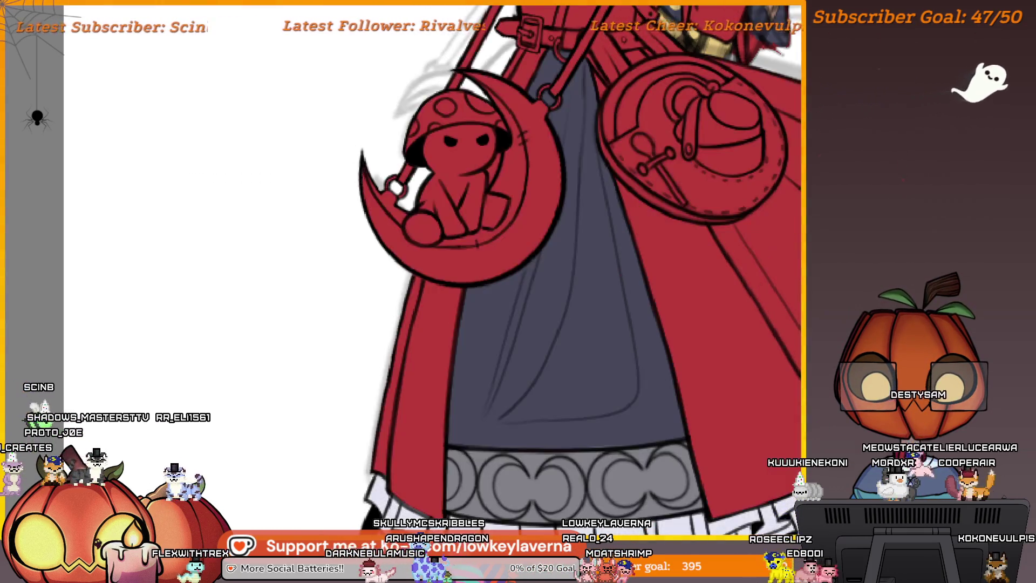
scroll(629, 285, "down", 4)
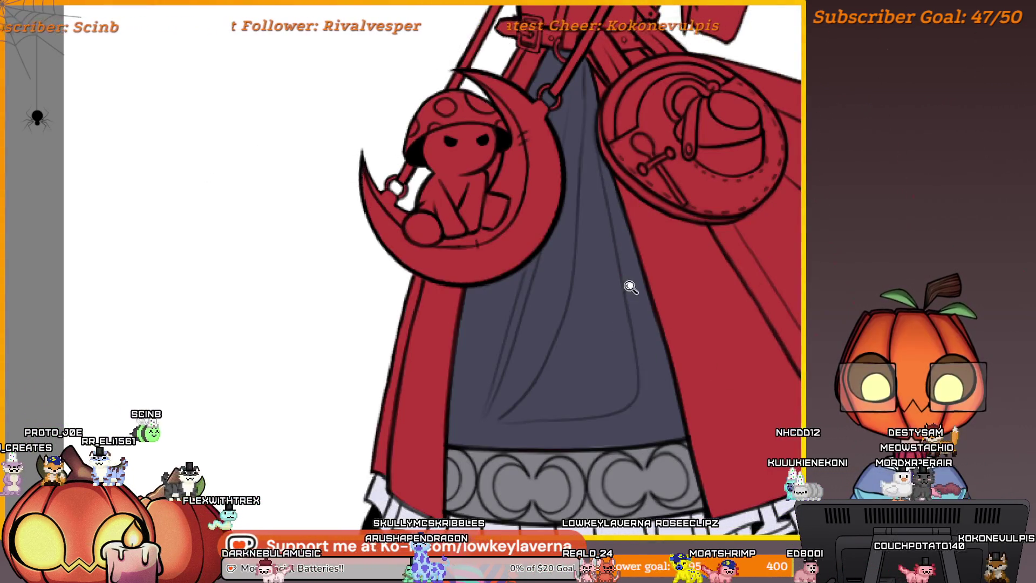
scroll(637, 326, "up", 5)
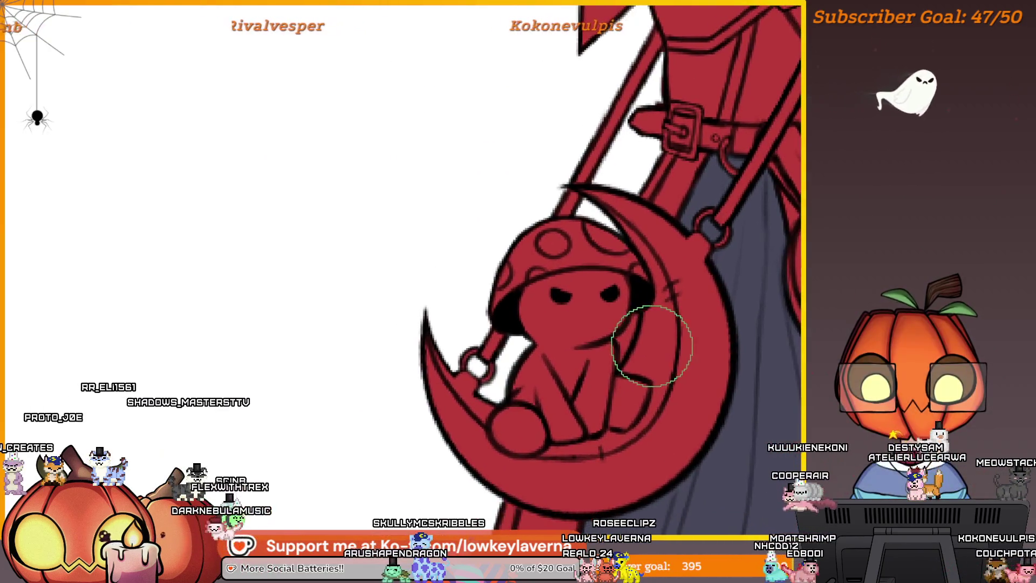
mouse_move(654, 345)
left_mouse_down()
mouse_move(628, 368)
mouse_move(660, 280)
mouse_move(586, 190)
mouse_move(664, 257)
mouse_move(740, 380)
left_mouse_up()
key("bracketright")
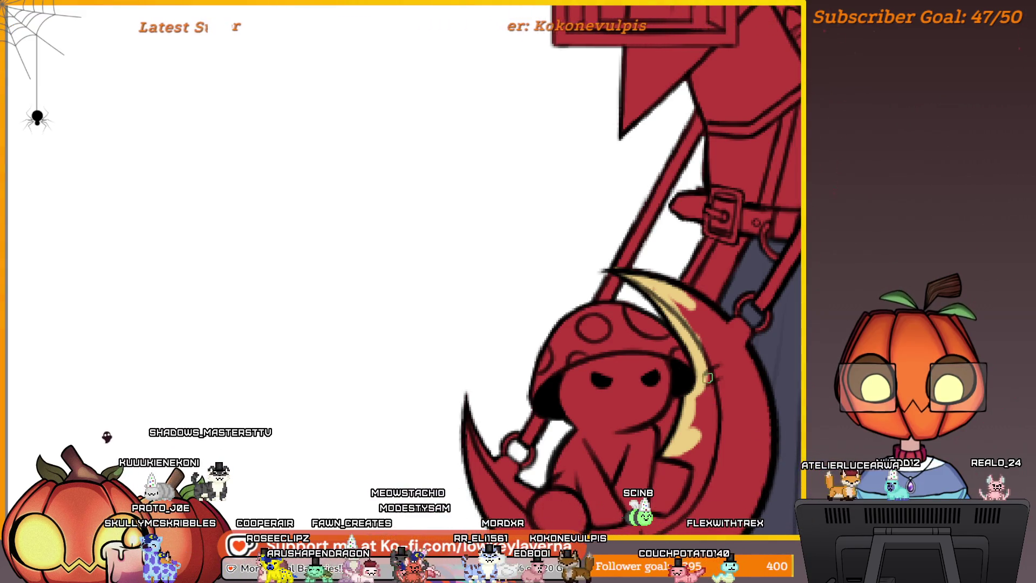
scroll(709, 378, "down", 4)
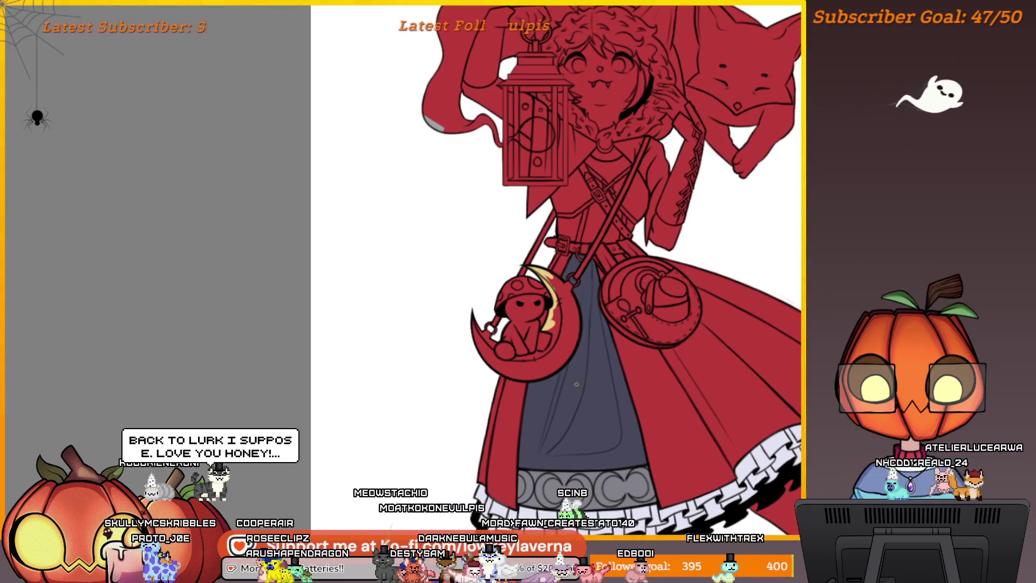
scroll(631, 476, "right", 2)
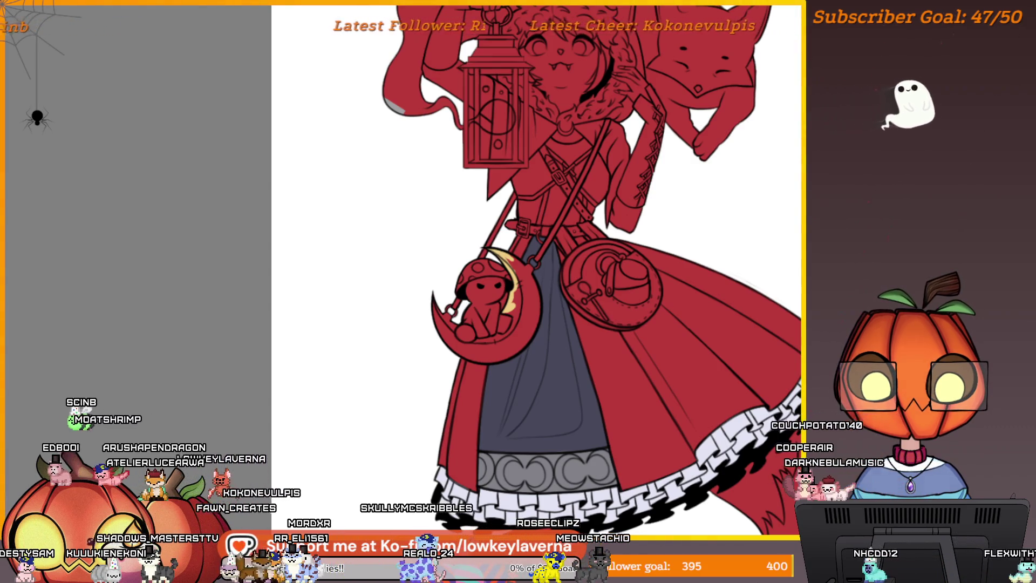
scroll(561, 294, "up", 5)
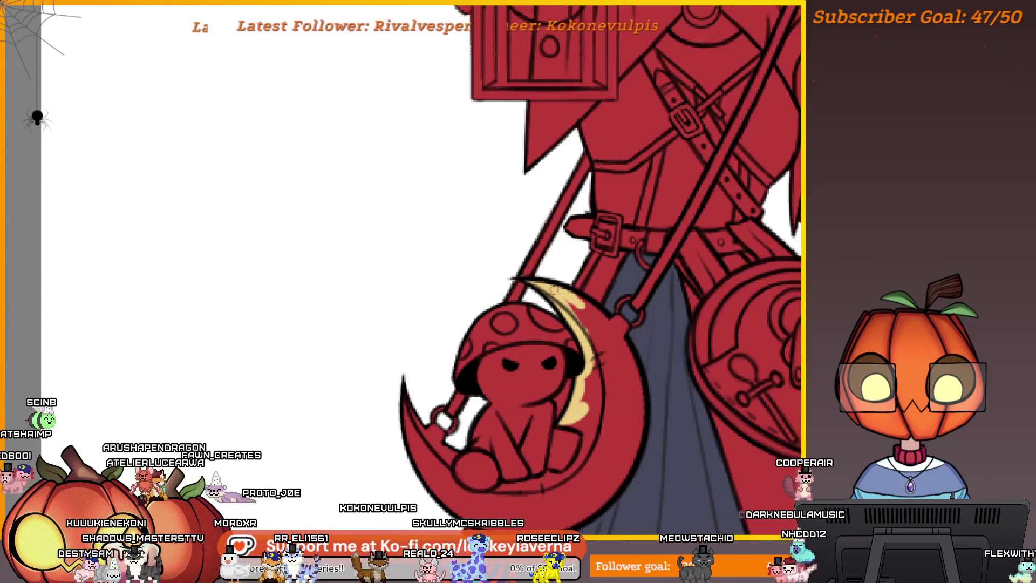
Paint the moon crescent tan, covering its tip and lower-left red areas
left_click_drag(595, 288, 608, 245)
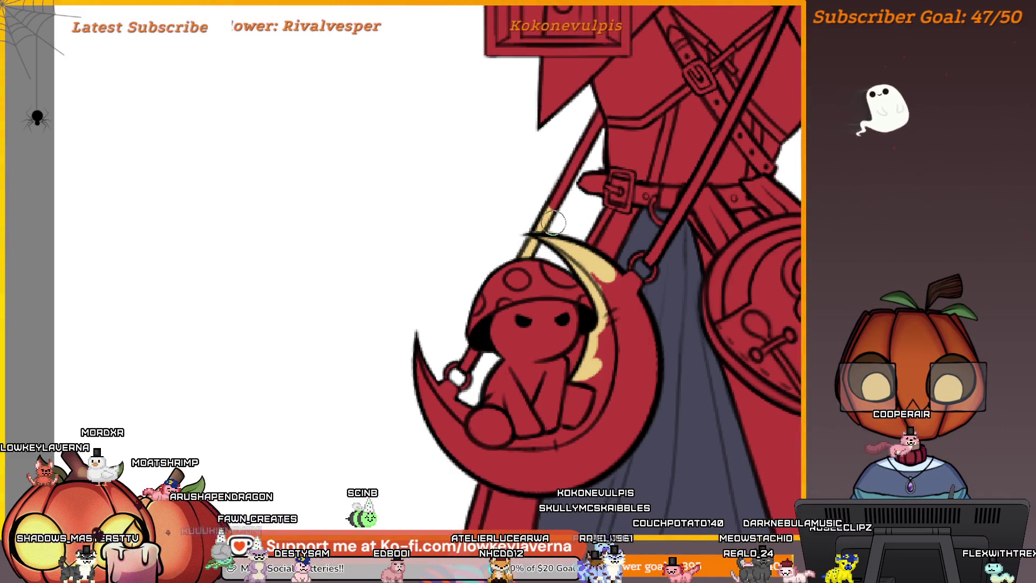
scroll(553, 221, "down", 1)
scroll(553, 221, "left", 1)
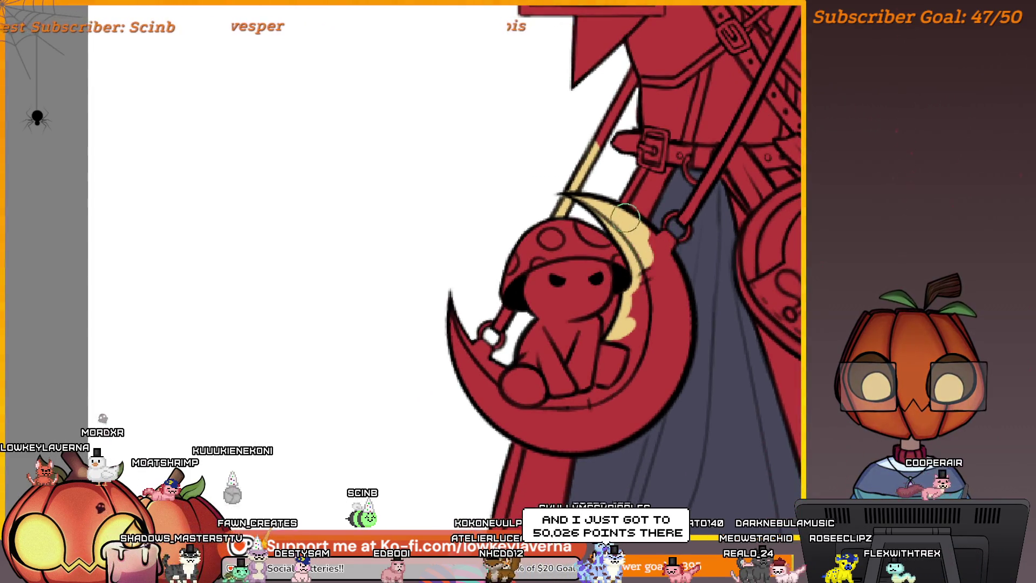
left_click_drag(605, 375, 678, 369)
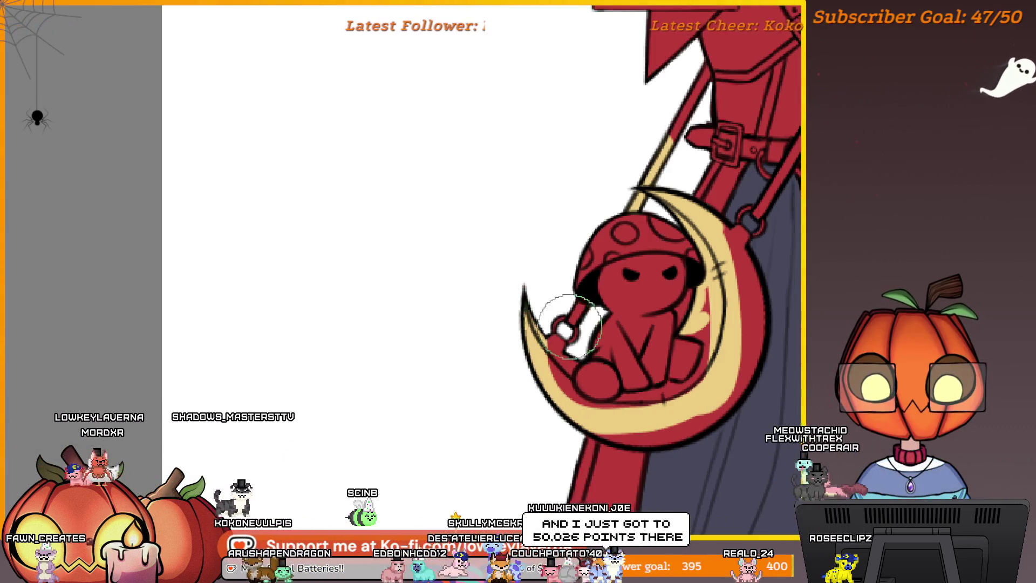
scroll(559, 342, "up", 2)
left_click_drag(558, 342, 545, 373)
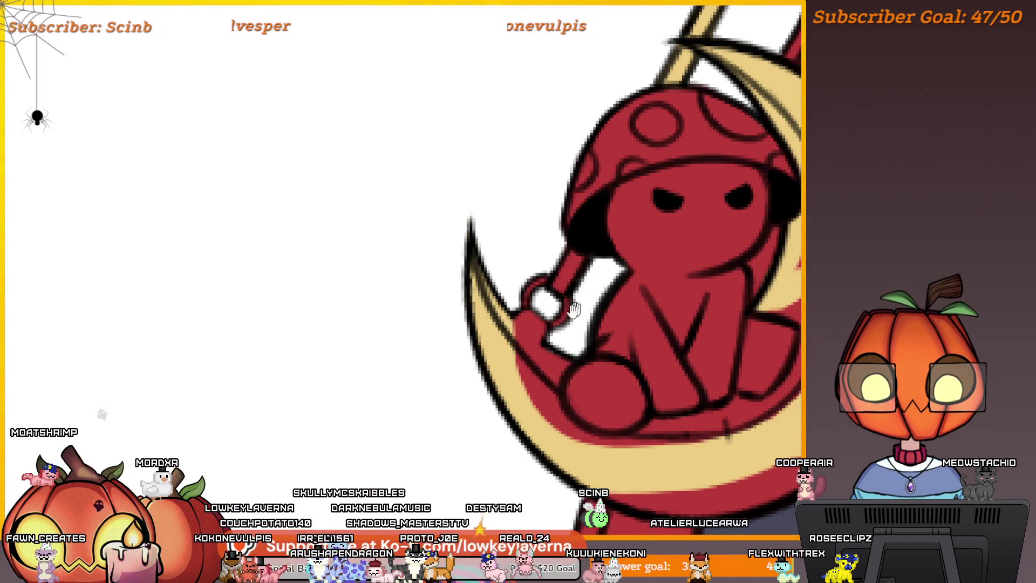
left_click_drag(574, 308, 595, 327)
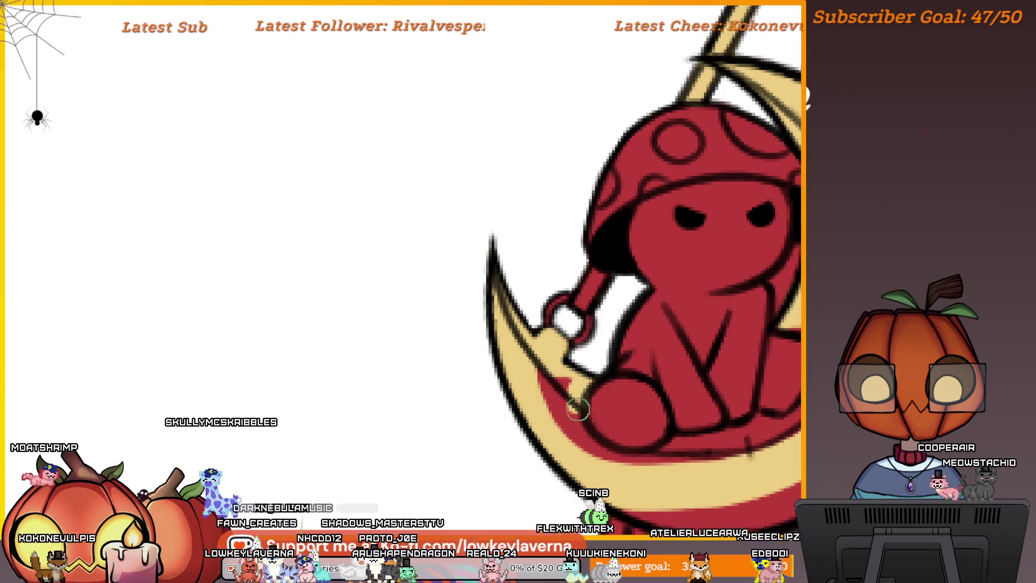
left_click_drag(678, 450, 663, 403)
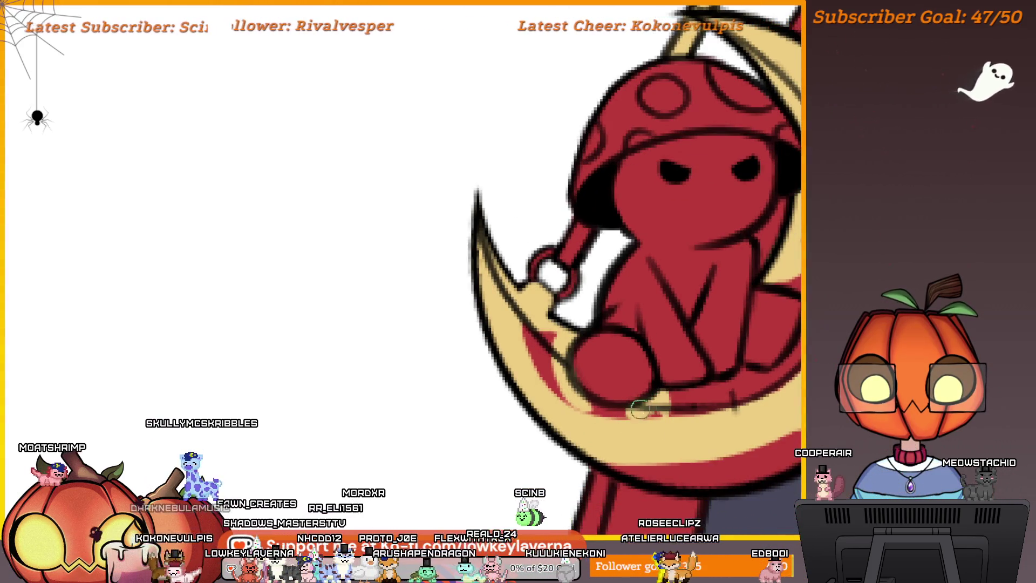
left_click_drag(568, 335, 581, 367)
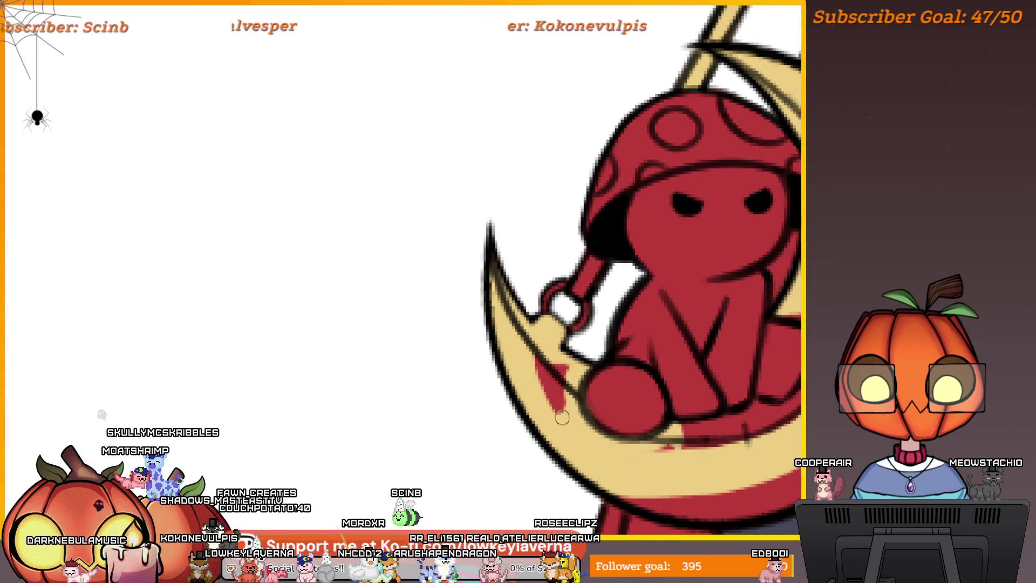
Fill the crescent's lower rim and right edge with tan
left_click_drag(654, 447, 601, 455)
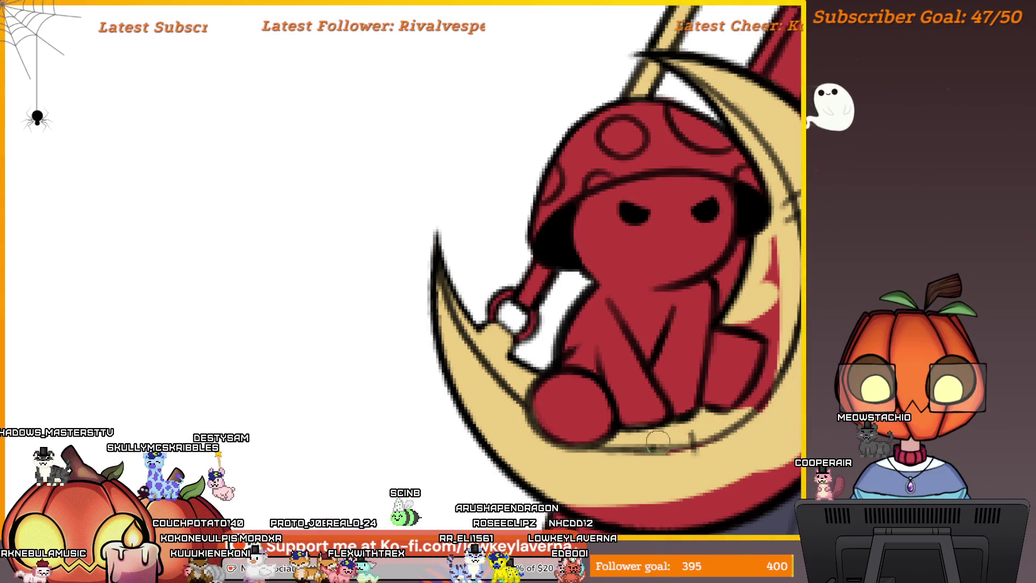
left_click_drag(658, 432, 594, 470)
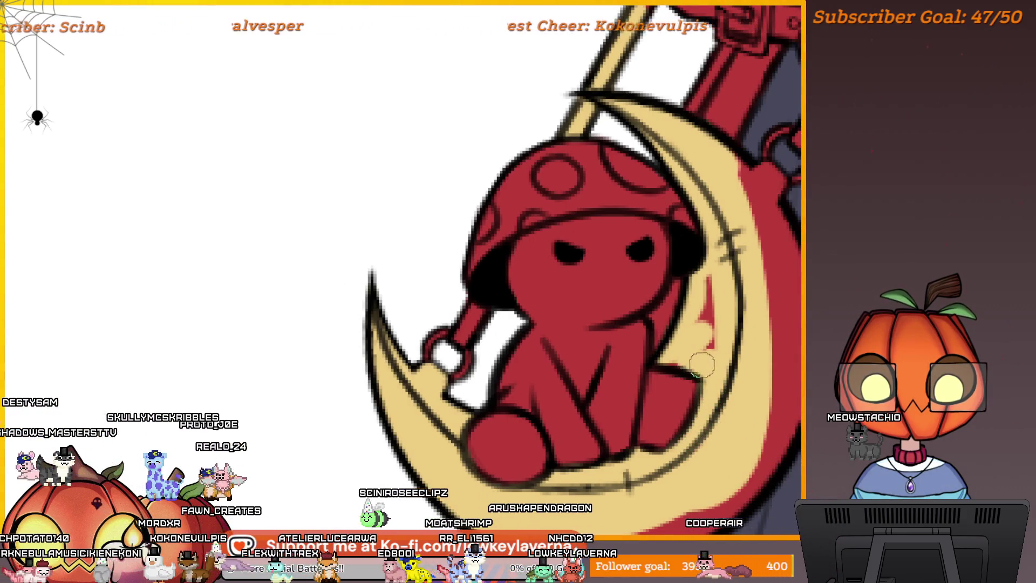
left_click_drag(684, 400, 708, 376)
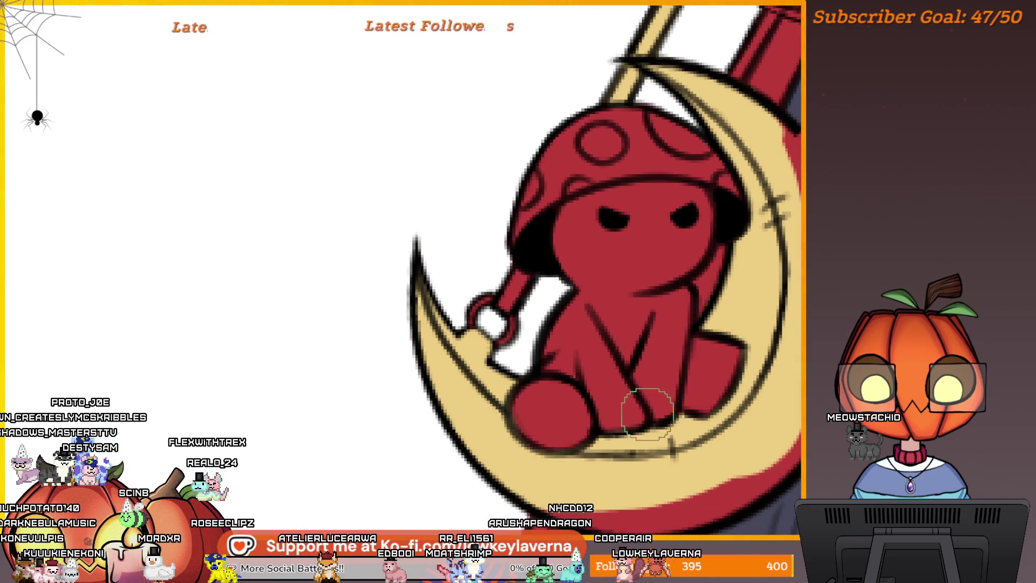
left_click_drag(725, 426, 650, 361)
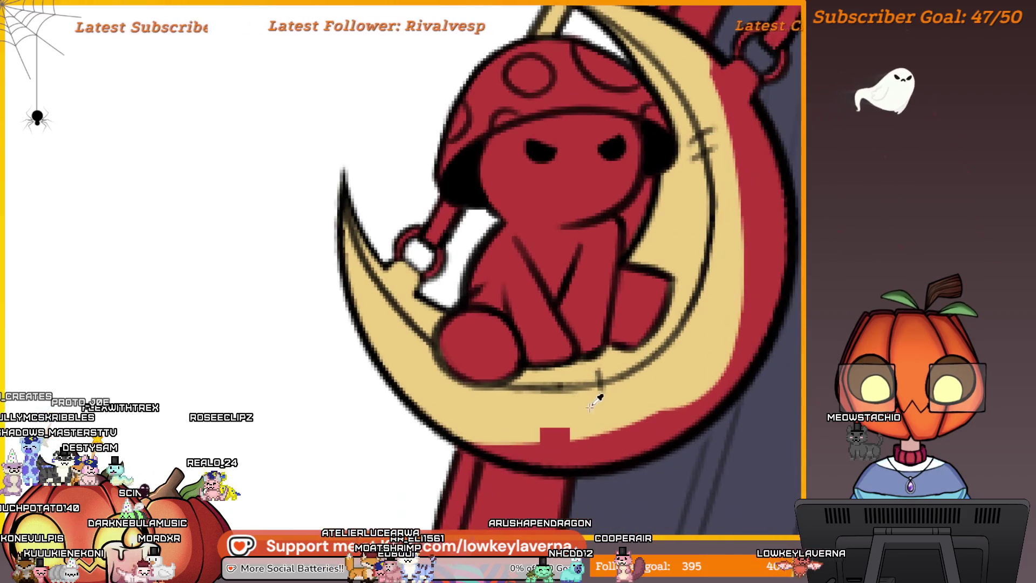
left_click_drag(654, 418, 664, 464)
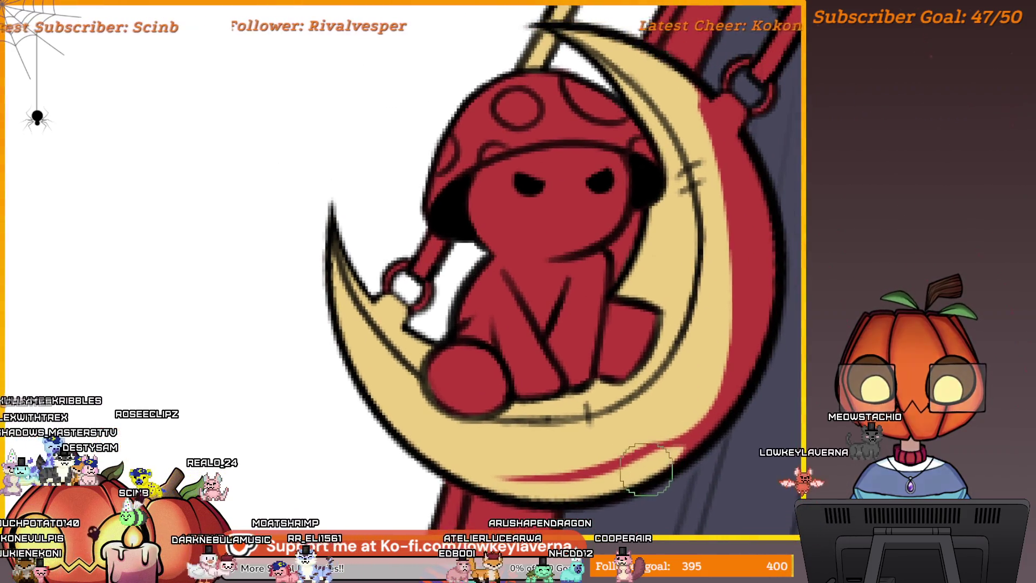
left_click_drag(755, 351, 668, 500)
left_click_drag(750, 381, 749, 413)
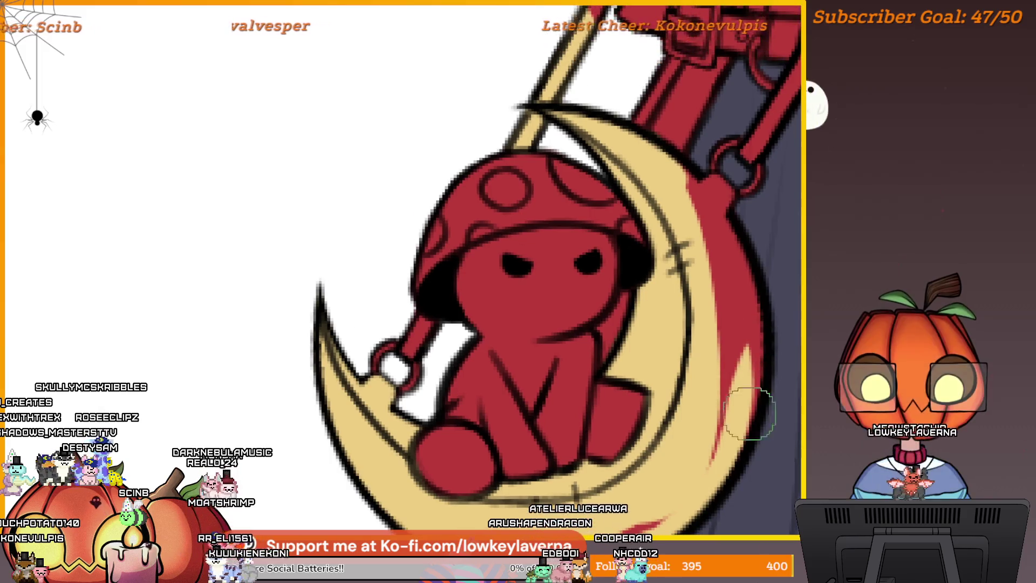
left_click_drag(747, 261, 737, 302)
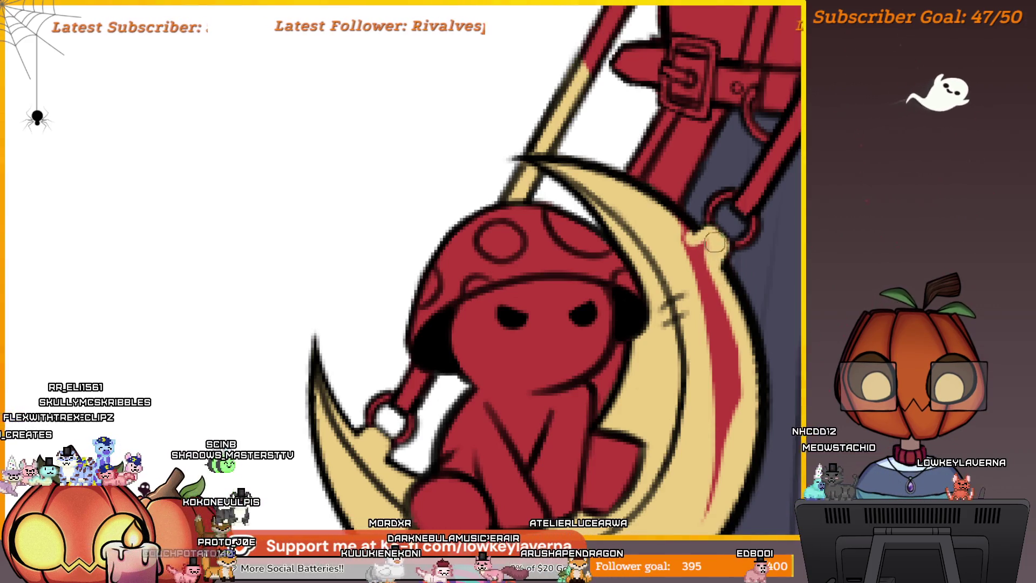
Undo the stray red stroke on the moon's rim and paint the strap above the moon tan
scroll(694, 243, "down", 3)
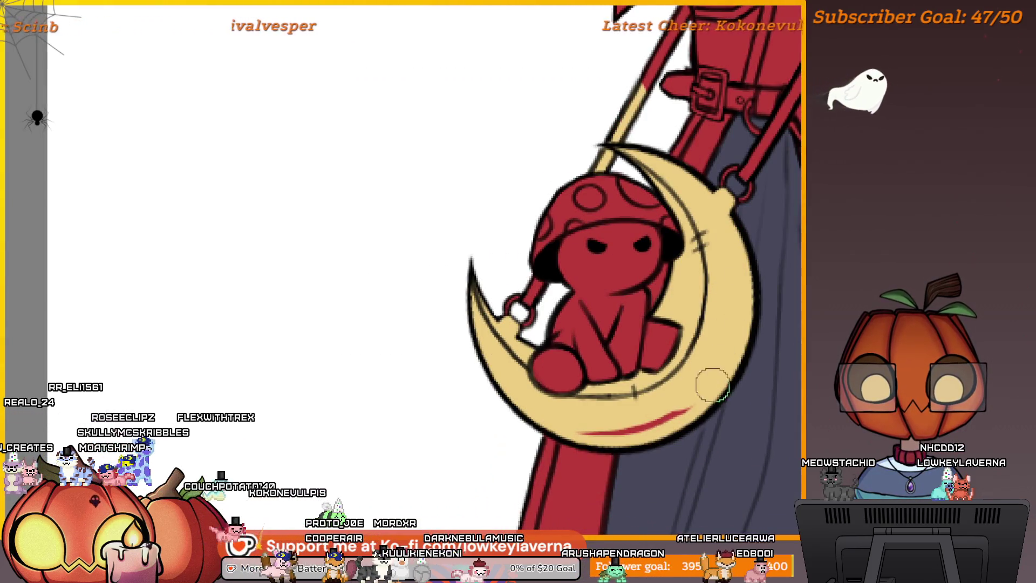
key("ctrl+z")
key("ctrl+z")
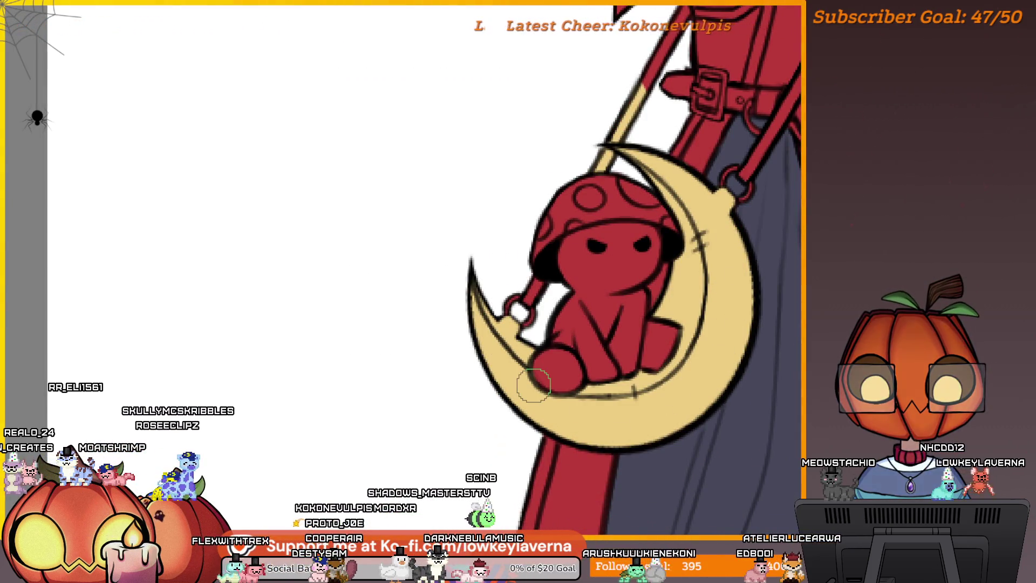
left_click_drag(594, 245, 617, 300)
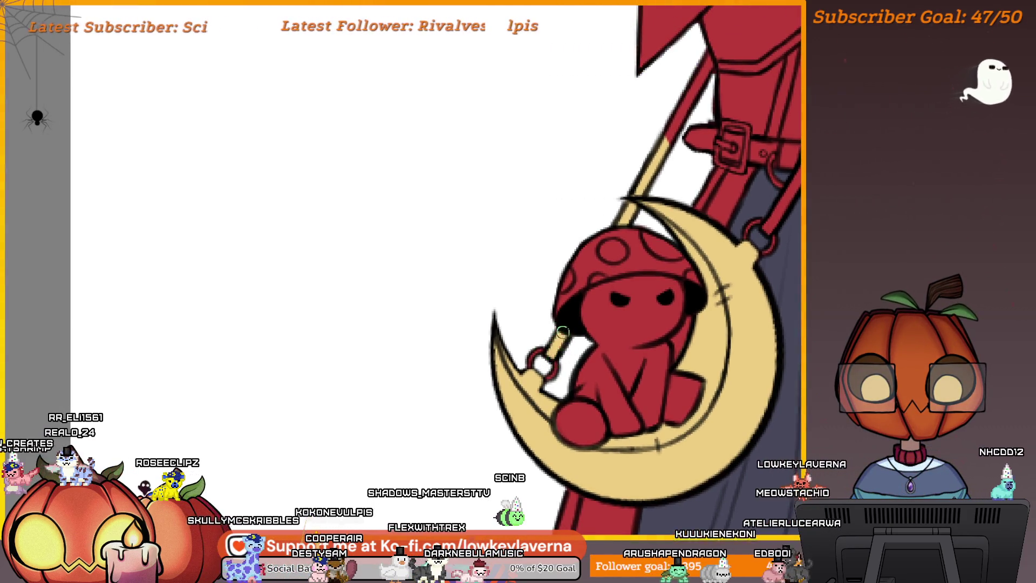
mouse_move(665, 233)
left_mouse_down()
mouse_move(632, 425)
mouse_move(666, 464)
left_mouse_up()
left_click_drag(600, 322, 577, 376)
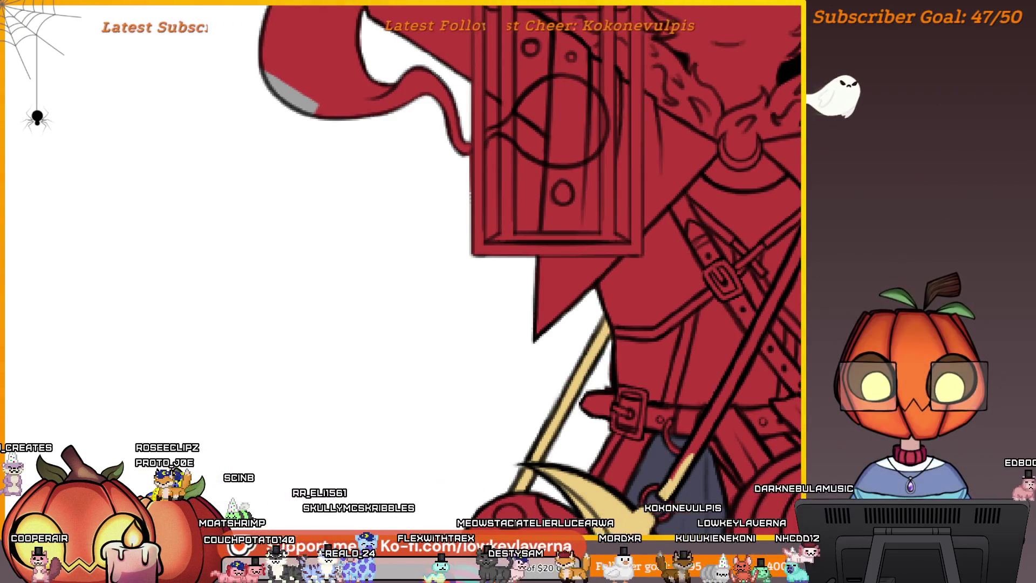
Extend the tan up the strap across the chest, then fit the whole drawing to the window
scroll(604, 303, "up", 2)
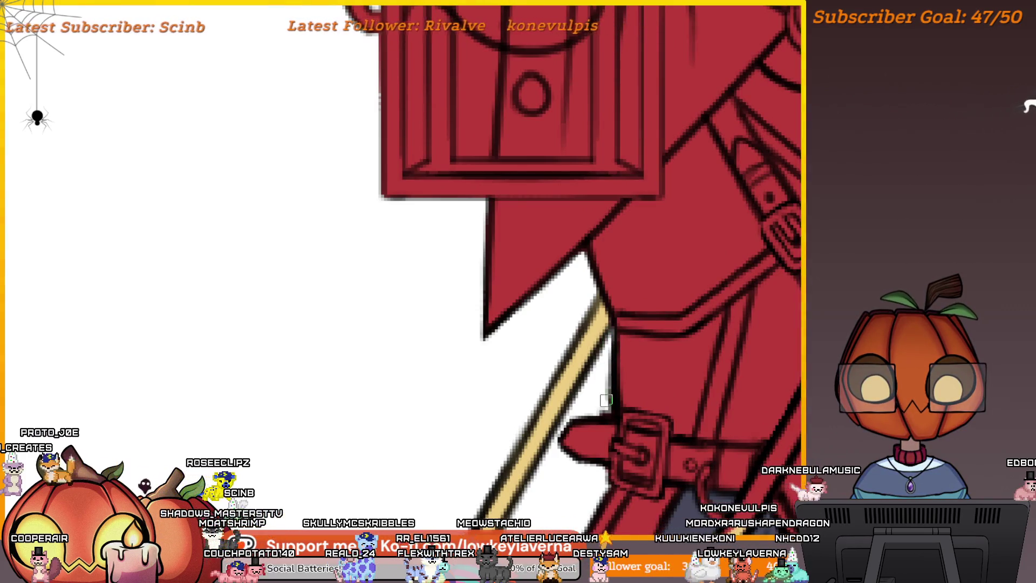
scroll(615, 285, "down", 3)
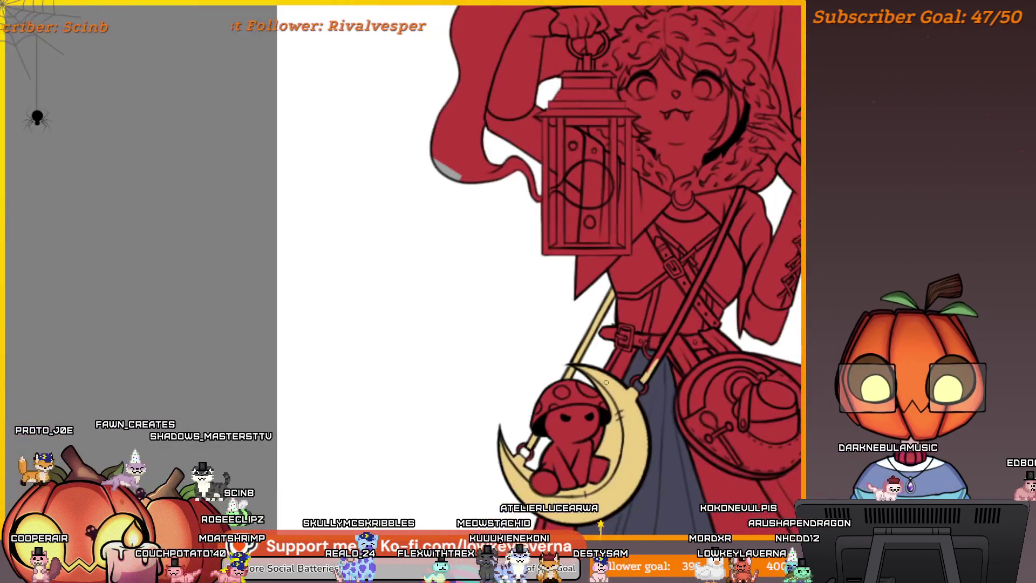
left_click_drag(606, 382, 575, 398)
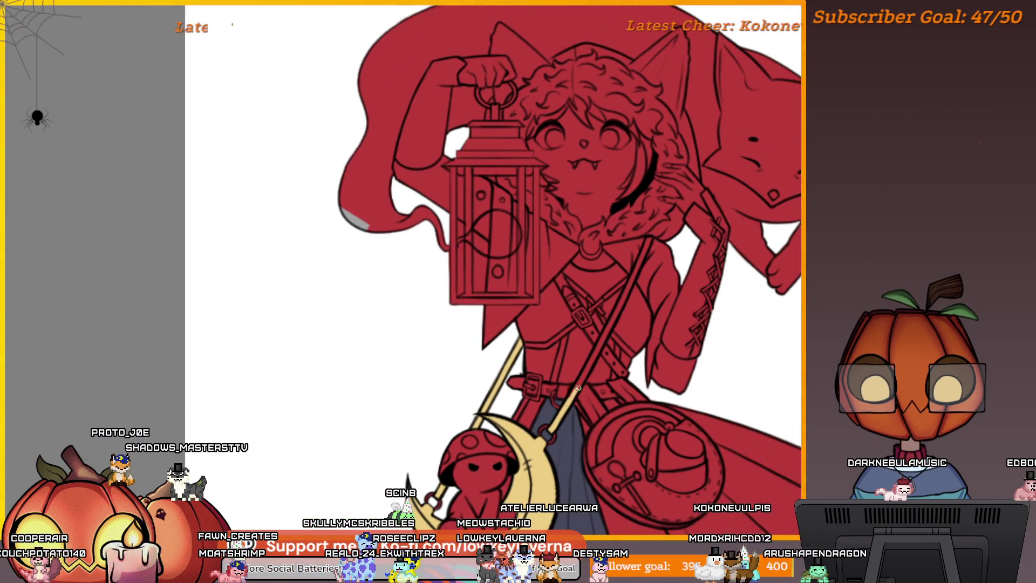
left_click_drag(598, 343, 598, 348)
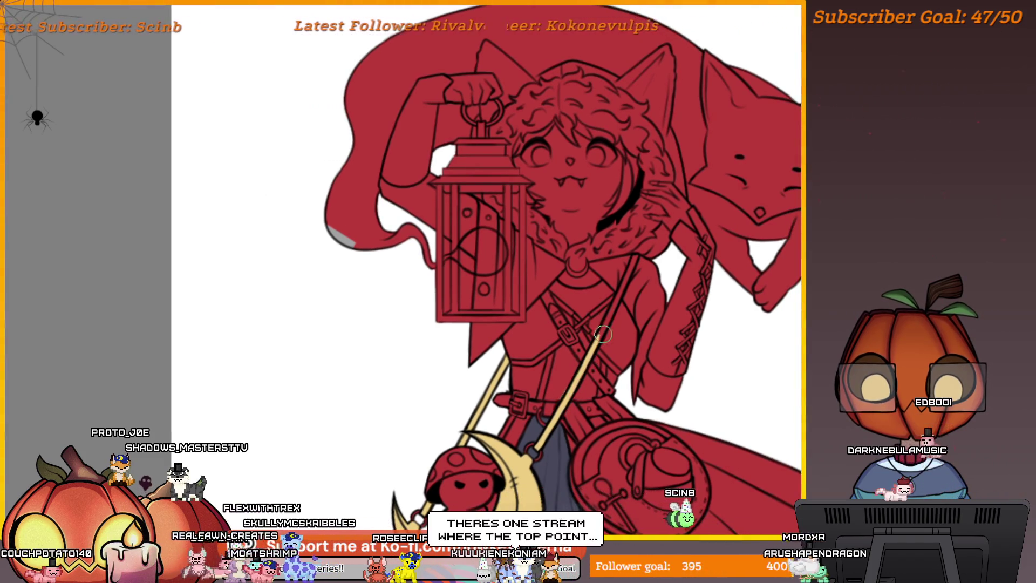
scroll(603, 334, "up", 3)
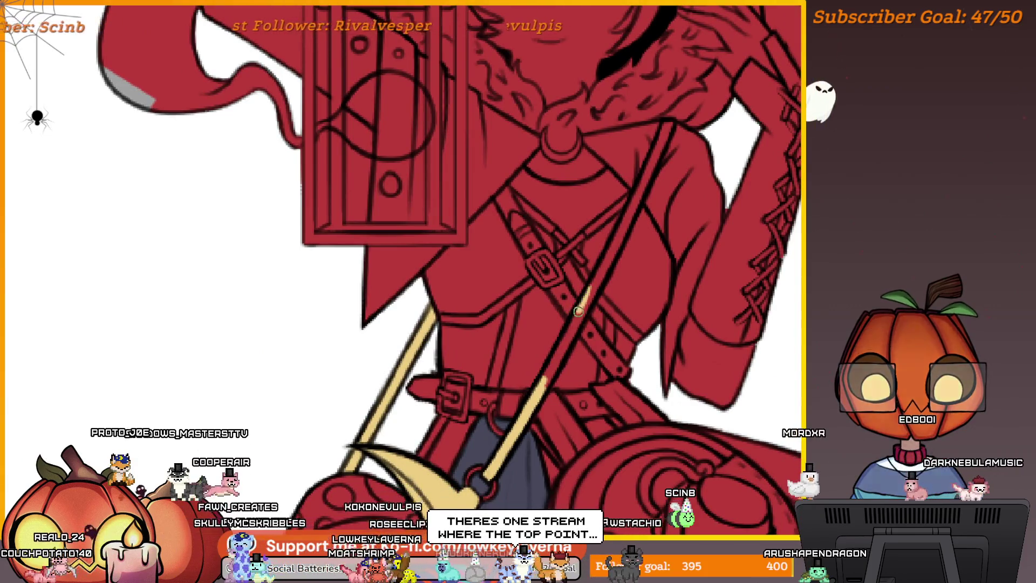
mouse_move(546, 381)
left_mouse_down()
mouse_move(601, 277)
mouse_move(601, 322)
mouse_move(588, 331)
mouse_move(578, 399)
left_mouse_up()
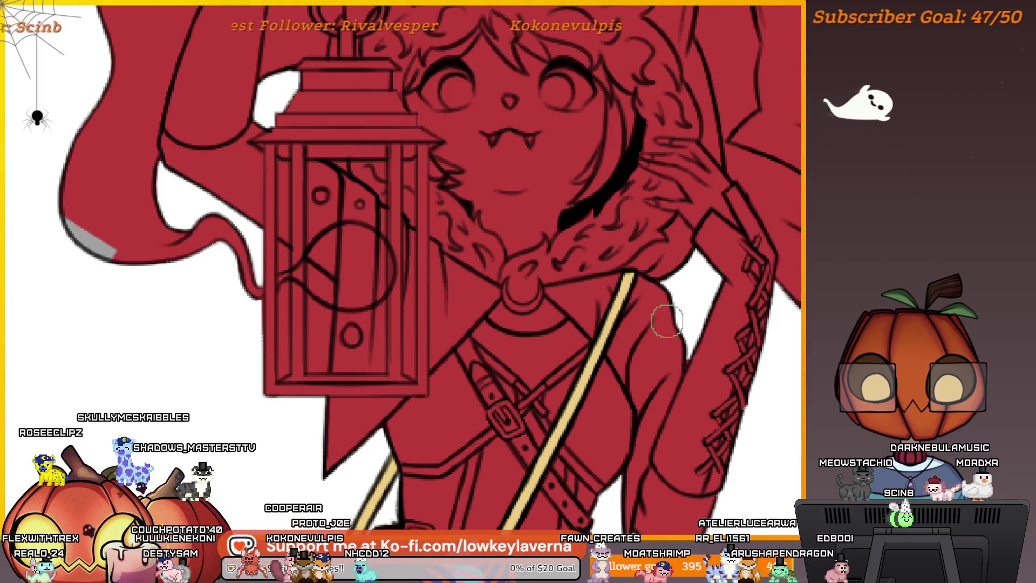
key("ctrl+0")
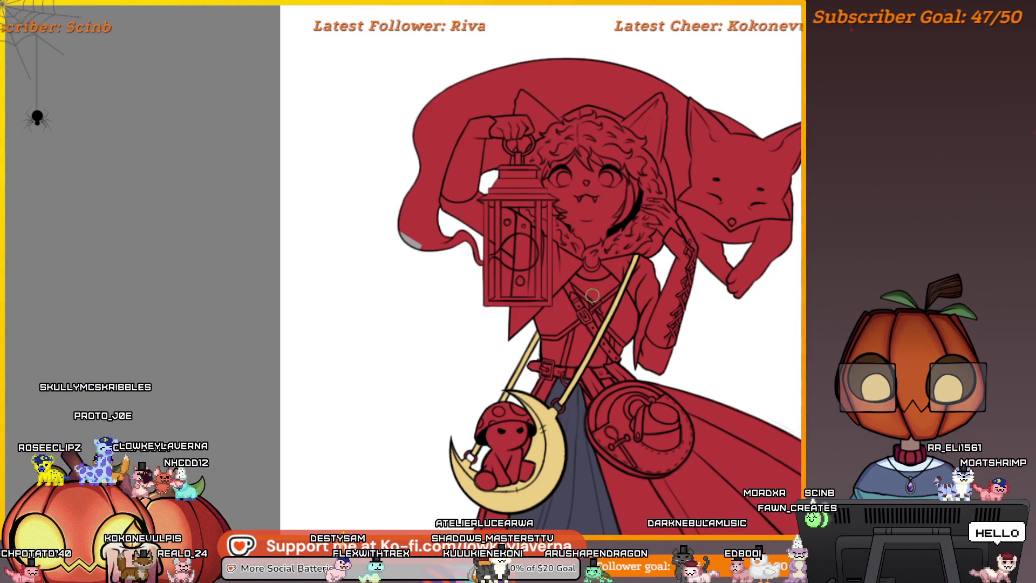
scroll(592, 296, "up", 5)
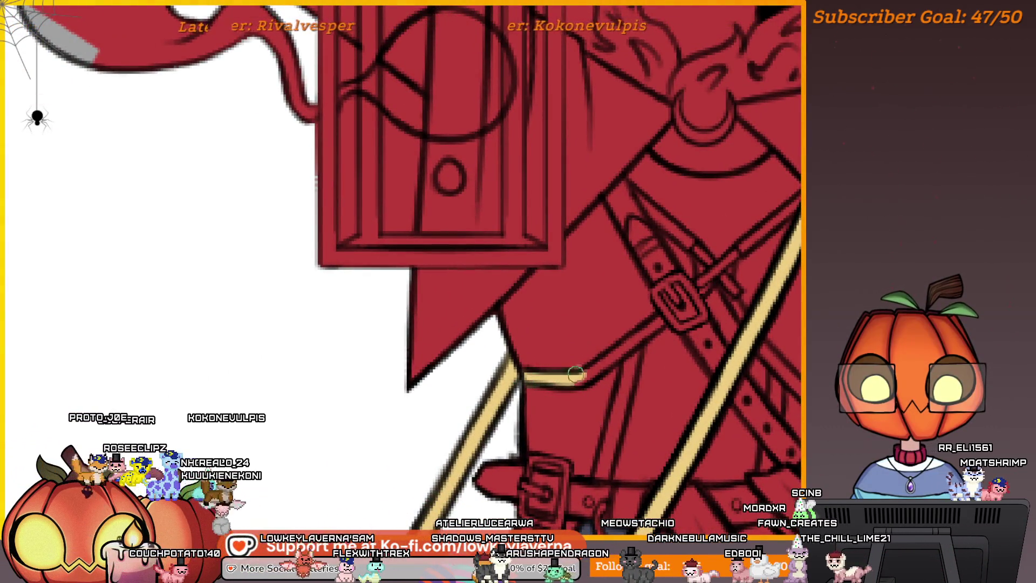
Paint the short strap by the belt tan and extend it along the chest strap
scroll(603, 370, "up", 2)
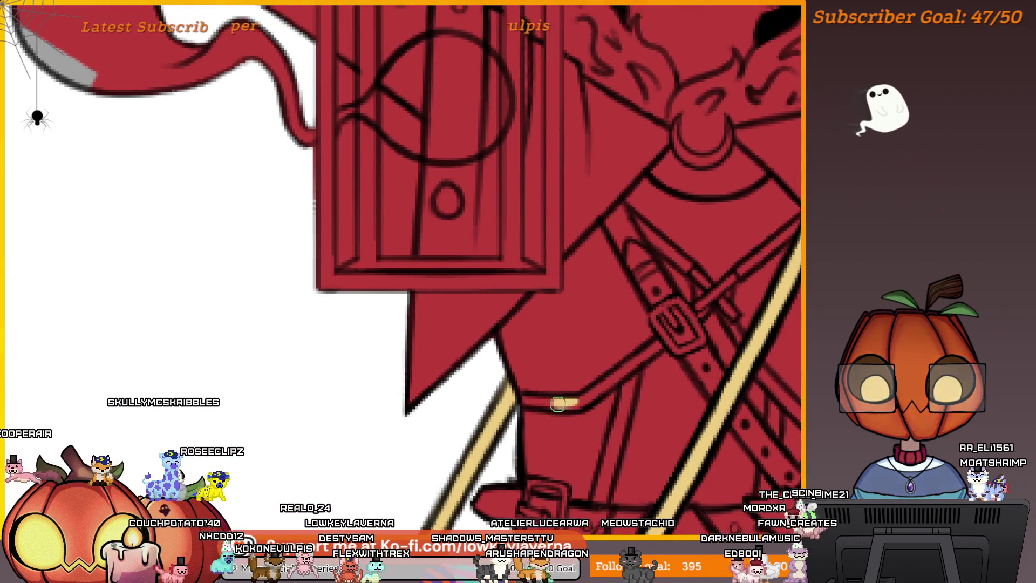
mouse_move(536, 401)
left_mouse_down()
mouse_move(522, 400)
mouse_move(570, 400)
left_mouse_up()
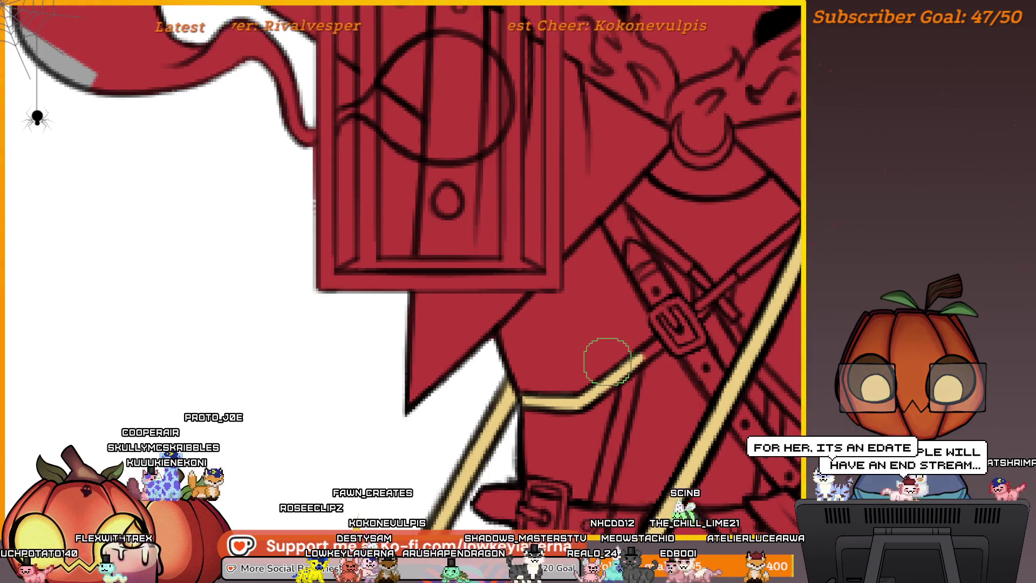
scroll(637, 345, "up", 3)
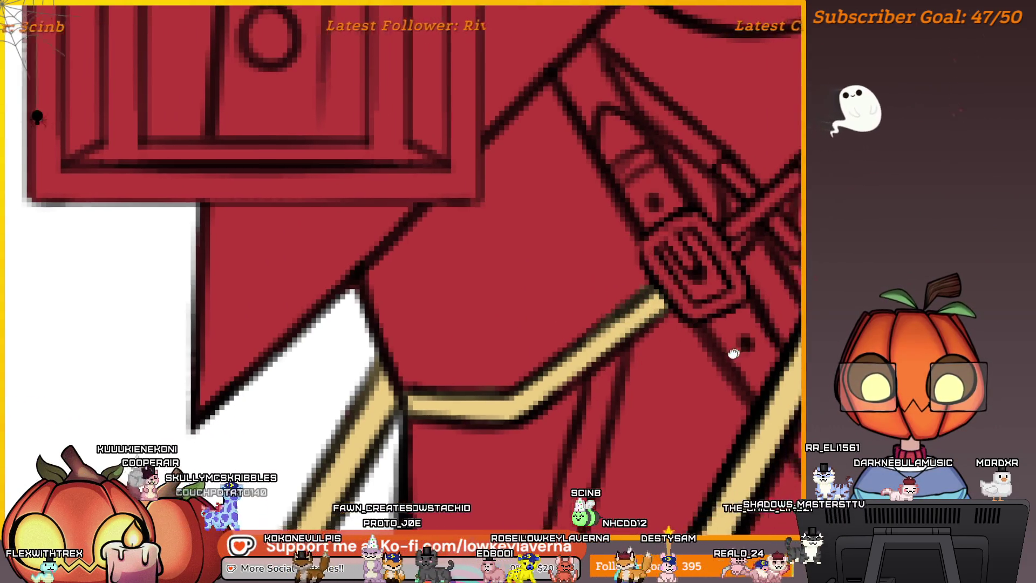
scroll(732, 346, "right", 5)
scroll(774, 302, "up", 5)
scroll(775, 302, "right", 3)
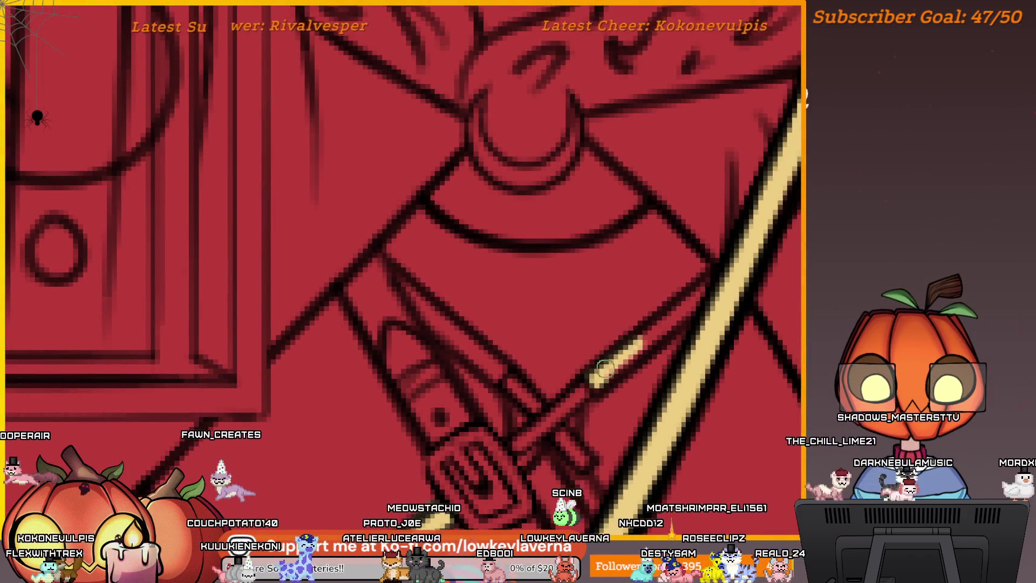
left_click_drag(606, 369, 699, 290)
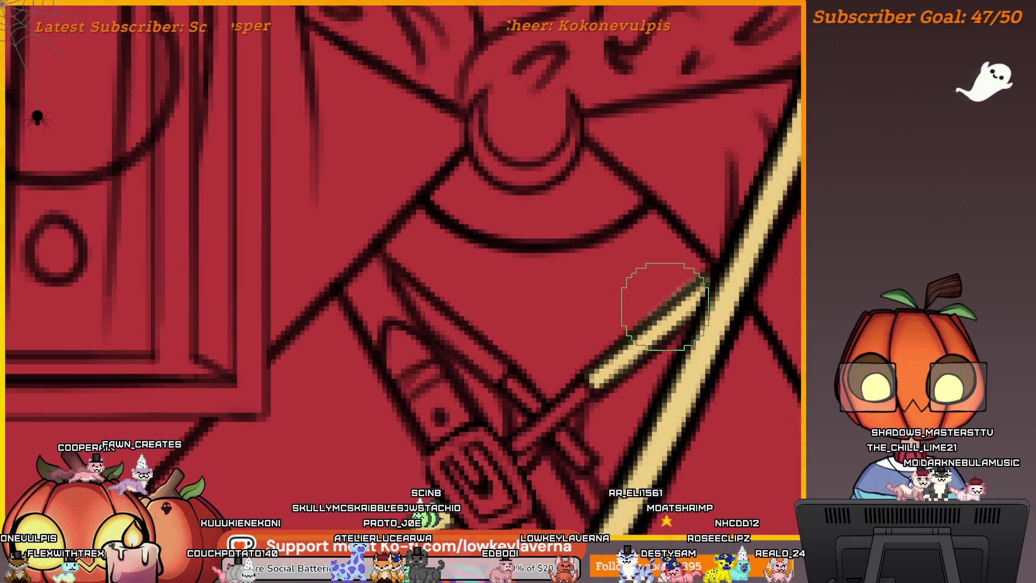
Reframe the view around the belt and paint tan on the strap beside the buckle
scroll(676, 285, "down", 3)
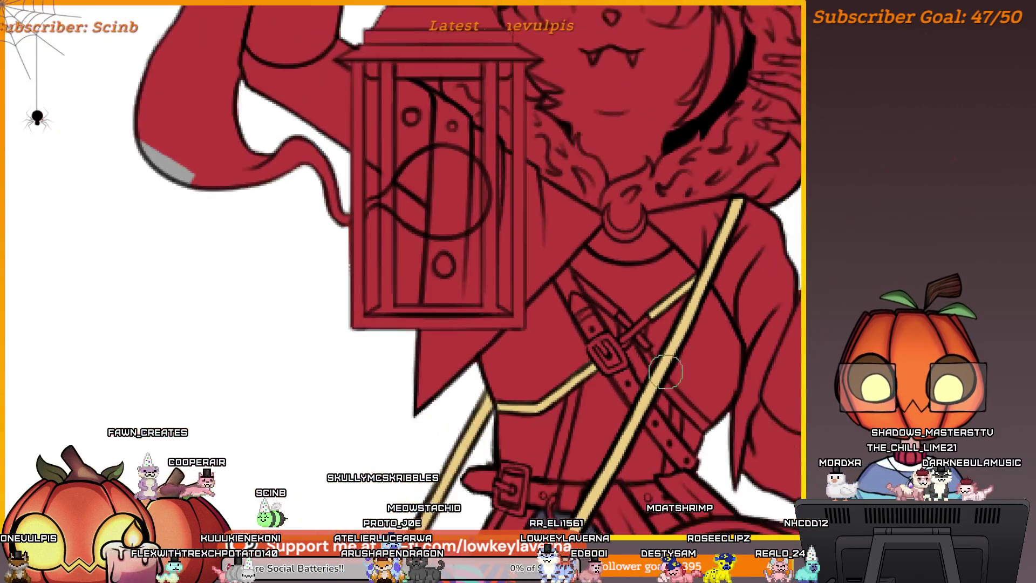
left_click_drag(608, 372, 594, 410)
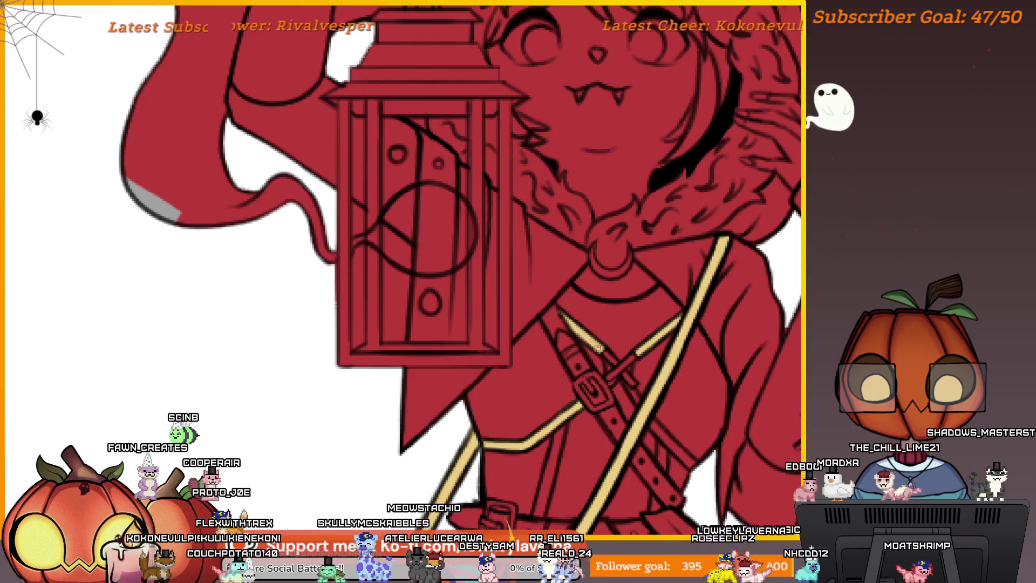
left_click_drag(633, 356, 639, 321)
scroll(638, 321, "up", 2)
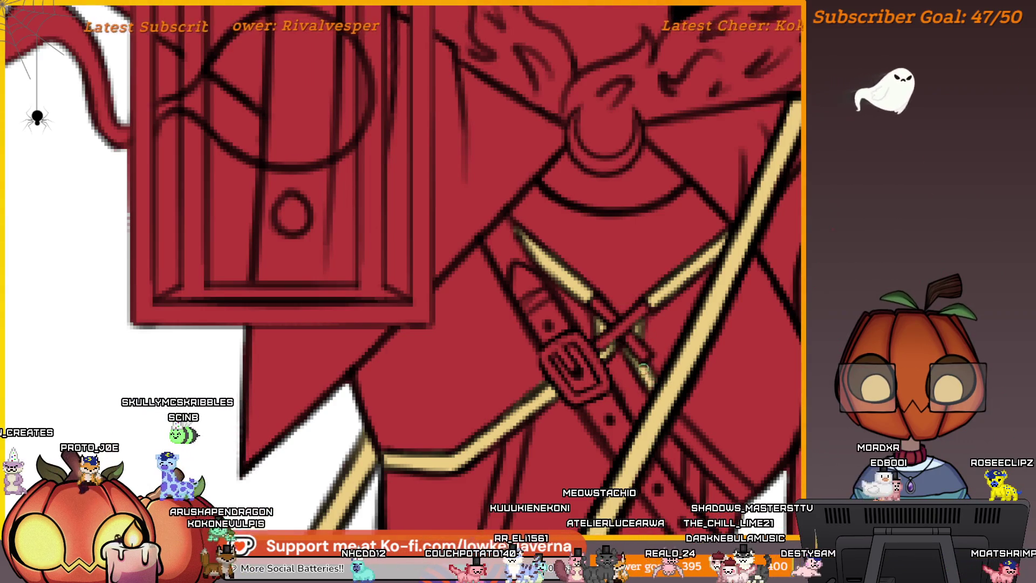
left_click_drag(683, 412, 608, 311)
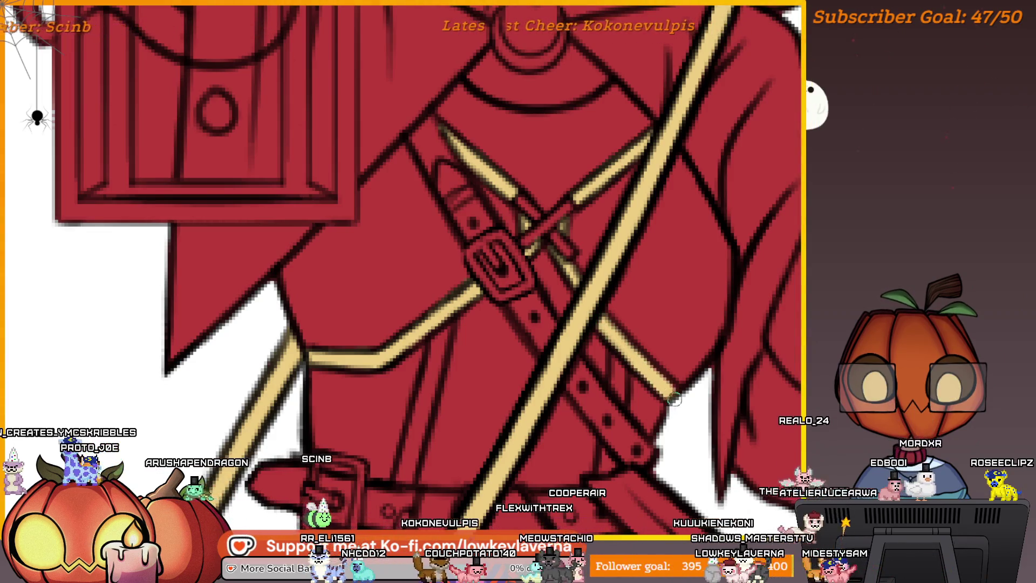
scroll(673, 394, "left", 5)
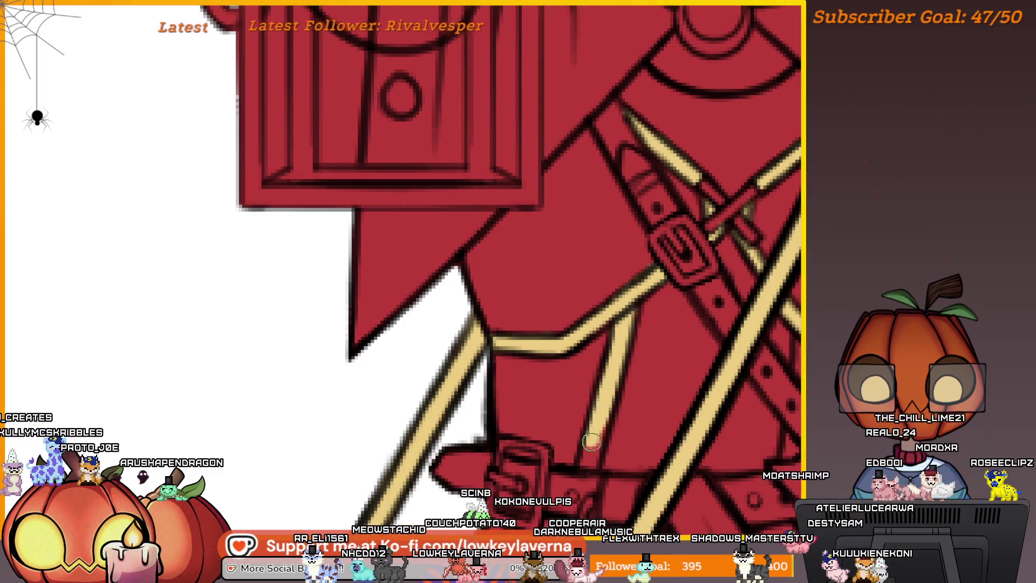
scroll(616, 360, "down", 5)
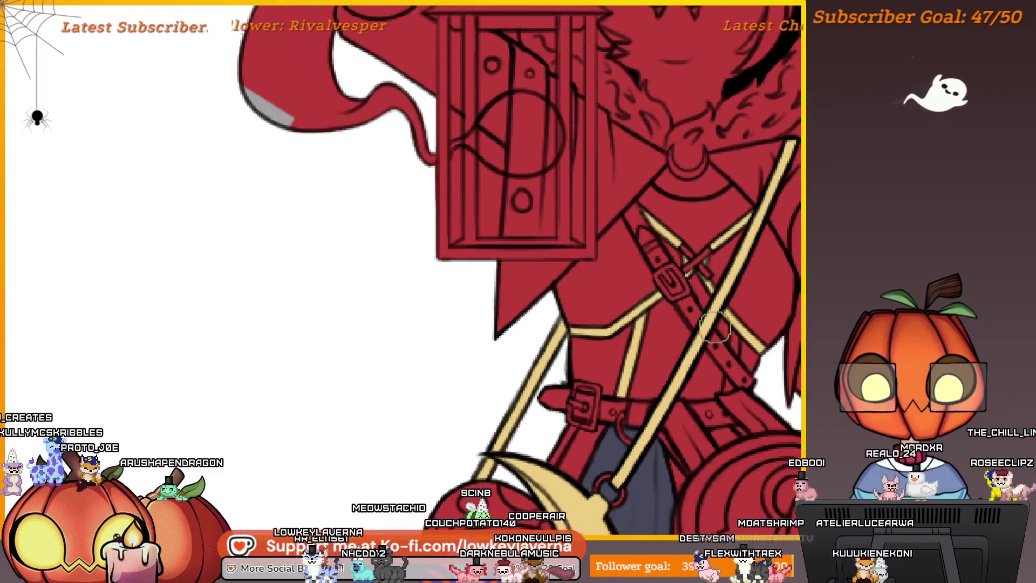
scroll(663, 351, "up", 3)
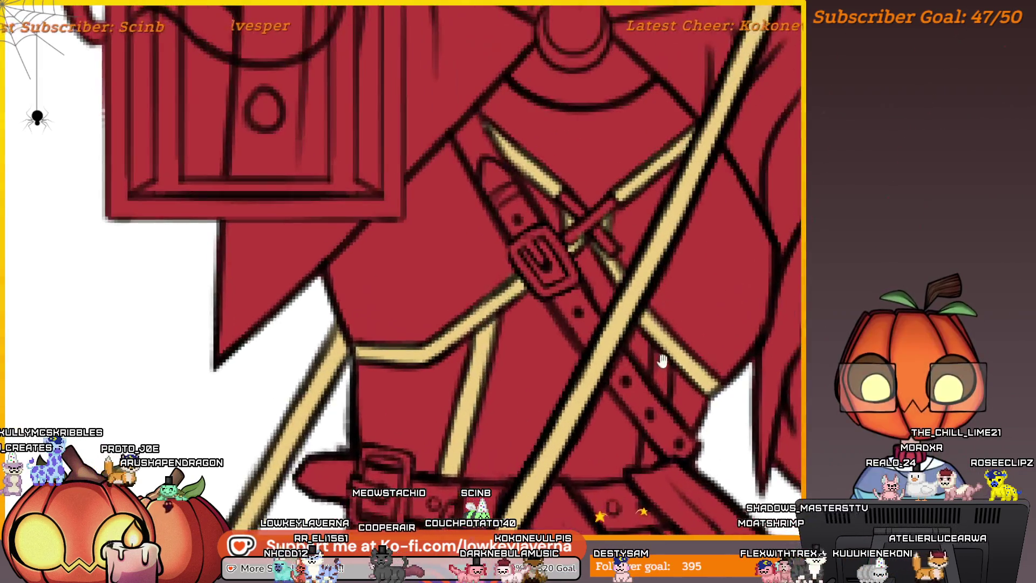
left_click_drag(673, 356, 672, 324)
Review the whole figure and lower coat, then zoom back in on the chest straps
scroll(673, 296, "down", 3)
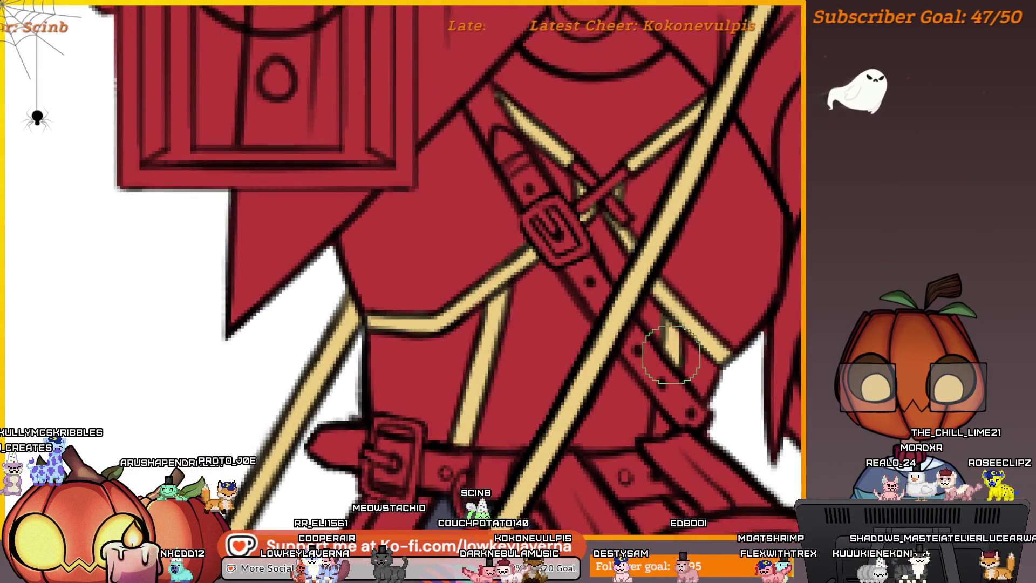
scroll(670, 381, "up", 3)
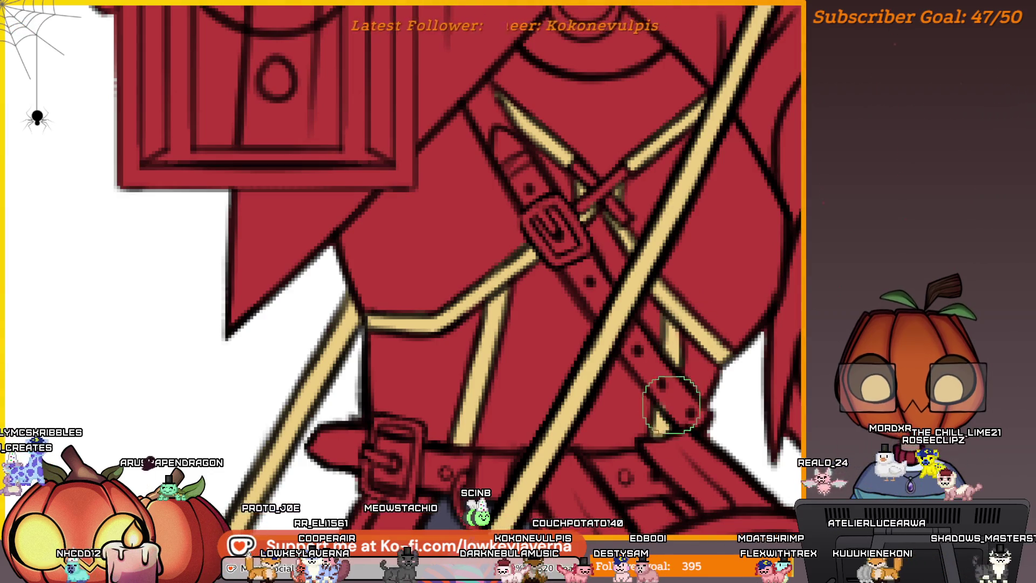
scroll(661, 339, "down", 4)
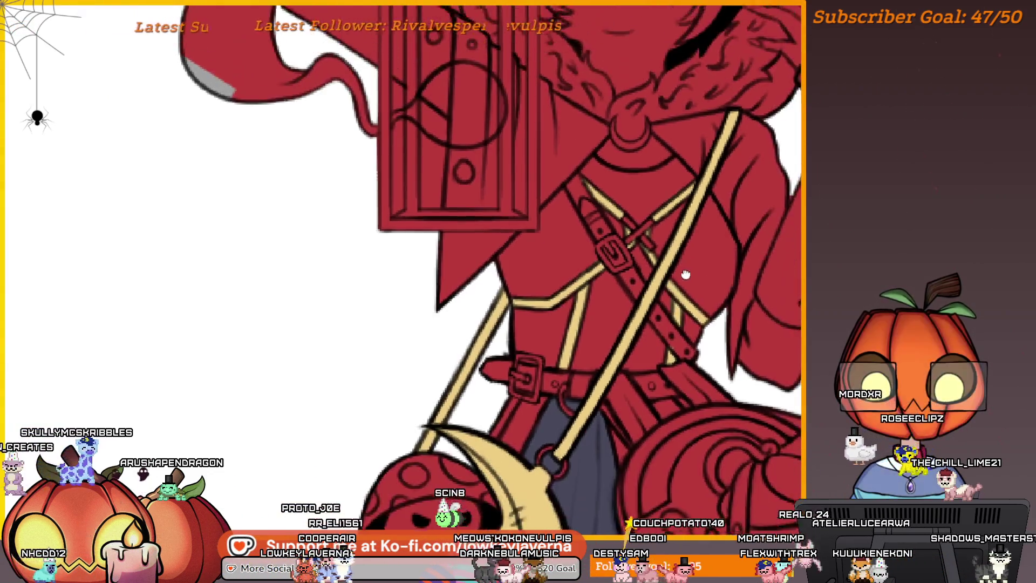
scroll(678, 356, "down", 5)
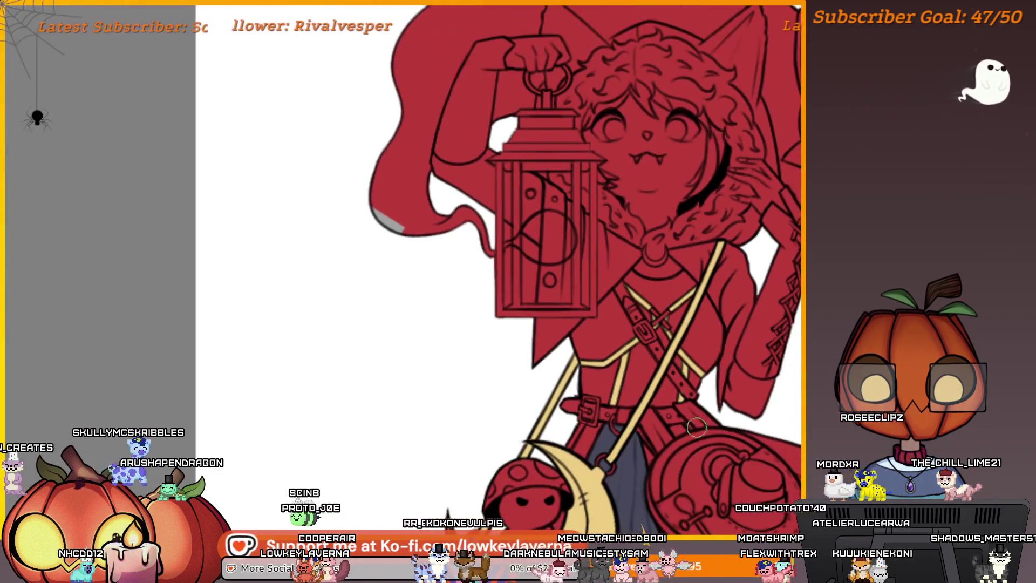
left_click_drag(684, 507, 684, 461)
scroll(684, 461, "up", 4)
scroll(683, 462, "down", 4)
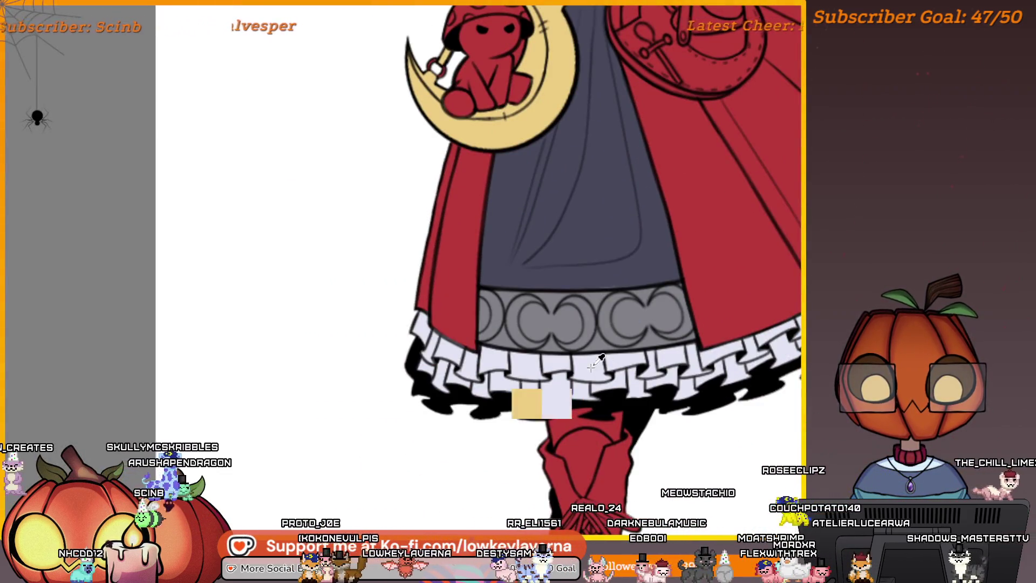
scroll(640, 383, "up", 9)
scroll(640, 384, "up", 3)
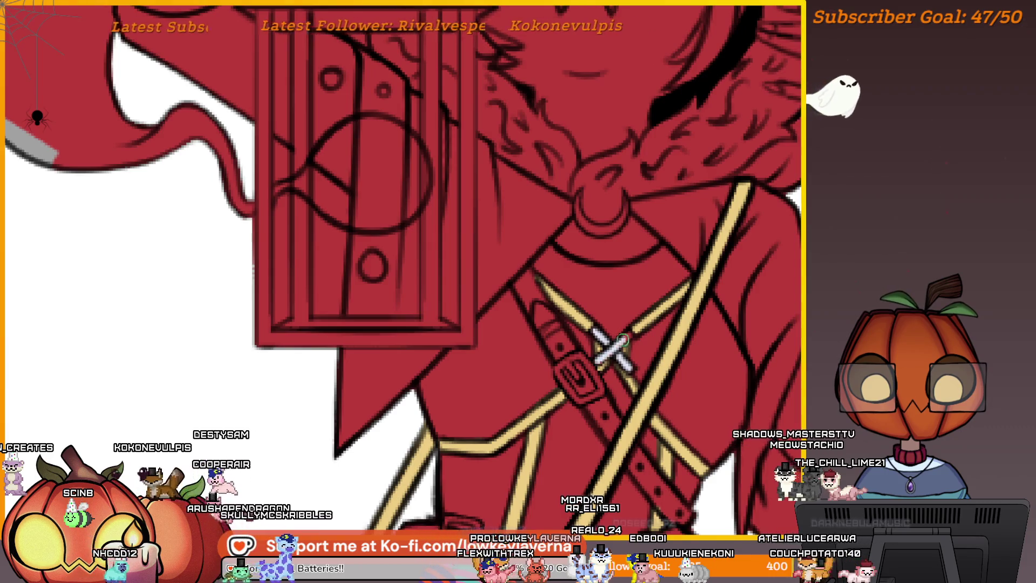
scroll(662, 278, "down", 4)
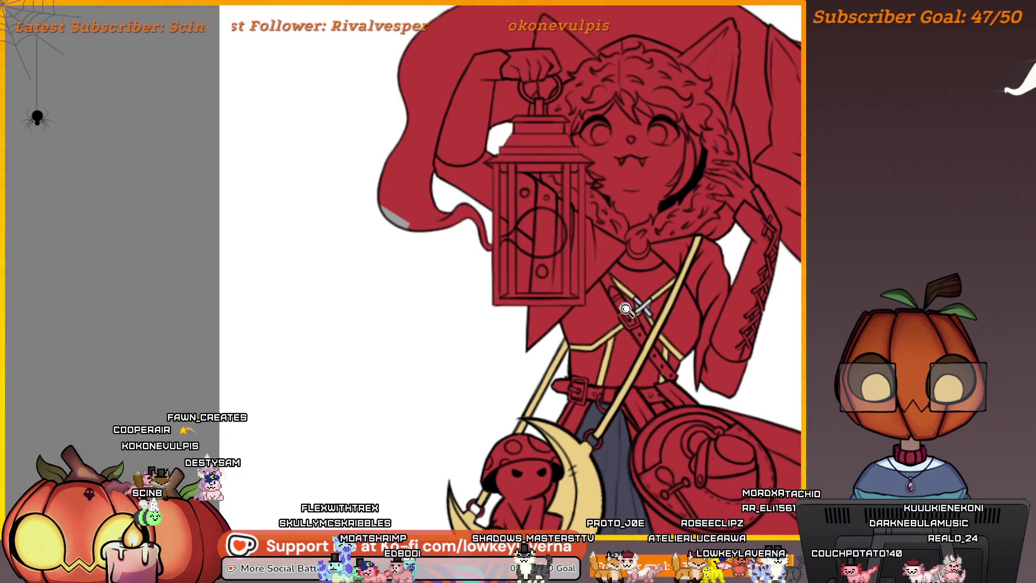
left_click(625, 309)
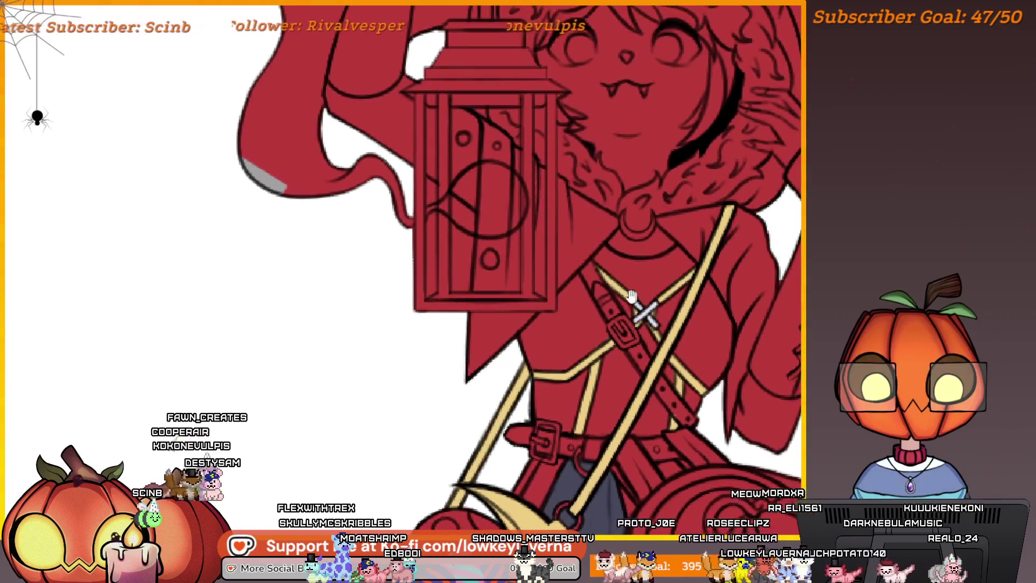
Paint the bodice brown beside the strap and down below the lantern
mouse_move(581, 313)
left_mouse_down()
mouse_move(592, 306)
mouse_move(581, 282)
mouse_move(632, 296)
mouse_move(638, 270)
left_mouse_up()
scroll(648, 291, "up", 4)
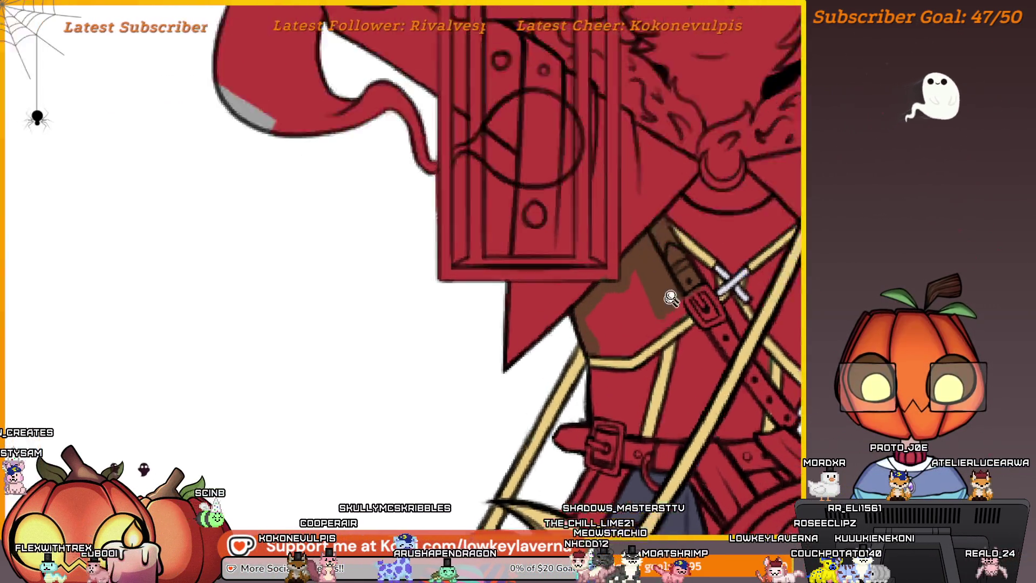
mouse_move(738, 317)
left_mouse_down()
mouse_move(723, 337)
mouse_move(713, 317)
mouse_move(733, 294)
mouse_move(678, 234)
mouse_move(623, 275)
left_mouse_up()
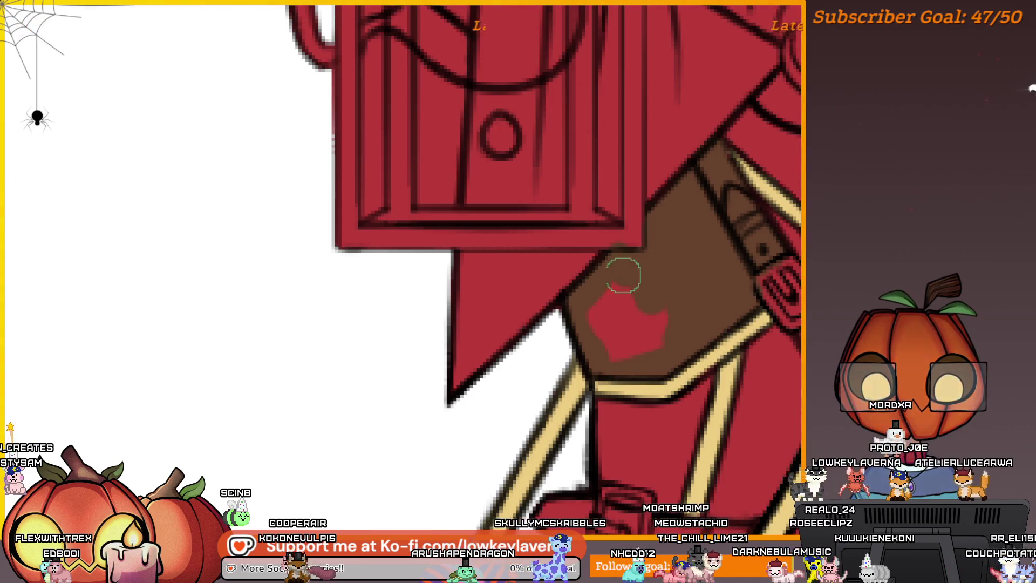
scroll(673, 294, "up", 3)
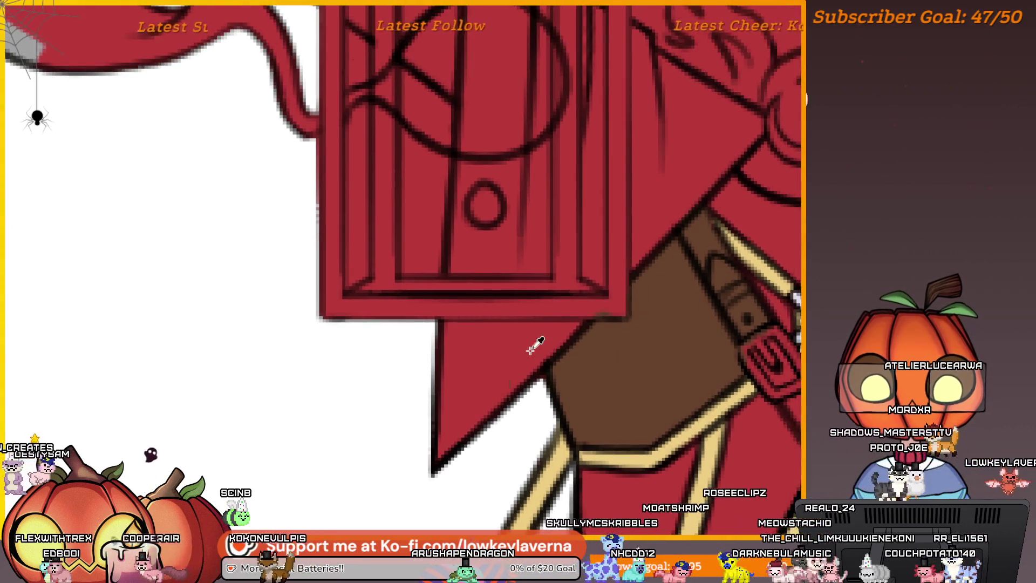
scroll(666, 326, "down", 5)
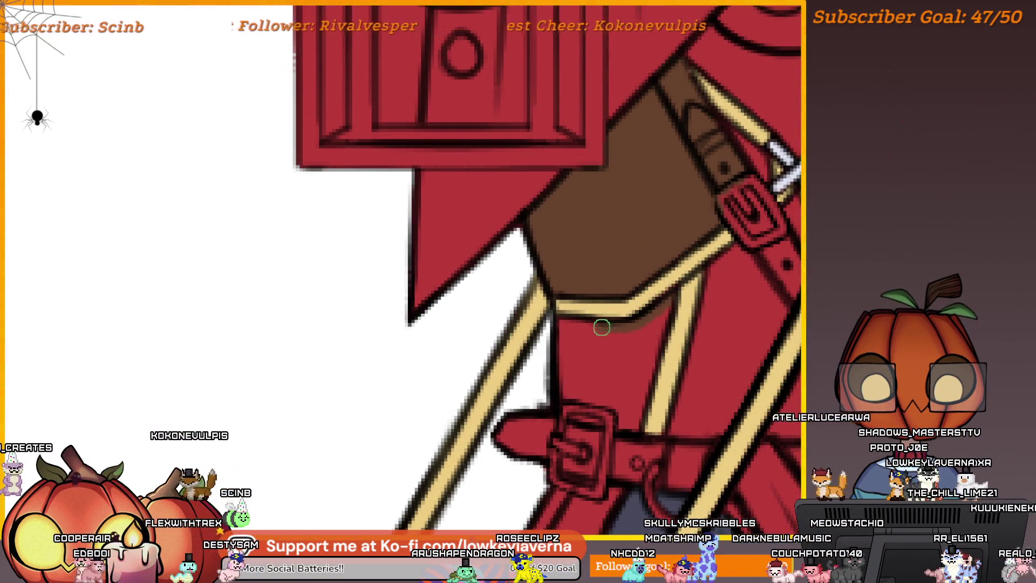
mouse_move(571, 399)
left_mouse_down()
mouse_move(638, 423)
mouse_move(664, 306)
mouse_move(635, 378)
mouse_move(646, 330)
mouse_move(610, 342)
mouse_move(571, 377)
mouse_move(621, 392)
left_mouse_up()
Brush brown along the buckle strap with a smaller brush, restoring red where brown spilled
left_click_drag(724, 312, 698, 372)
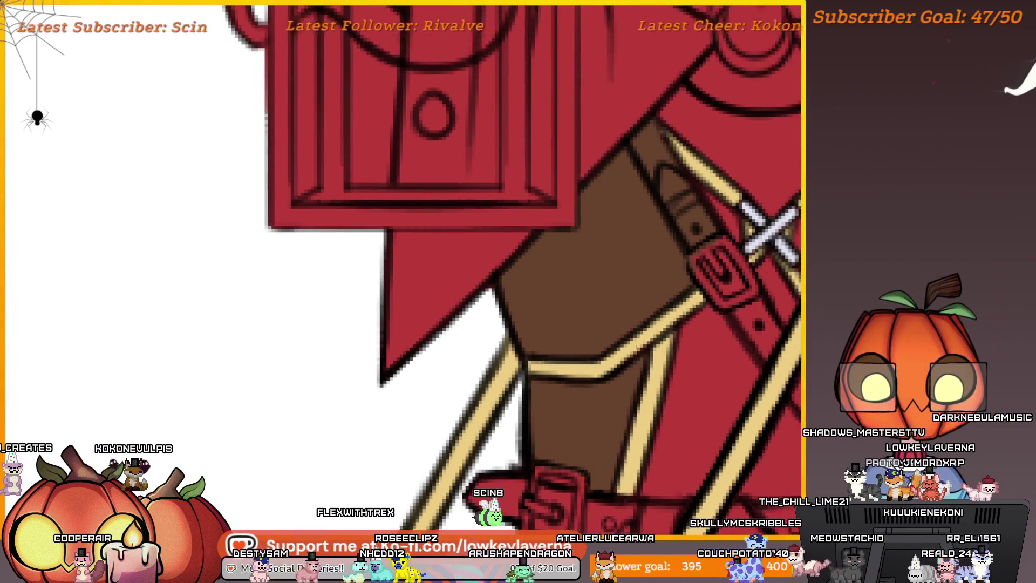
key("bracketright")
mouse_move(678, 296)
left_mouse_down()
mouse_move(654, 259)
mouse_move(668, 267)
left_mouse_up()
key("bracketleft")
left_click_drag(695, 298, 667, 254)
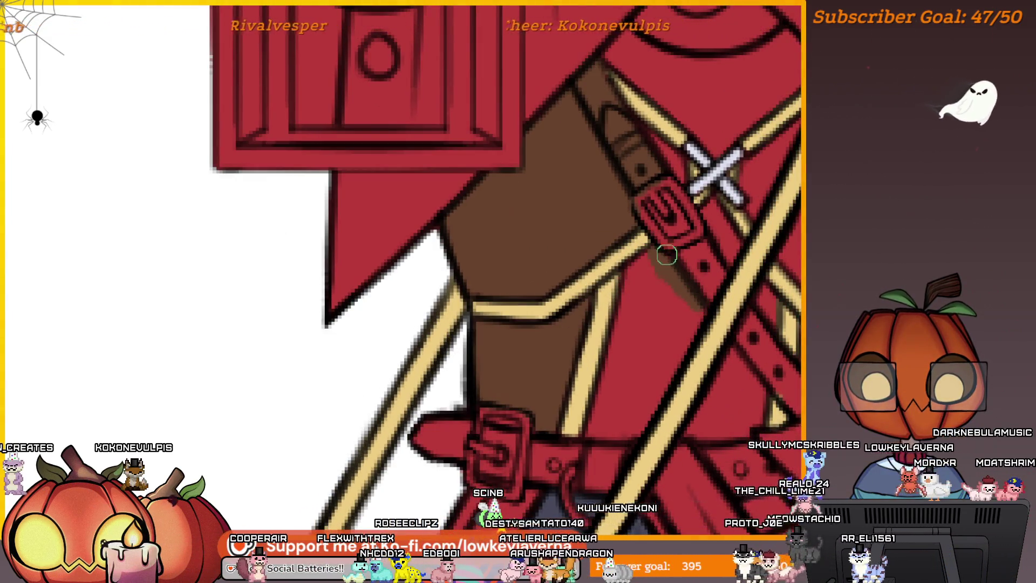
scroll(685, 241, "up", 2)
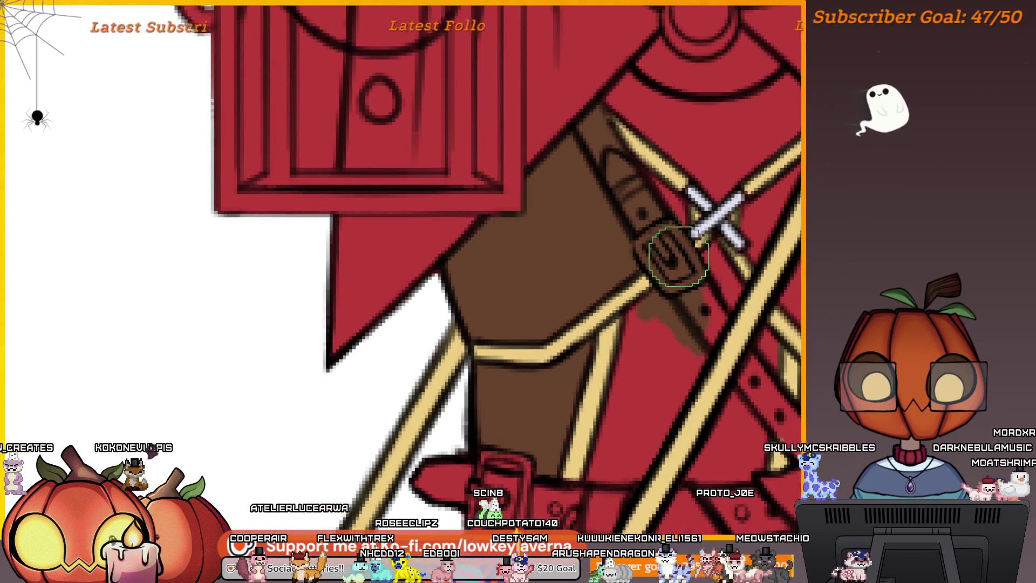
left_click_drag(667, 301, 688, 270)
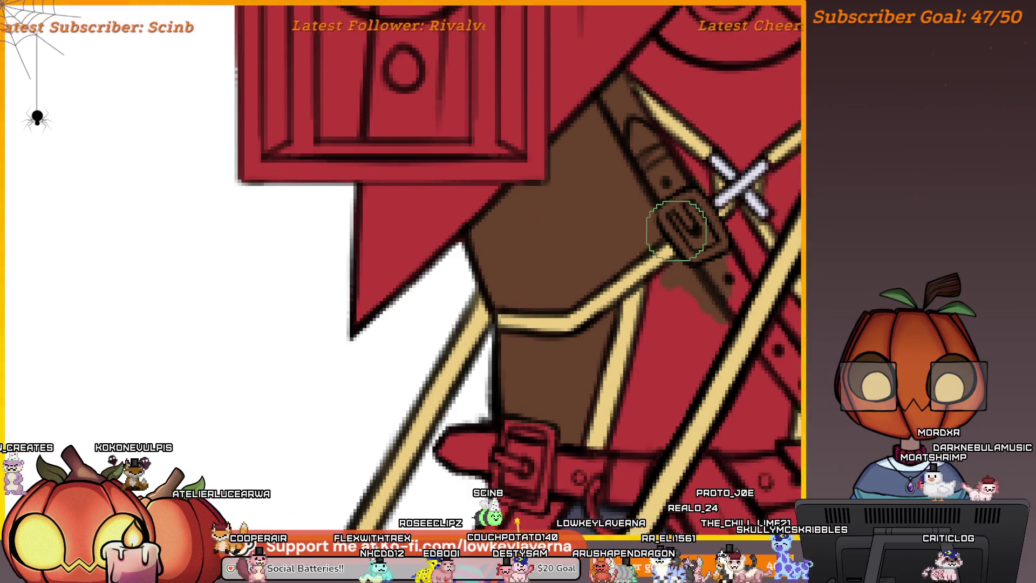
key("bracketleft")
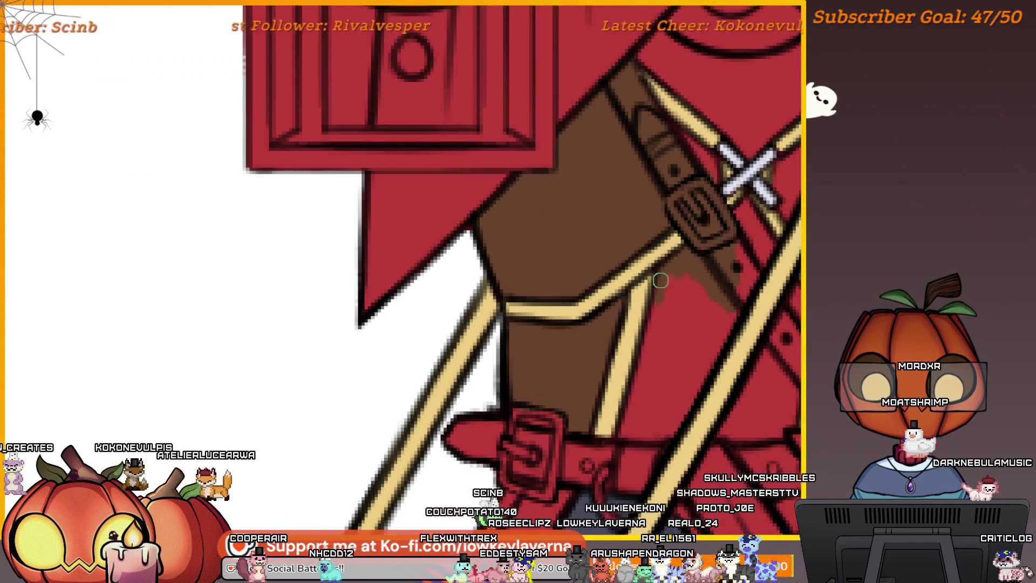
mouse_move(669, 282)
left_mouse_down()
mouse_move(633, 294)
mouse_move(651, 305)
mouse_move(617, 296)
mouse_move(656, 296)
mouse_move(584, 314)
left_mouse_up()
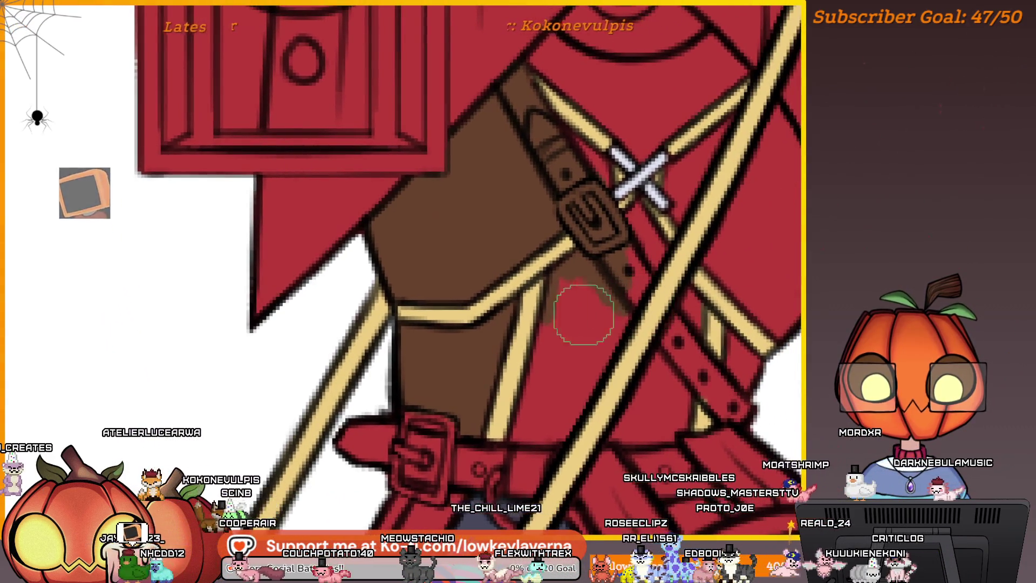
key("bracketleft")
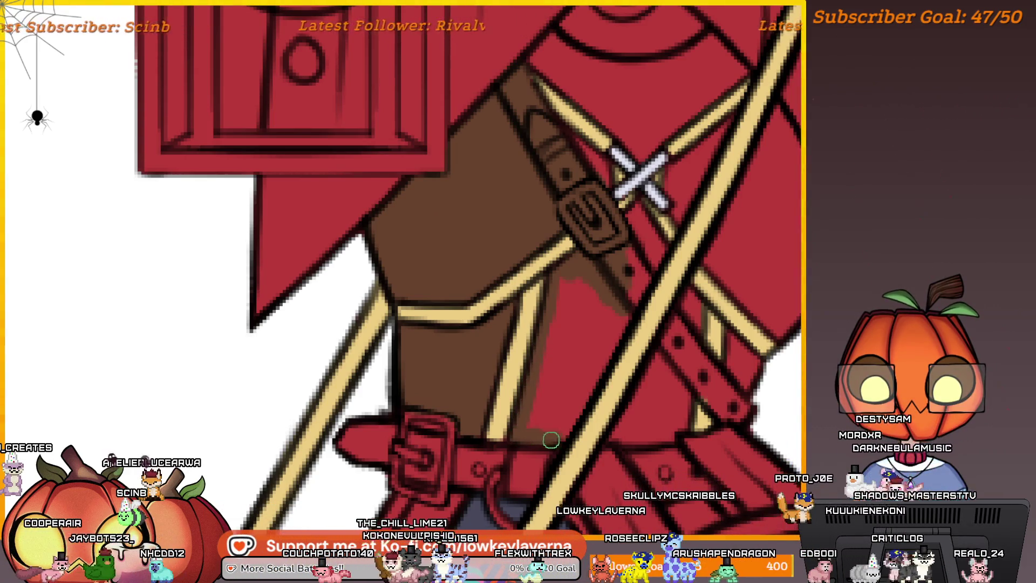
left_click_drag(591, 373, 620, 363)
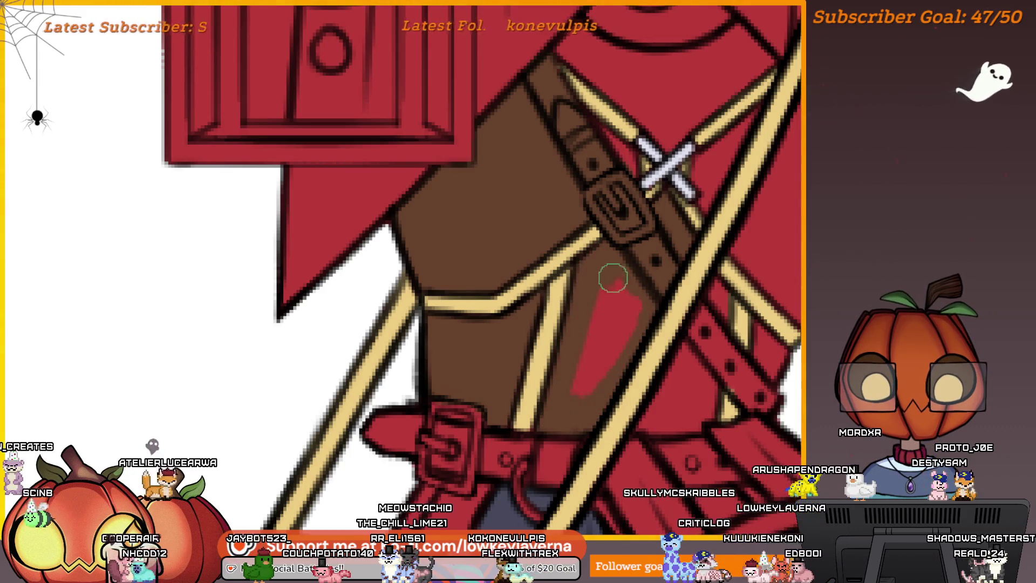
scroll(630, 308, "left", 2)
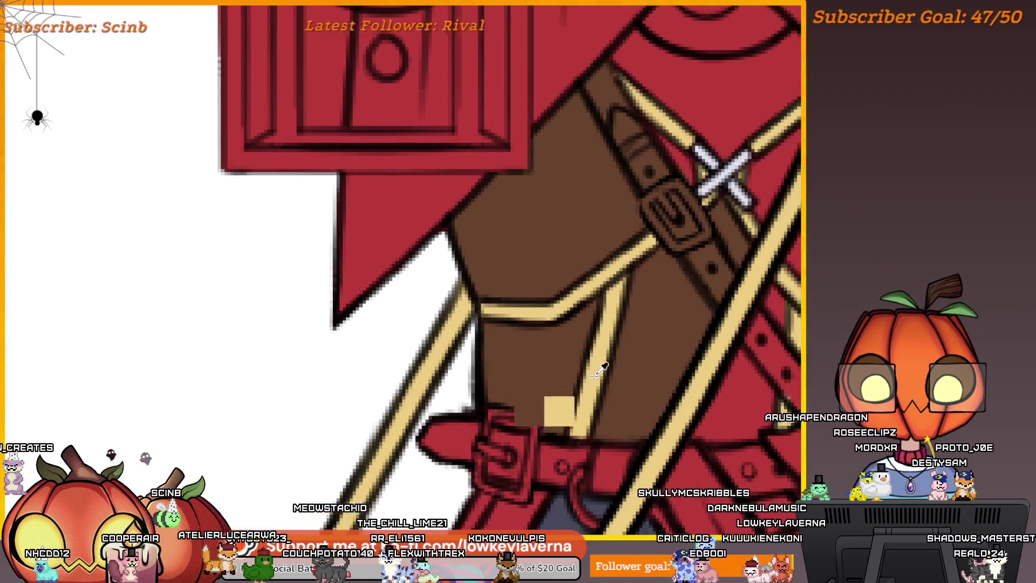
Resize the brush and touch up the bodice edge near the strap with red
scroll(630, 324, "down", 4)
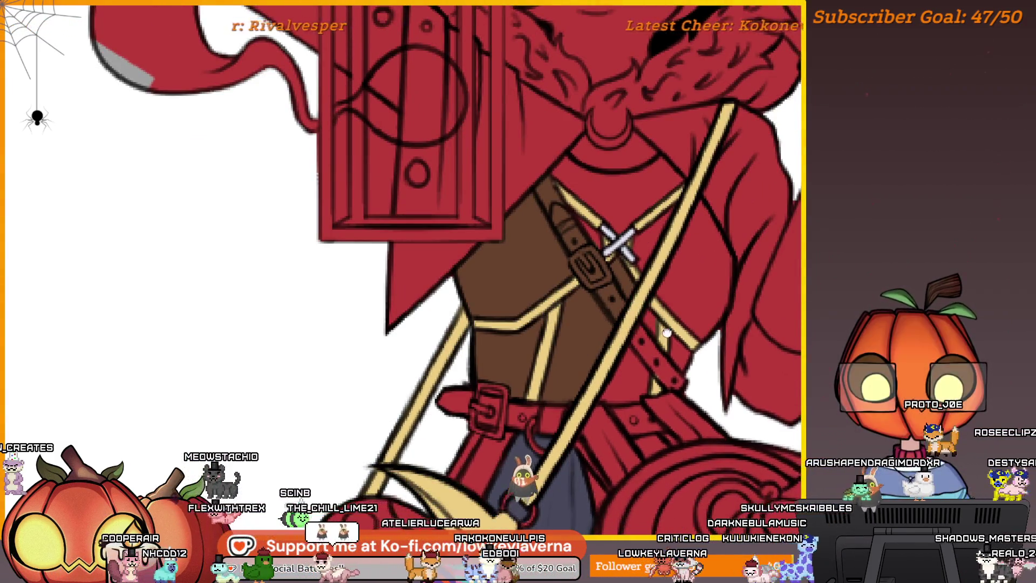
scroll(655, 351, "up", 1)
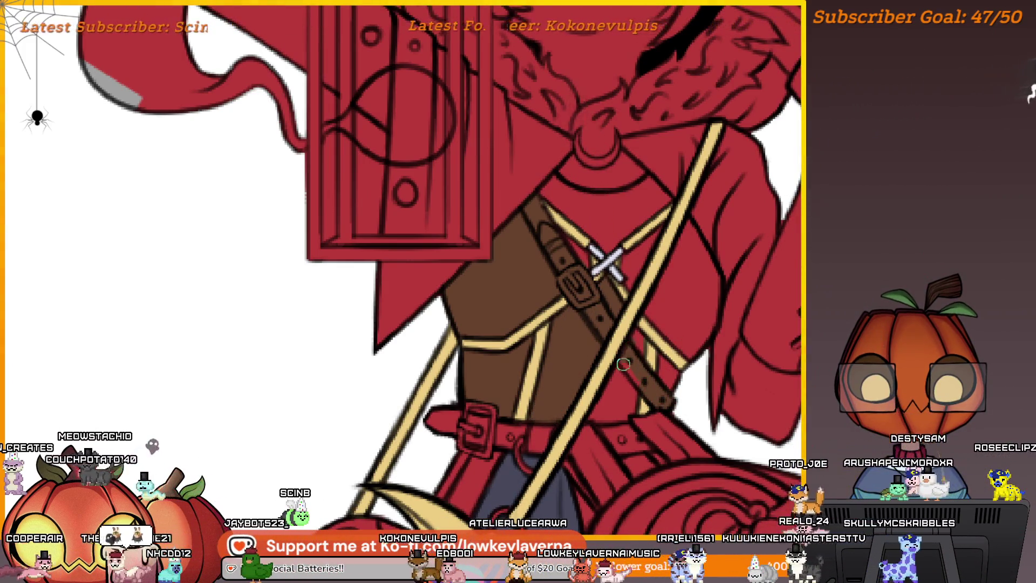
key("bracketright")
key("bracketright")
key("bracketright")
scroll(637, 372, "down", 1)
key("bracketleft")
key("bracketleft")
key("bracketleft")
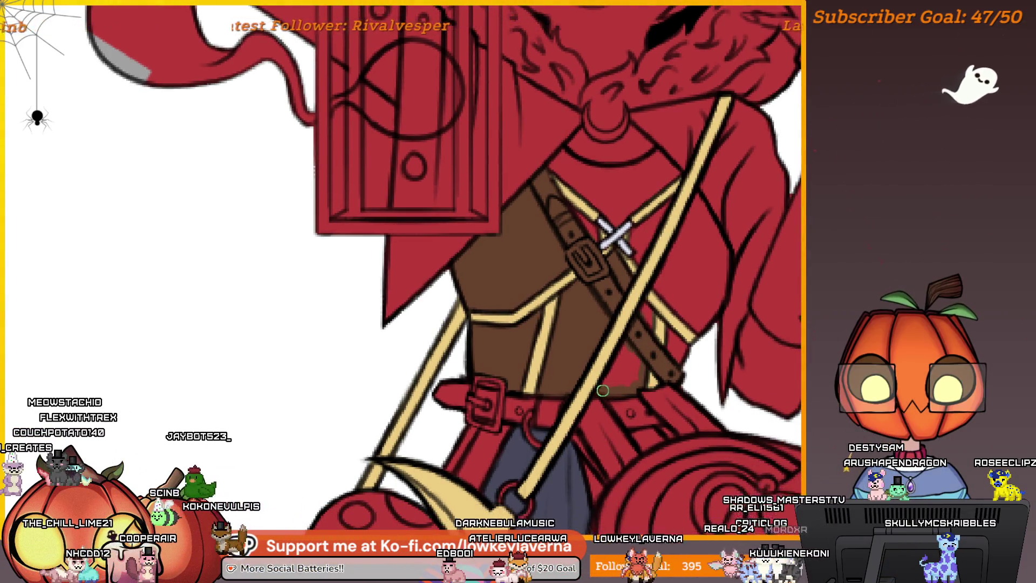
left_click_drag(603, 390, 628, 344)
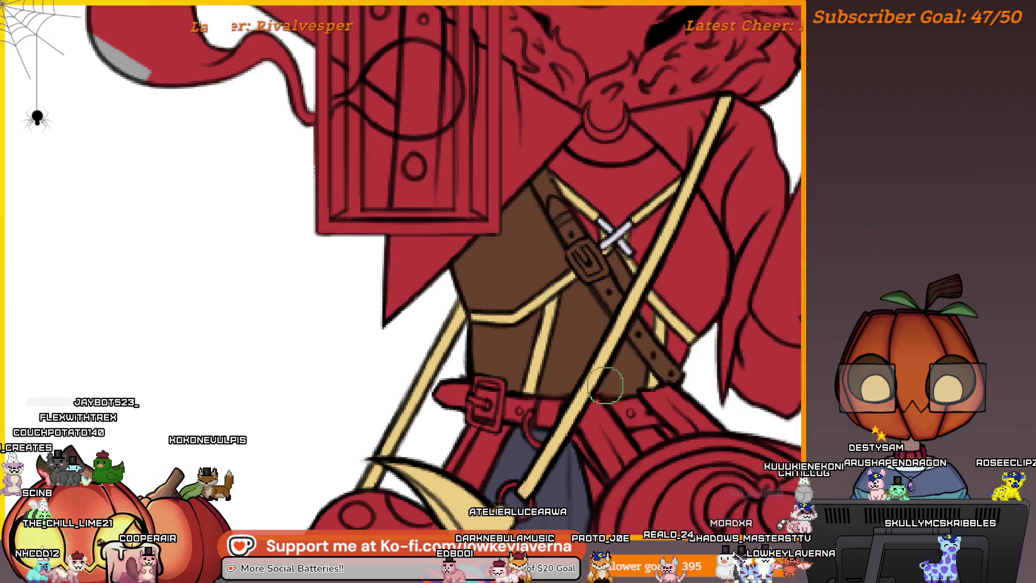
Pan and zoom the view over the torso to frame the bodice's right side
scroll(652, 322, "up", 1)
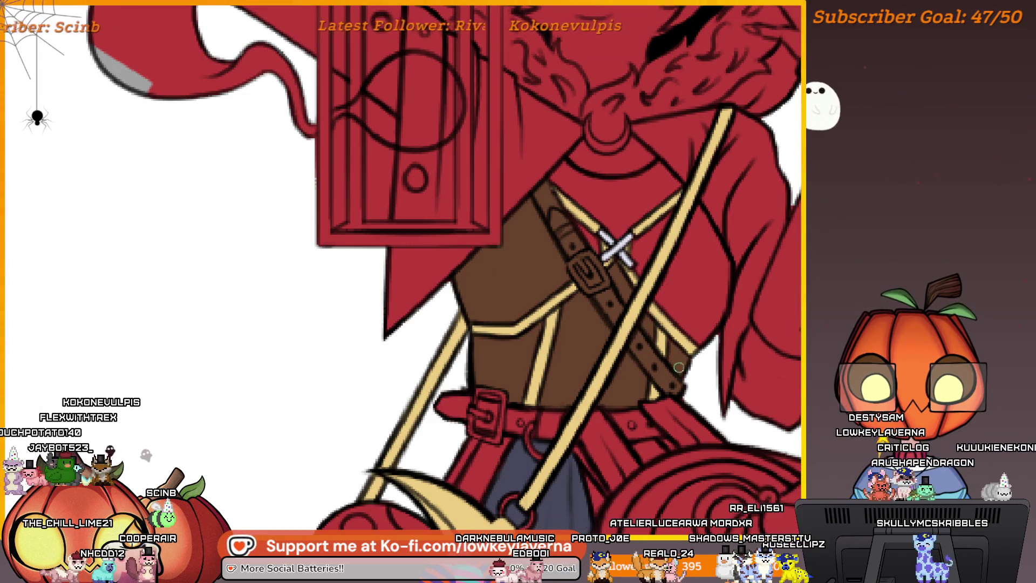
left_click_drag(697, 285, 679, 357)
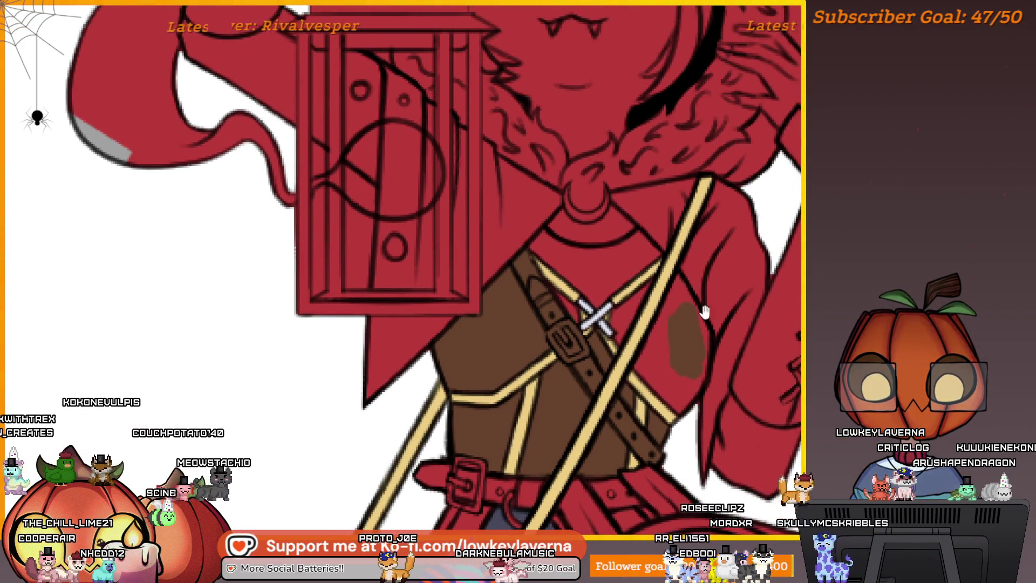
mouse_move(705, 311)
left_mouse_down()
mouse_move(706, 277)
mouse_move(642, 307)
mouse_move(623, 346)
left_mouse_up()
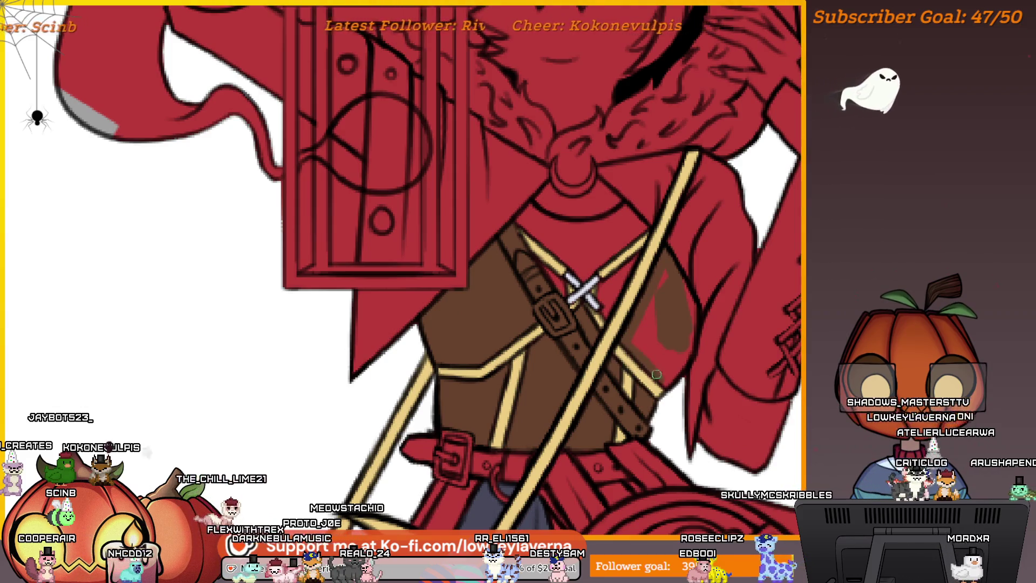
scroll(657, 374, "up", 1)
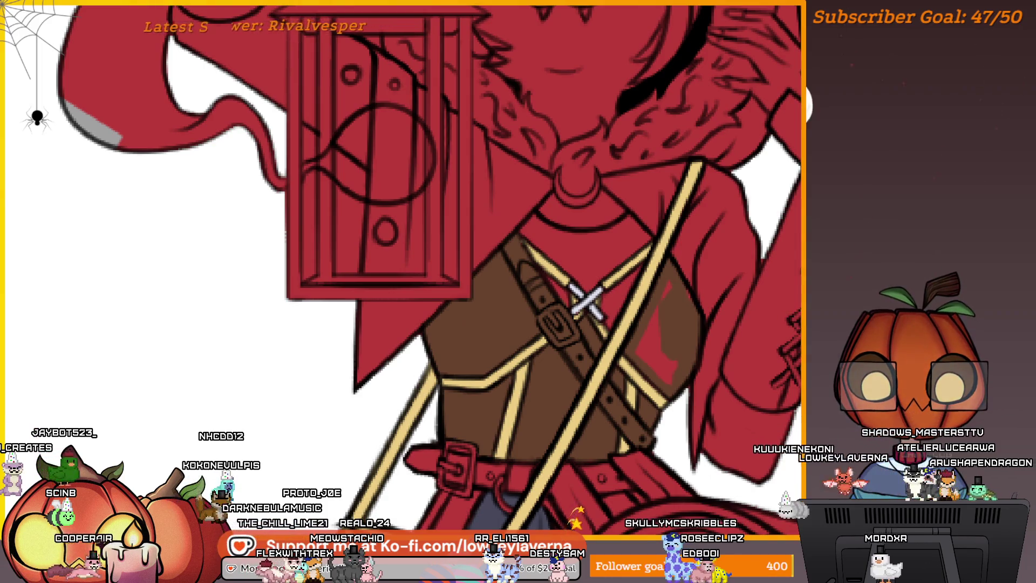
left_click_drag(746, 425, 738, 379)
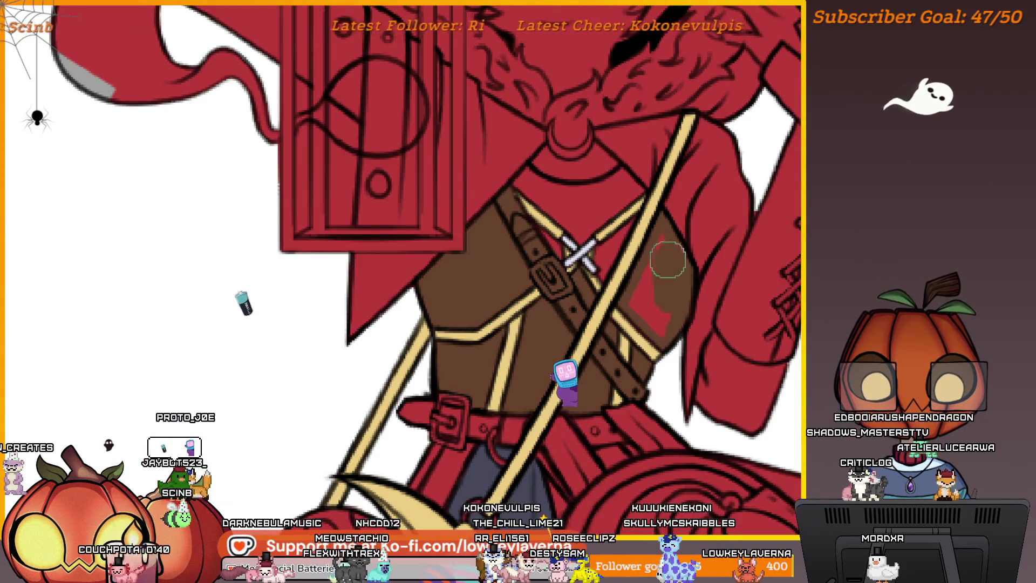
scroll(668, 260, "up", 2)
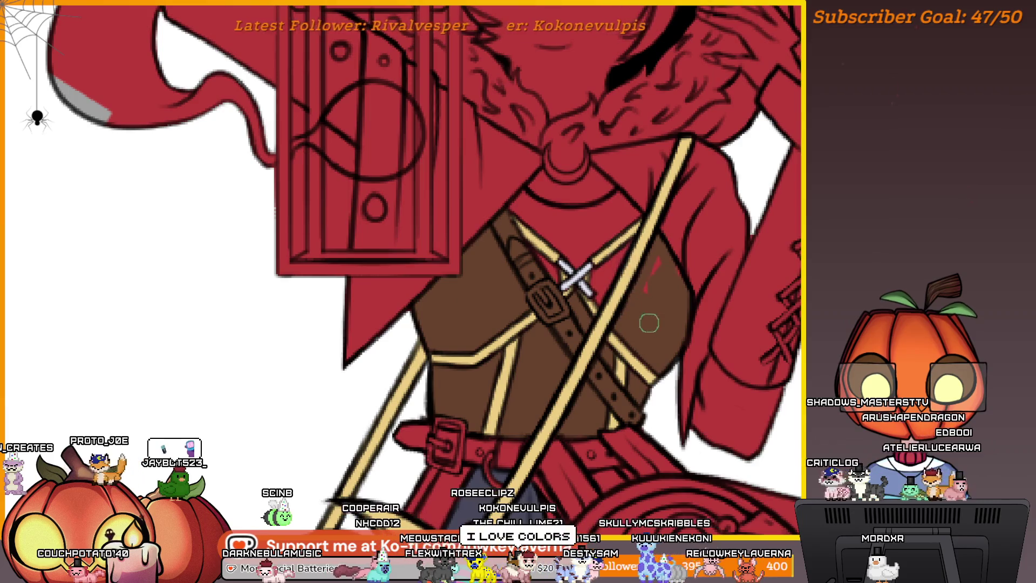
left_click_drag(656, 311, 680, 314)
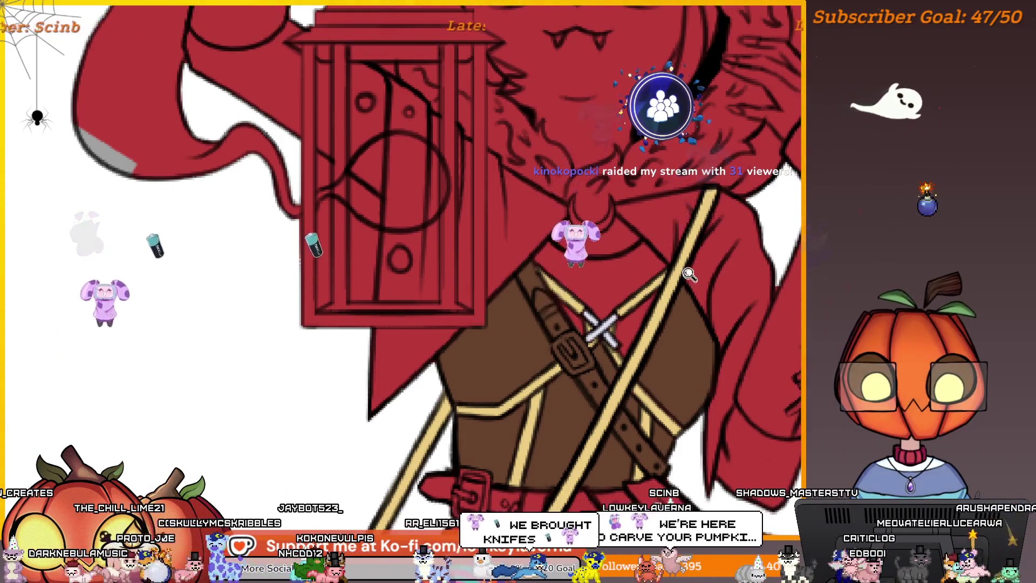
scroll(574, 312, "down", 3)
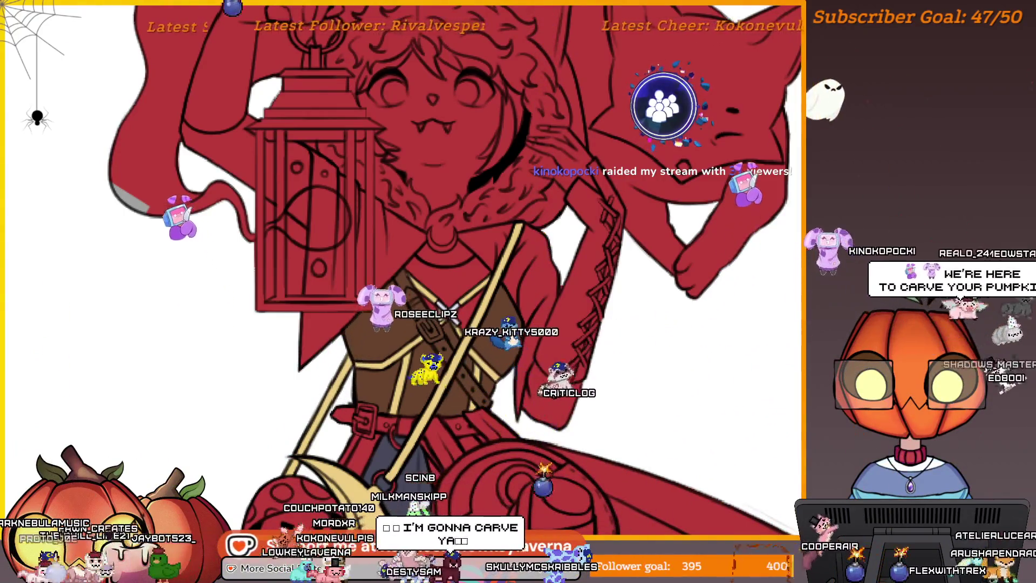
scroll(731, 347, "down", 1)
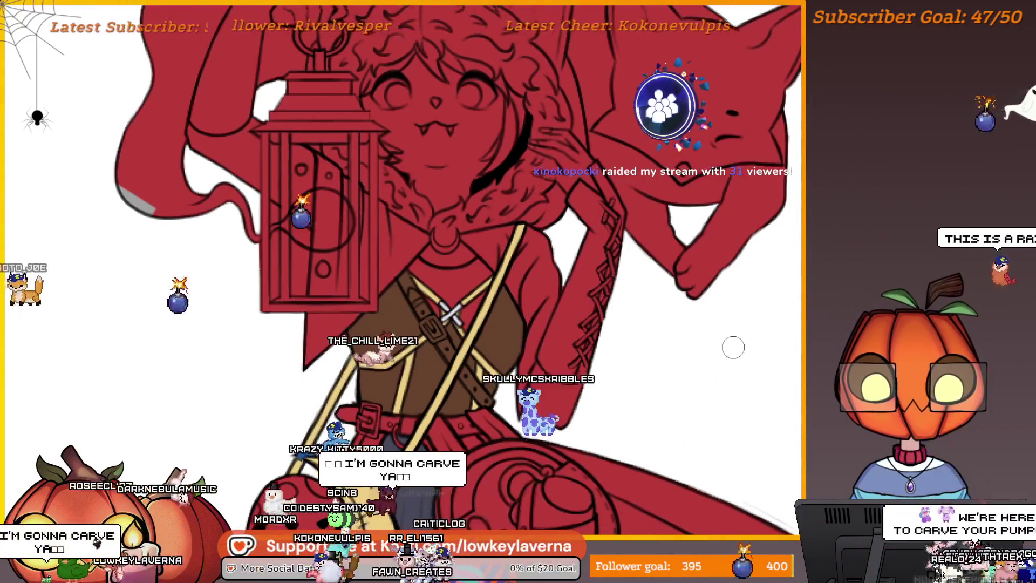
scroll(736, 342, "down", 3)
scroll(598, 402, "up", 2)
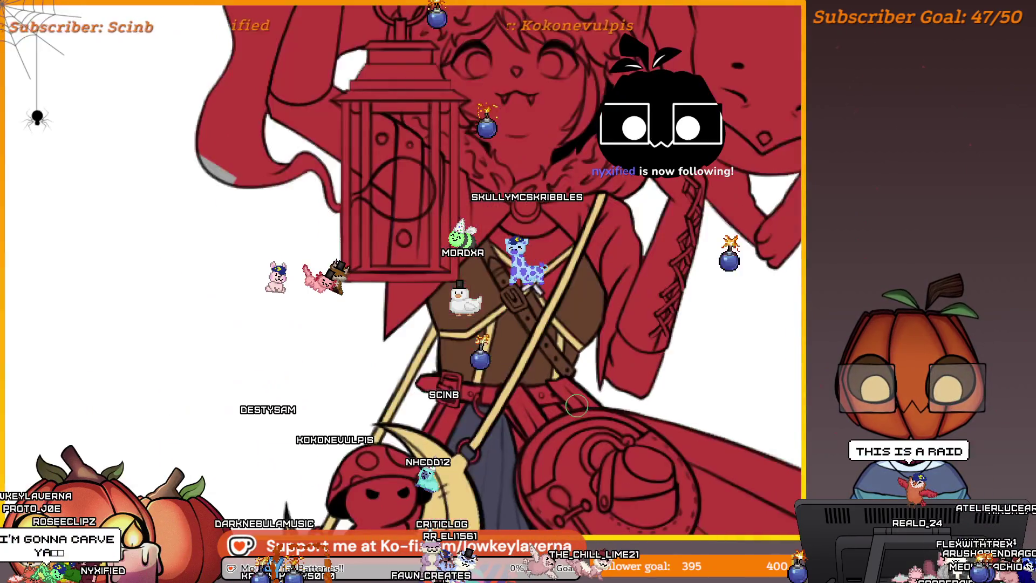
left_click_drag(699, 326, 675, 327)
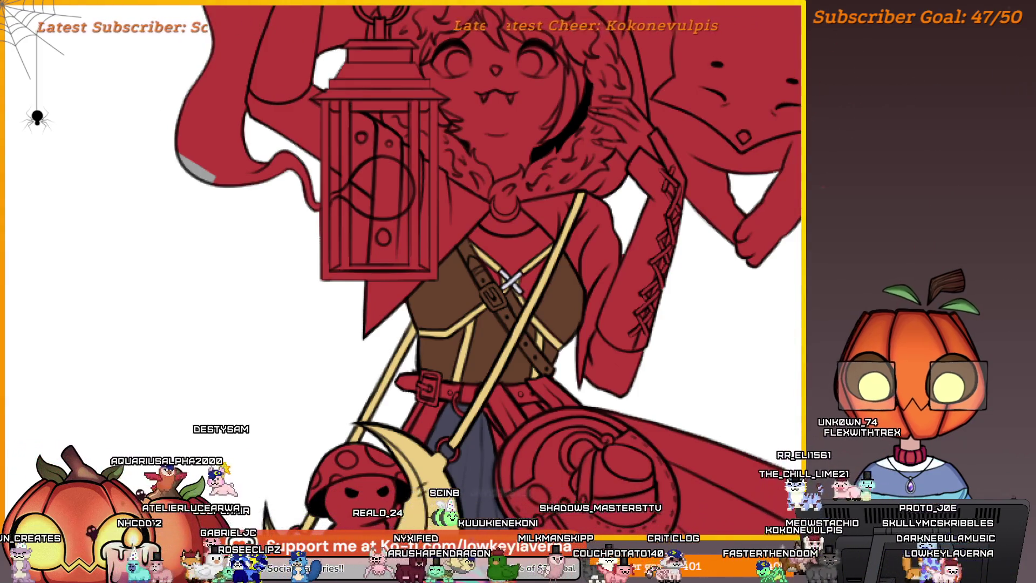
Draw brown arrowheads on the blank canvas left of the character, redrawing the first one lower
scroll(710, 316, "down", 3)
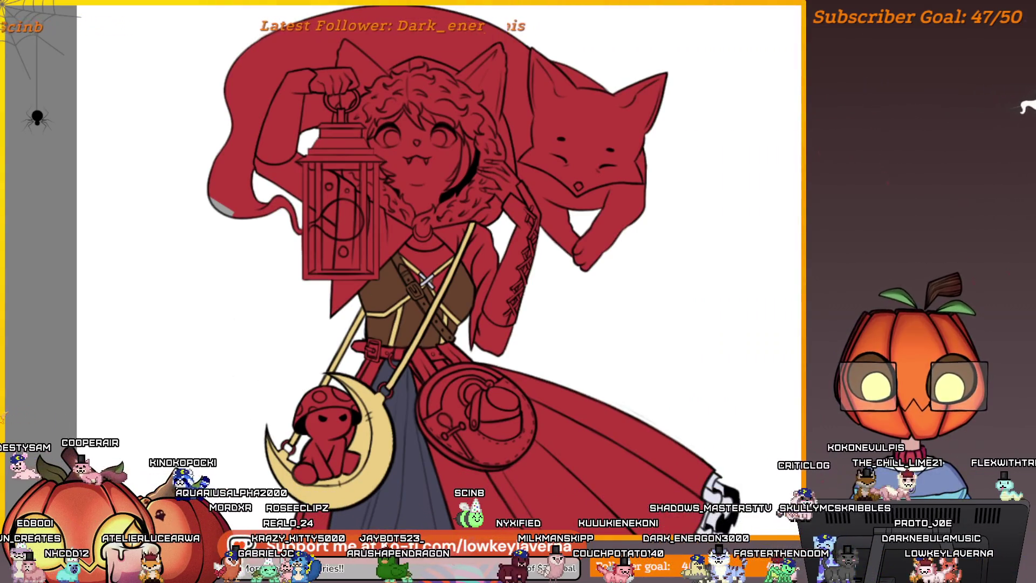
left_click_drag(208, 281, 182, 409)
mouse_move(159, 348)
left_mouse_down()
mouse_move(207, 392)
mouse_move(174, 426)
left_mouse_up()
key("ctrl+z")
left_click_drag(174, 426, 218, 376)
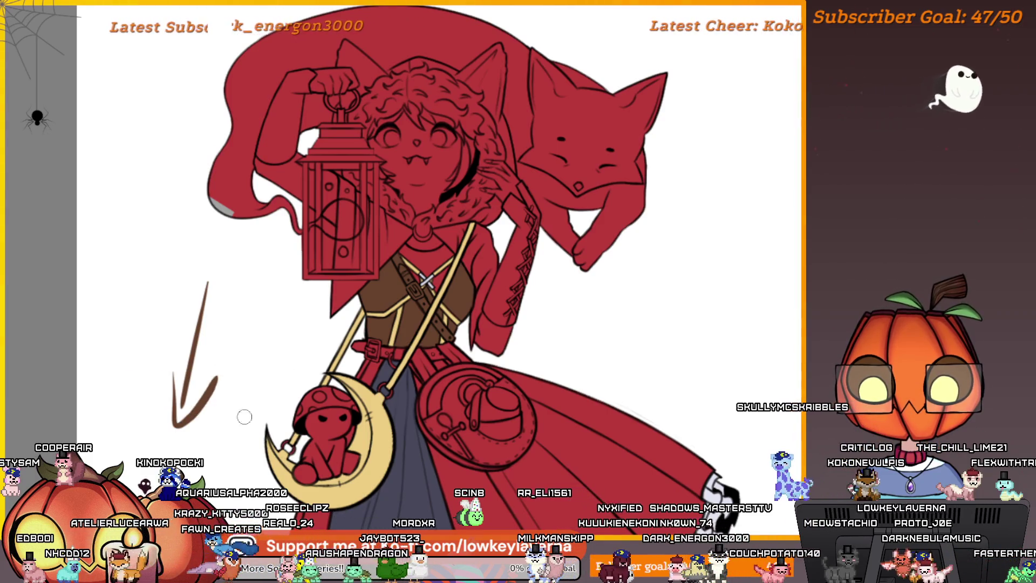
left_click_drag(102, 403, 116, 434)
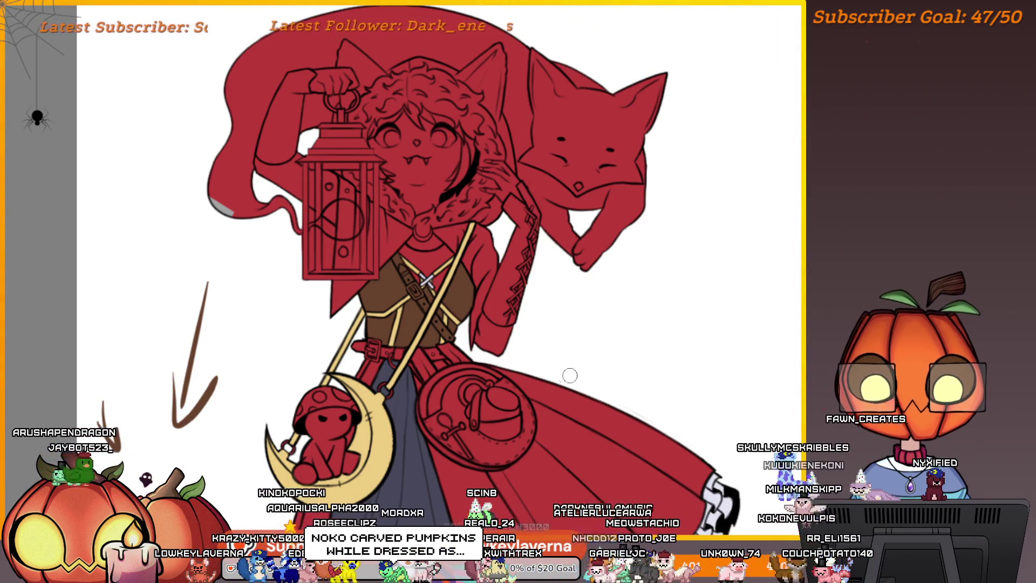
Sketch brown strokes and an arrow right of the character, then undo them
mouse_move(589, 340)
left_mouse_down()
mouse_move(702, 346)
mouse_move(641, 375)
left_mouse_up()
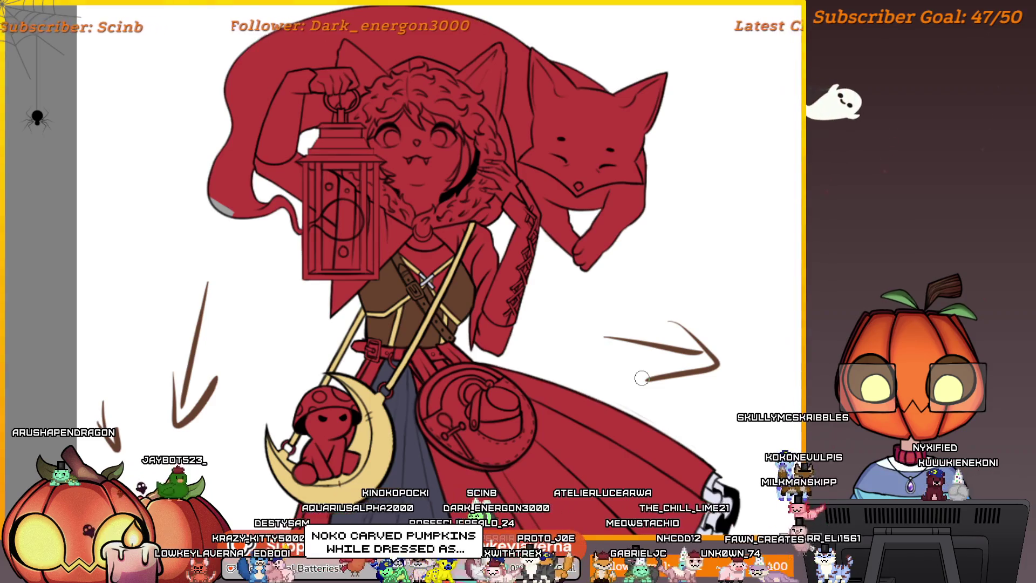
key("ctrl+z")
key("ctrl+z")
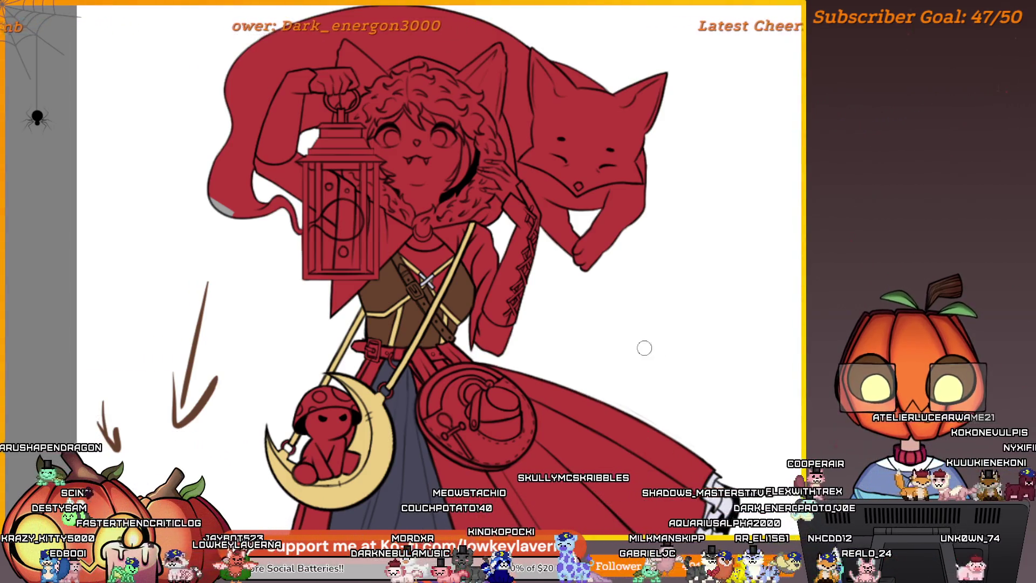
left_click_drag(652, 333, 739, 358)
mouse_move(719, 318)
left_mouse_down()
mouse_move(763, 355)
mouse_move(698, 382)
left_mouse_up()
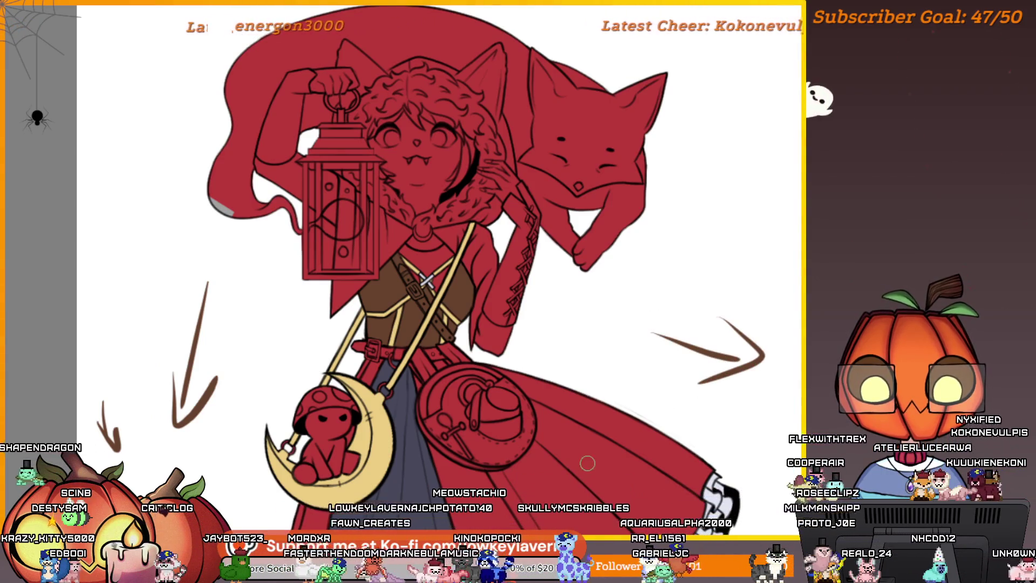
key("ctrl+z")
key("ctrl+z")
key("ctrl+z")
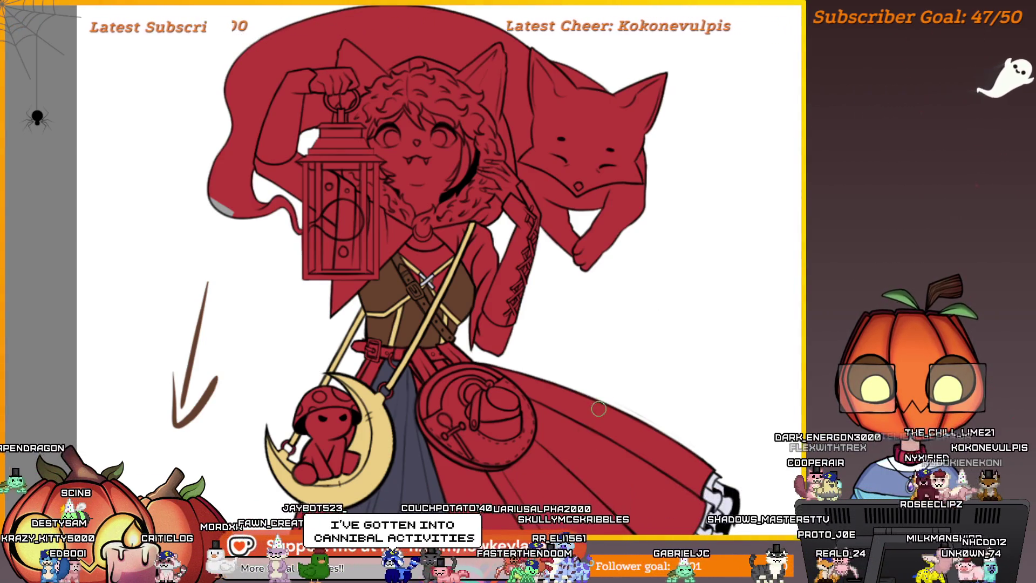
scroll(633, 413, "up", 3)
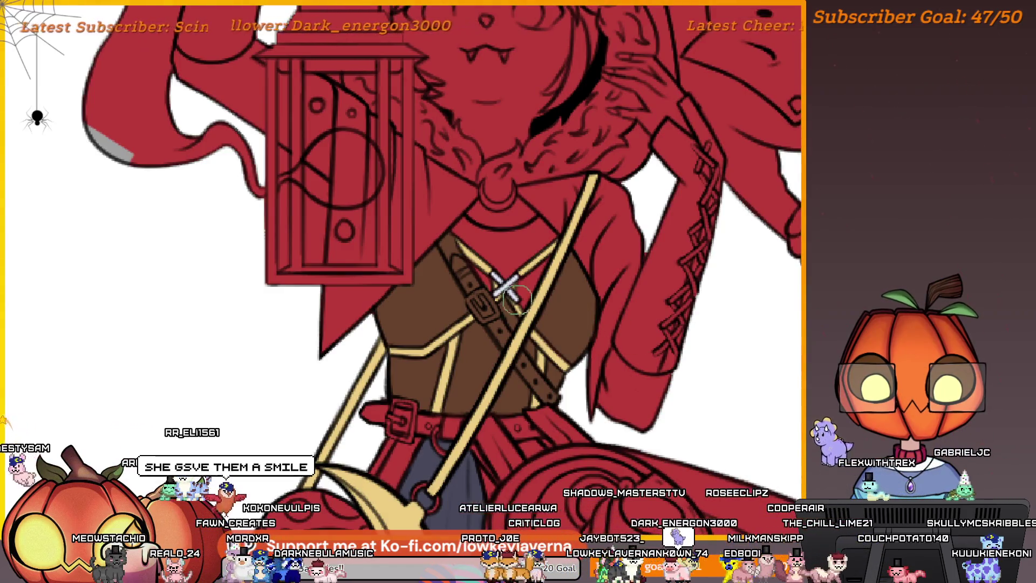
Move the view across the torso to the strap crossing and enlarge the brush
scroll(561, 318, "up", 2)
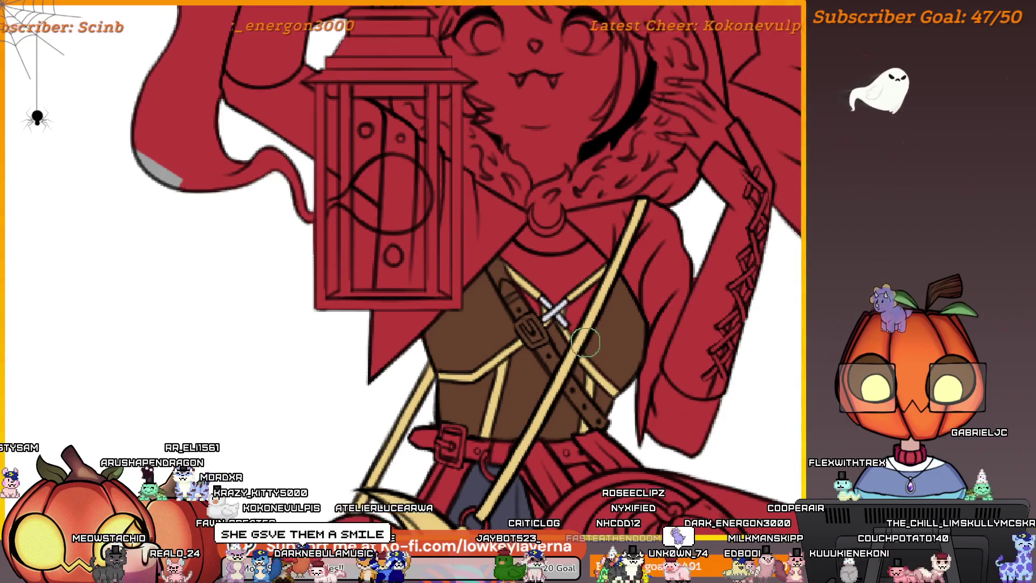
scroll(610, 297, "up", 3)
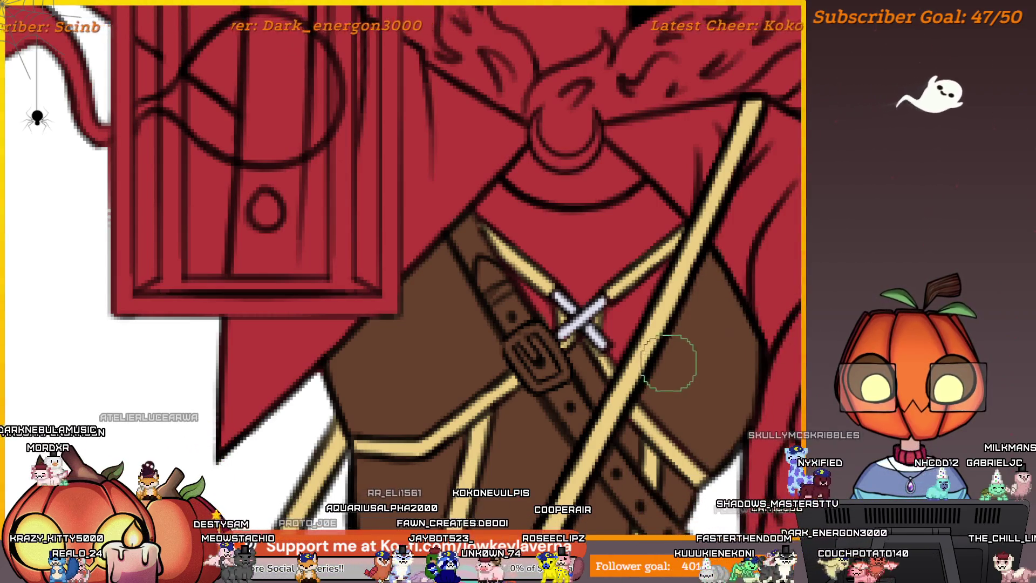
scroll(763, 321, "down", 3)
left_click_drag(763, 322, 684, 332)
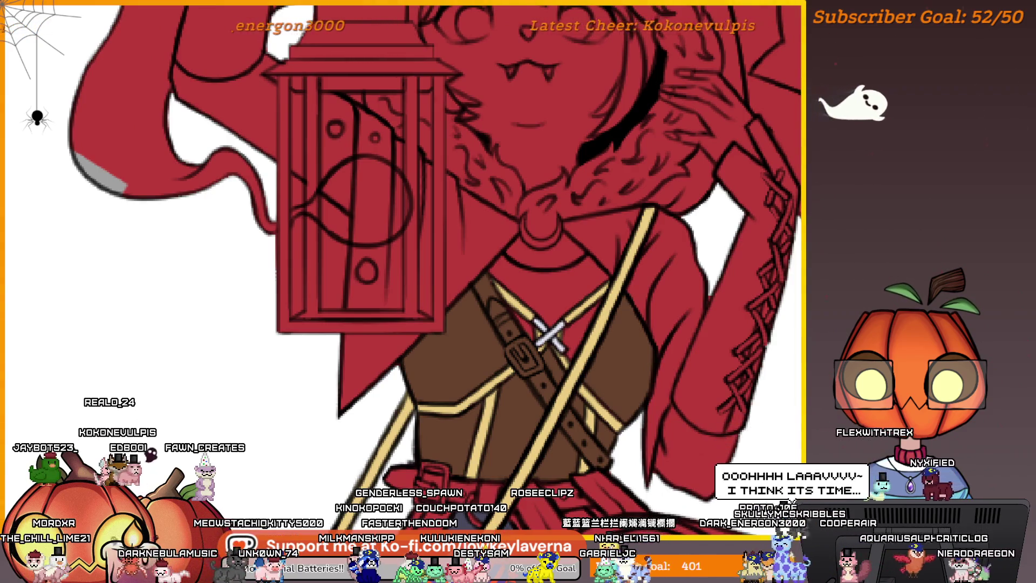
scroll(567, 289, "up", 3)
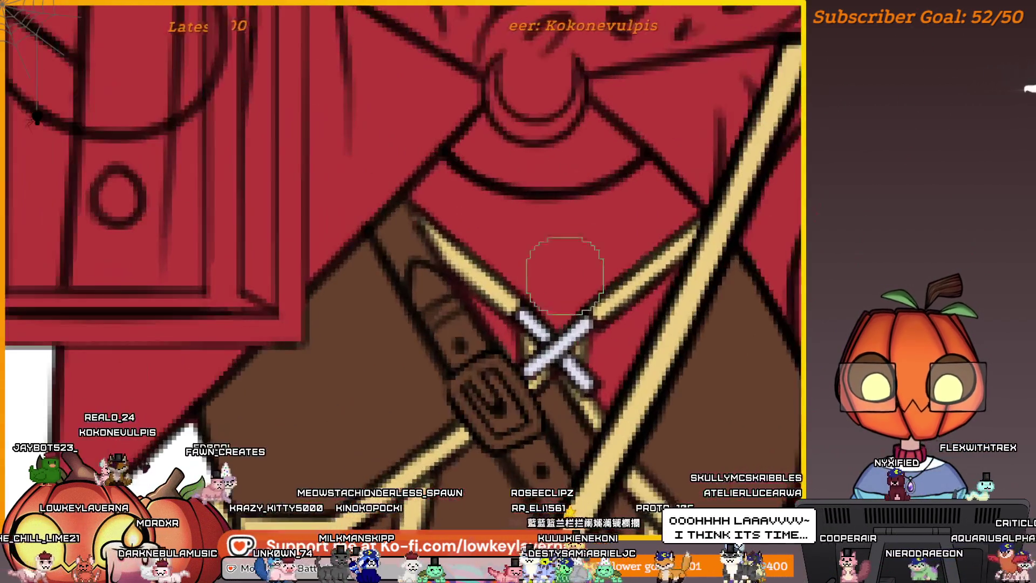
scroll(678, 334, "right", 2)
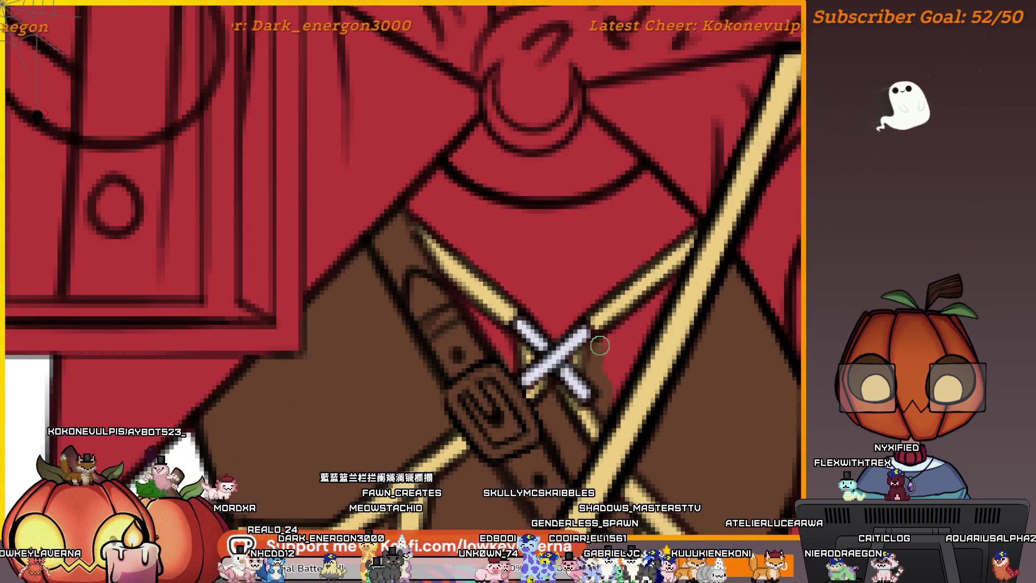
left_click_drag(682, 287, 690, 292)
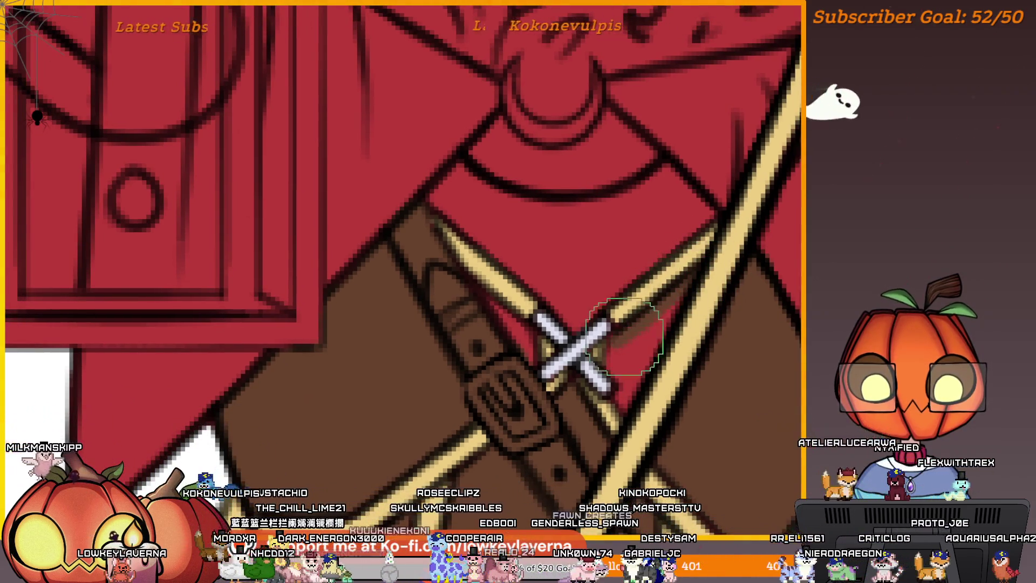
key("bracketright")
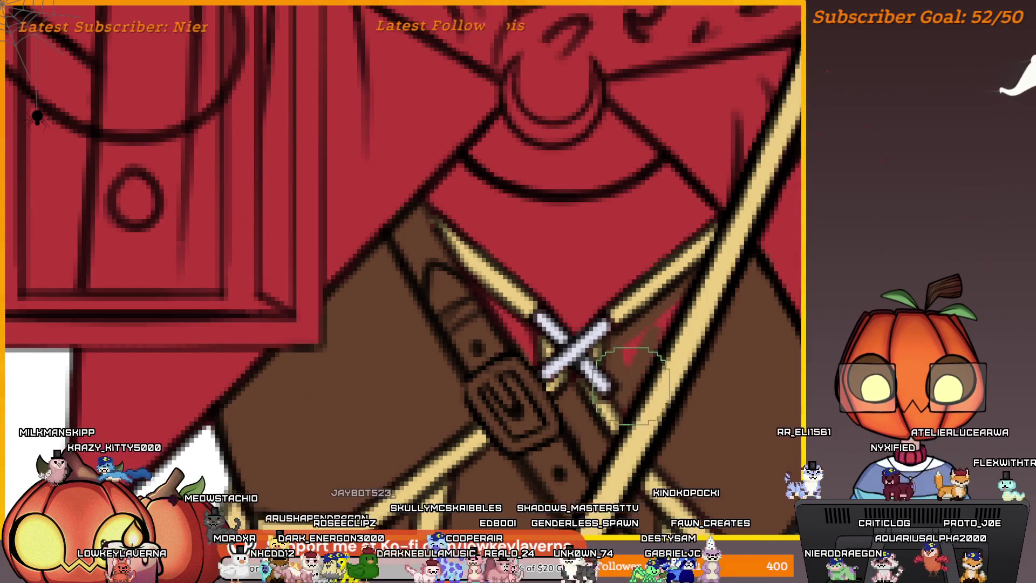
scroll(668, 301, "down", 10)
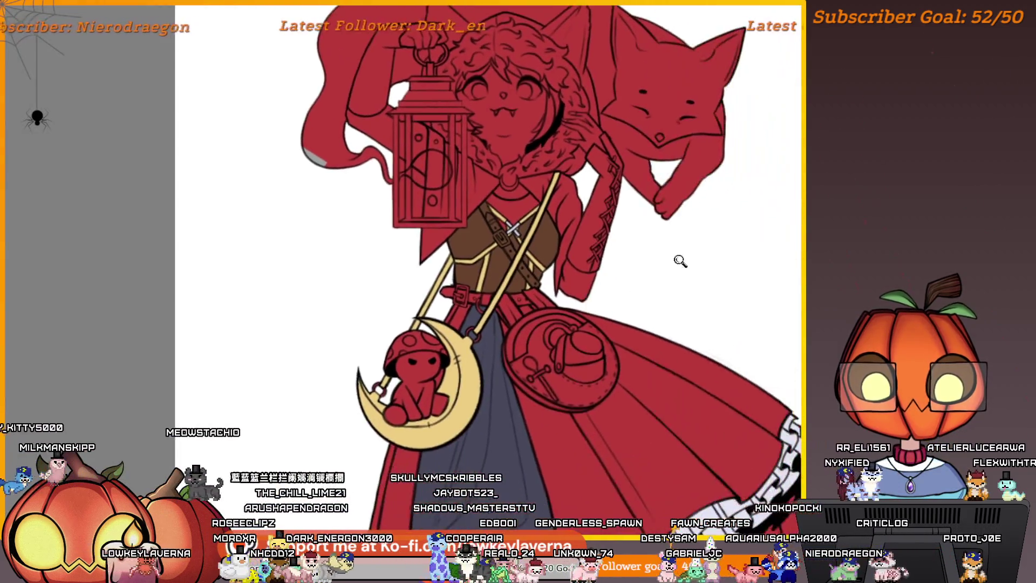
scroll(715, 311, "up", 4)
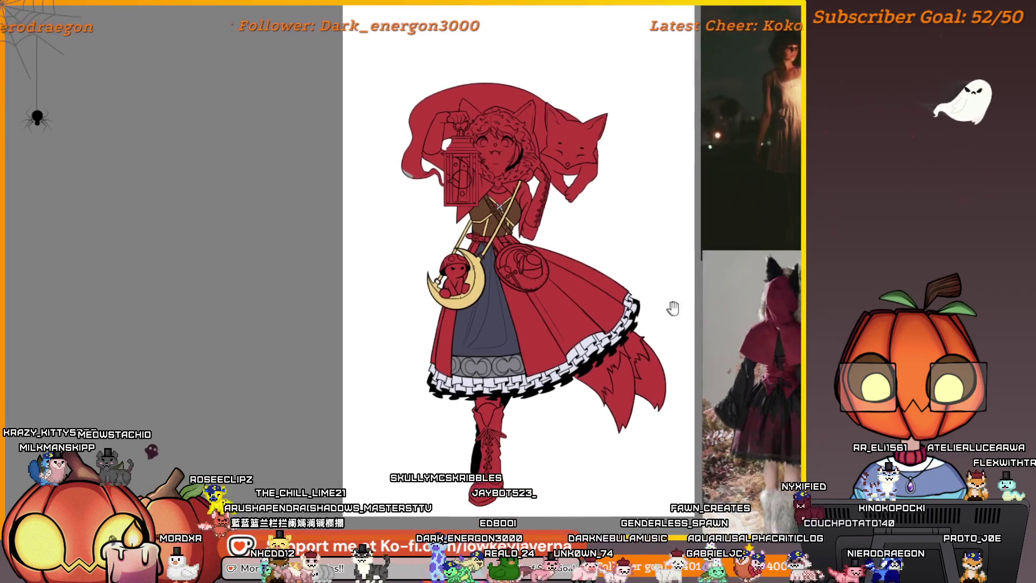
left_click_drag(677, 316, 686, 318)
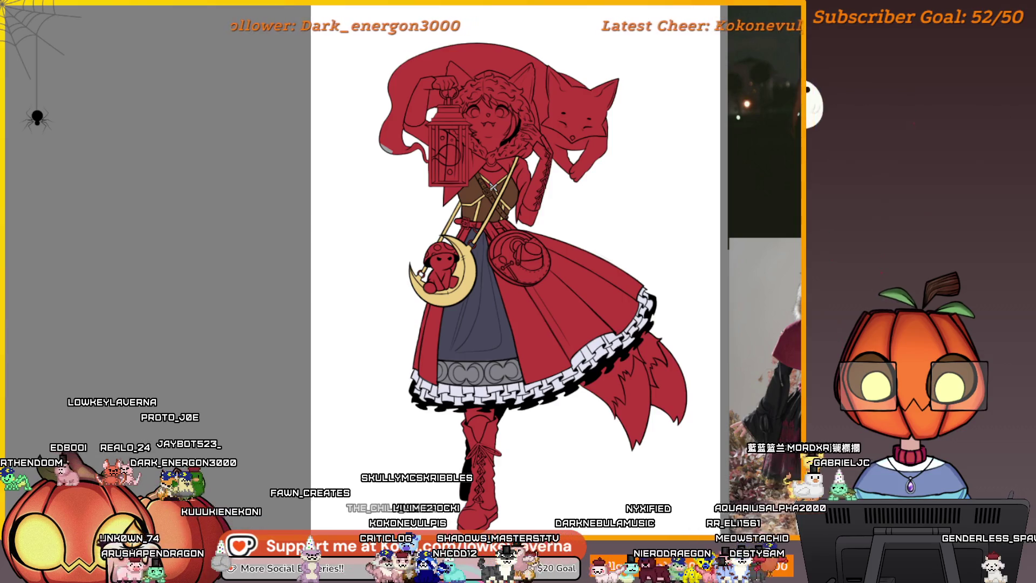
mouse_move(510, 180)
left_mouse_down()
mouse_move(613, 180)
mouse_move(659, 263)
left_mouse_up()
scroll(612, 180, "up", 5)
scroll(676, 285, "up", 3)
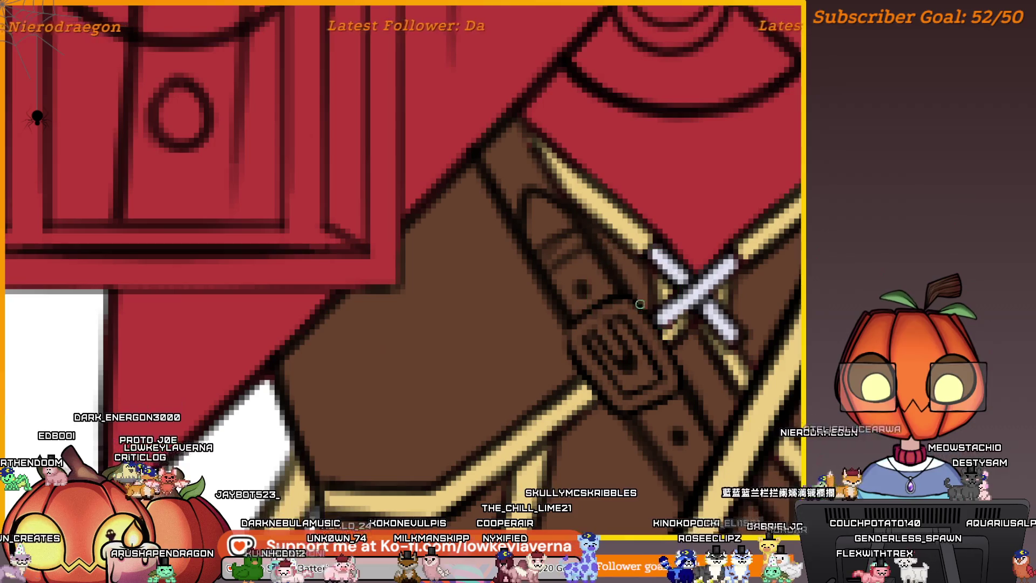
scroll(645, 220, "down", 2)
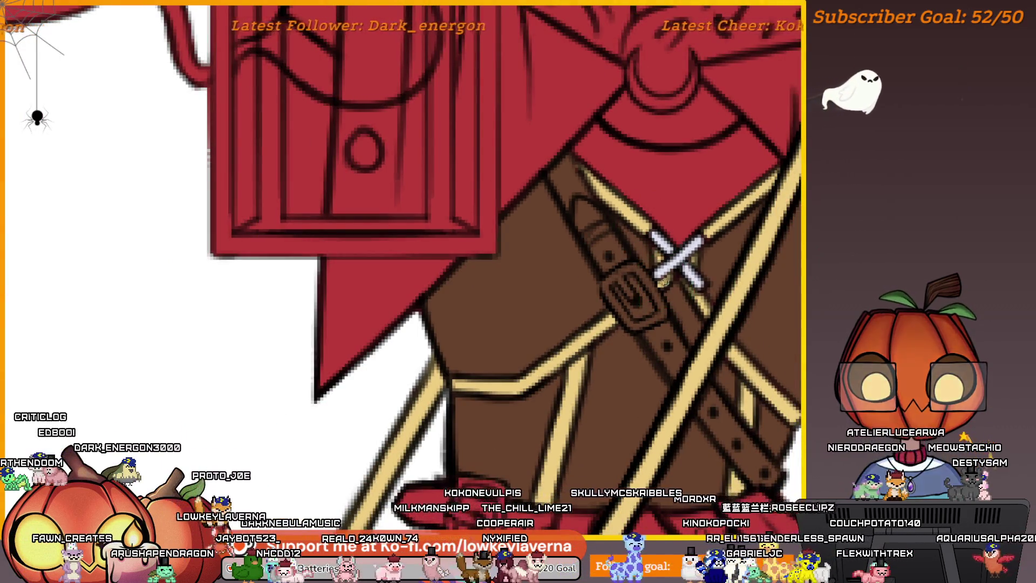
scroll(663, 281, "up", 2)
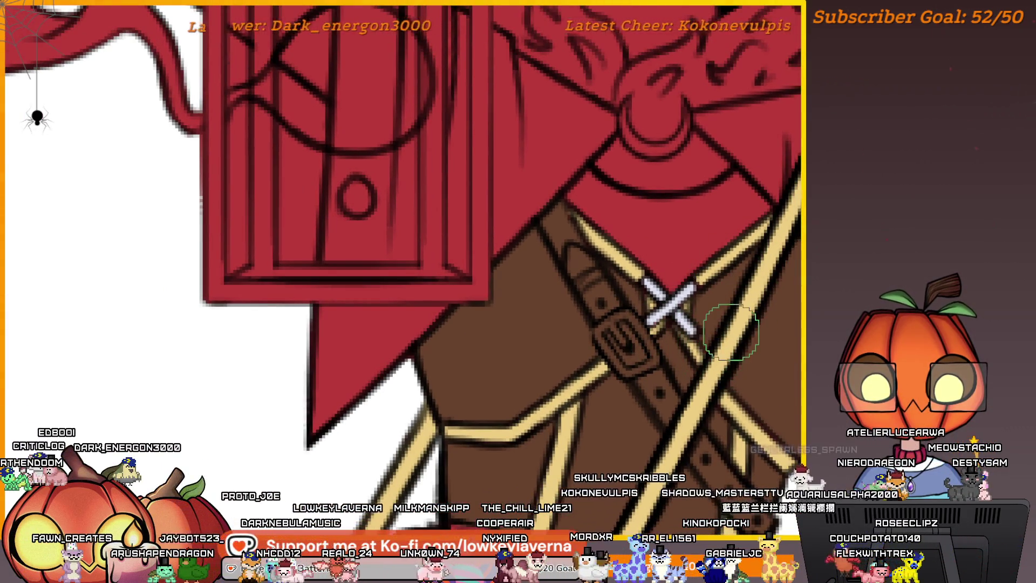
left_click_drag(750, 350, 705, 367)
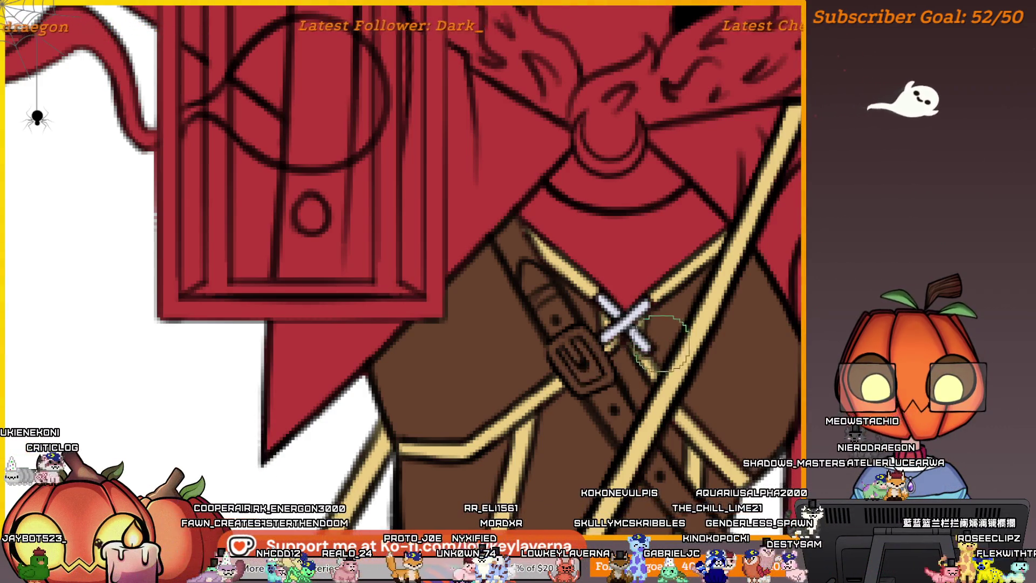
mouse_move(718, 541)
left_mouse_down()
mouse_move(689, 459)
mouse_move(691, 322)
left_mouse_up()
scroll(562, 428, "down", 5)
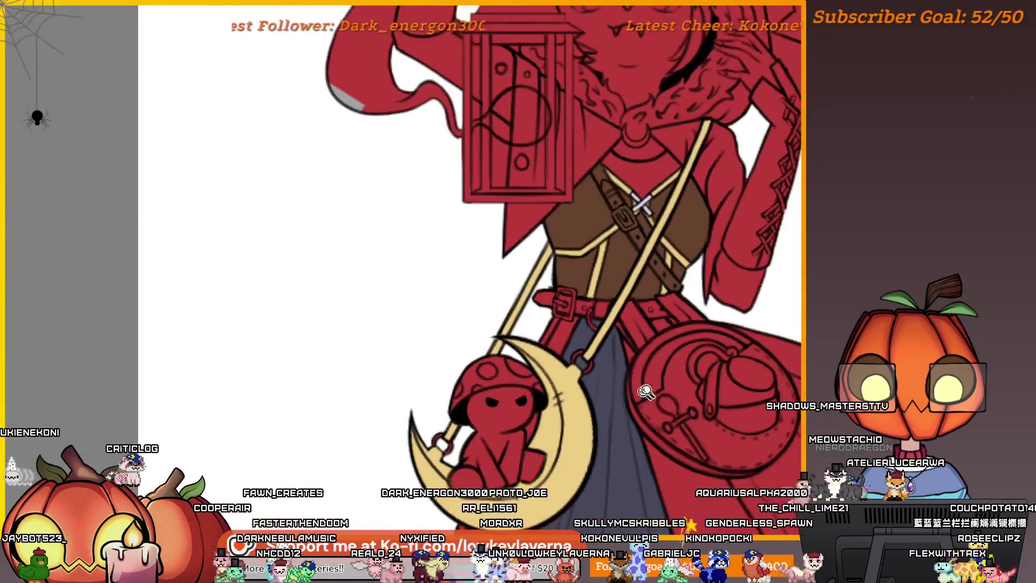
scroll(659, 380, "up", 3)
scroll(660, 380, "down", 2)
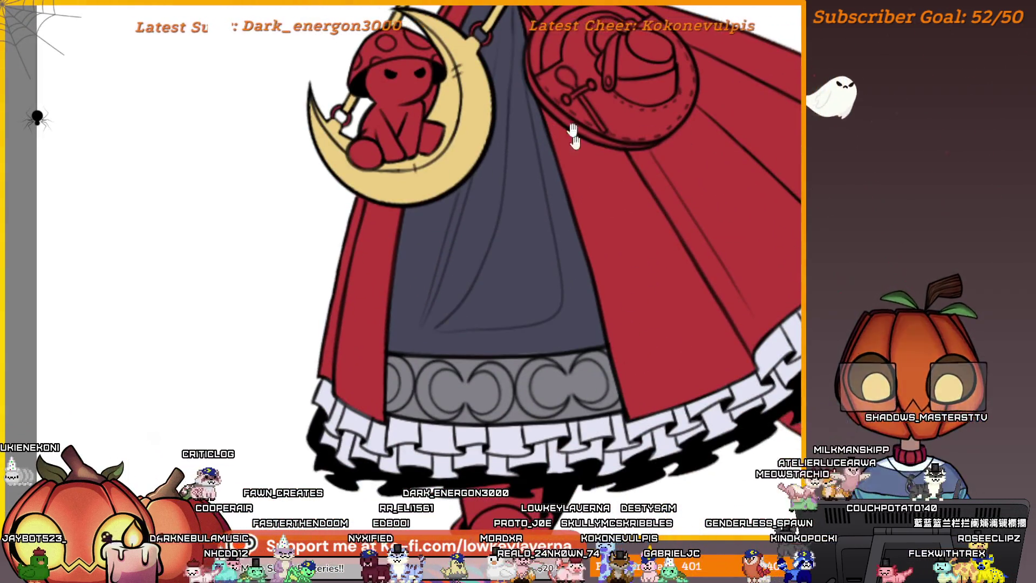
scroll(620, 334, "up", 3)
scroll(619, 333, "up", 2)
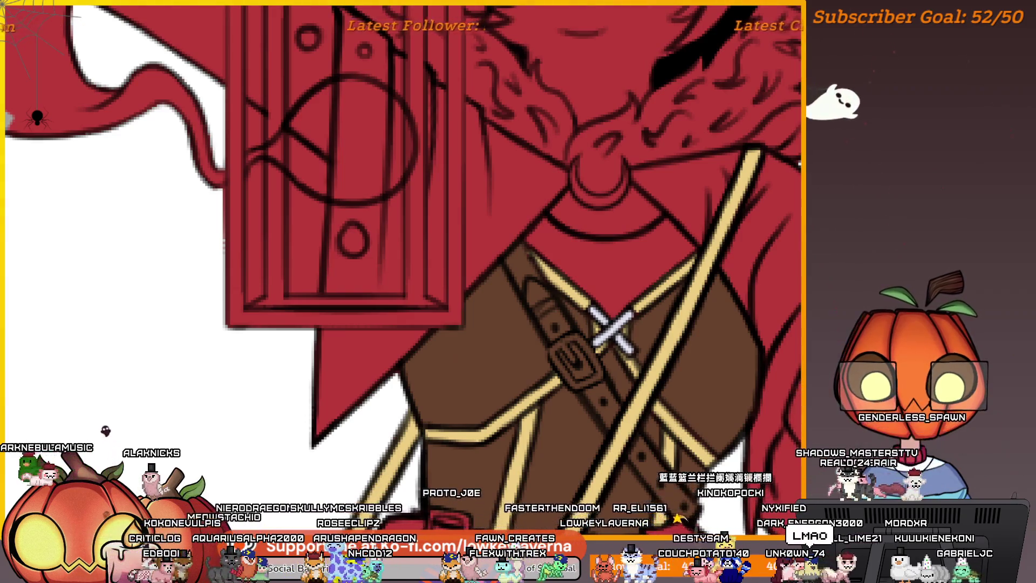
left_click_drag(682, 398, 592, 363)
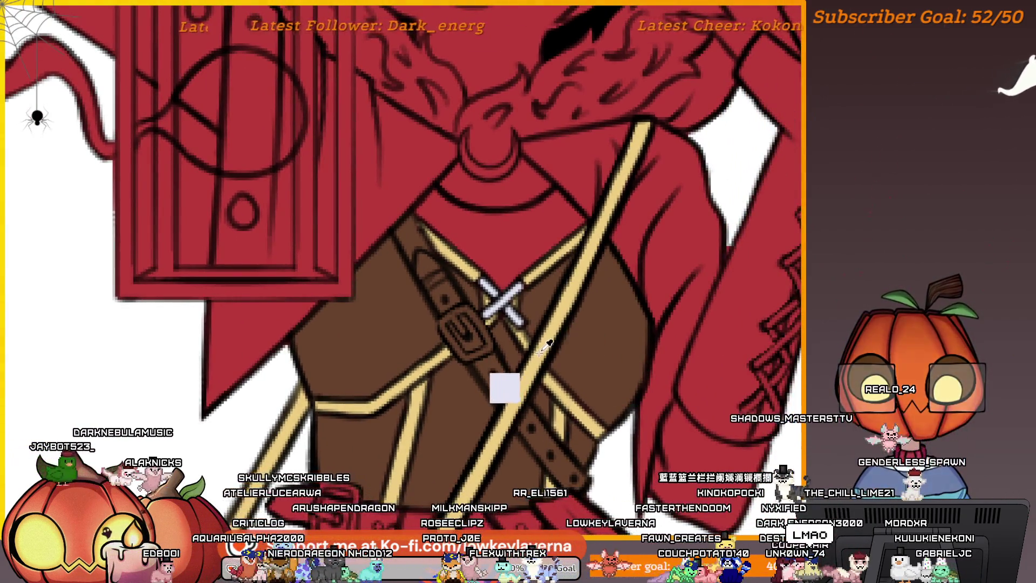
Centre the view on the belt and round pouch and enlarge the brush
scroll(606, 372, "down", 4)
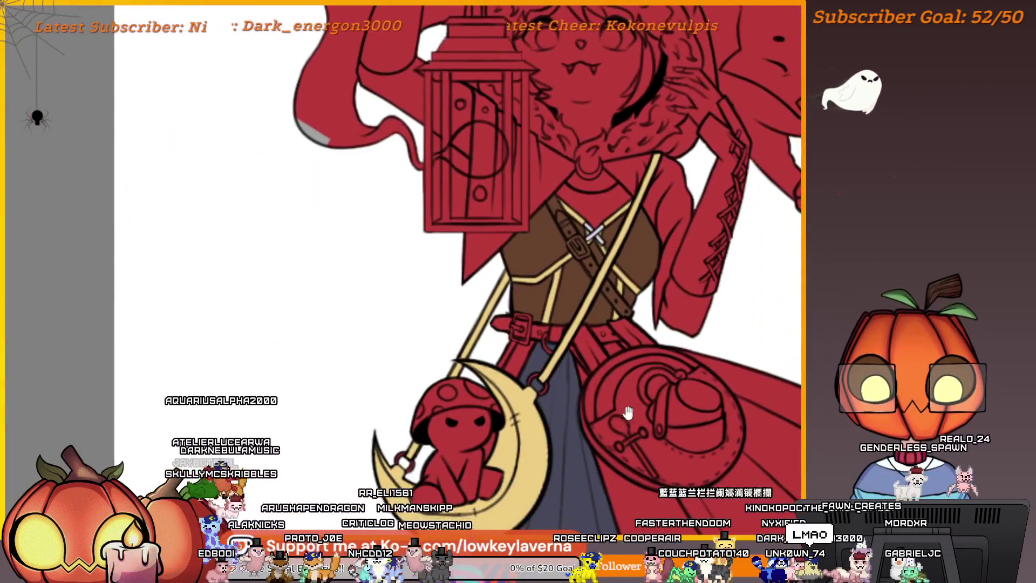
left_click_drag(625, 412, 624, 301)
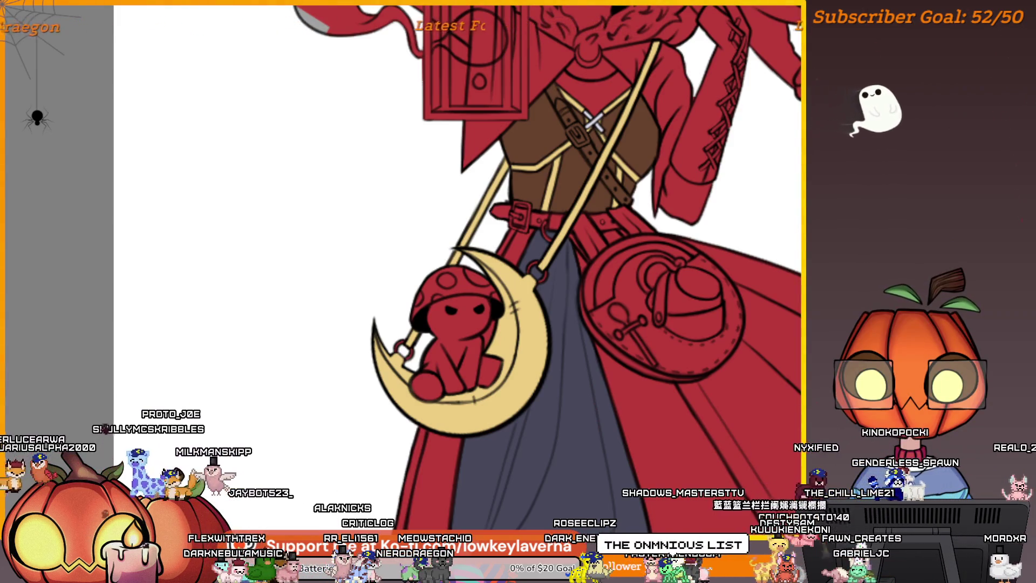
mouse_move(677, 420)
left_mouse_down()
mouse_move(597, 282)
mouse_move(606, 348)
mouse_move(645, 372)
mouse_move(620, 376)
mouse_move(672, 392)
left_mouse_up()
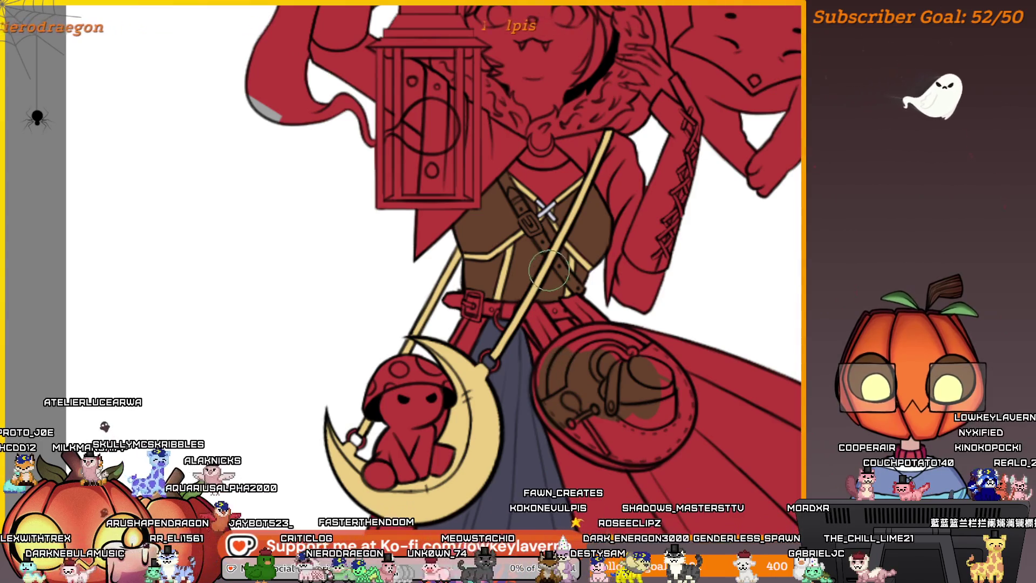
mouse_move(549, 269)
left_mouse_down()
mouse_move(626, 347)
mouse_move(645, 341)
left_mouse_up()
scroll(622, 333, "up", 3)
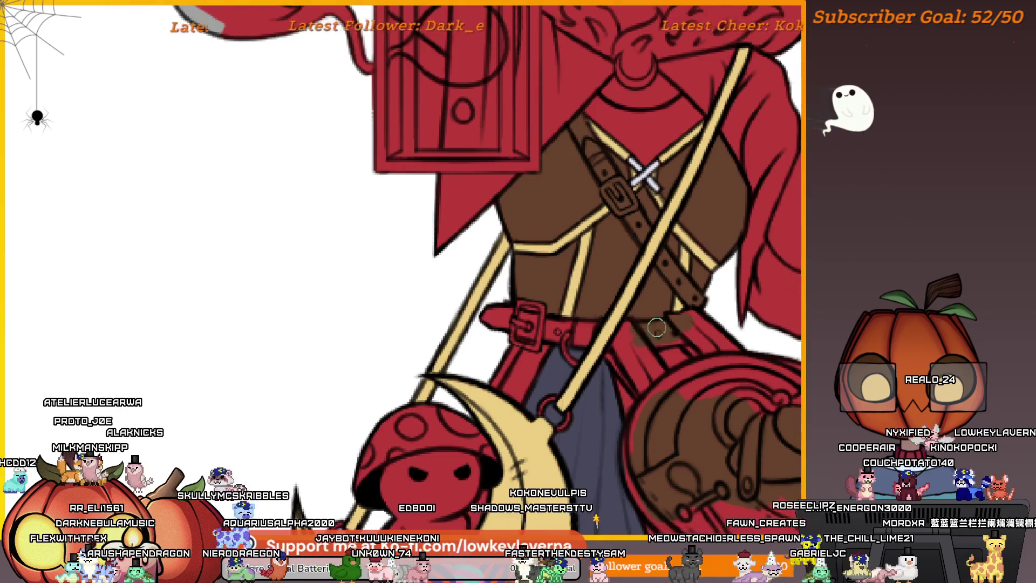
scroll(653, 320, "right", 2)
scroll(653, 320, "up", 2)
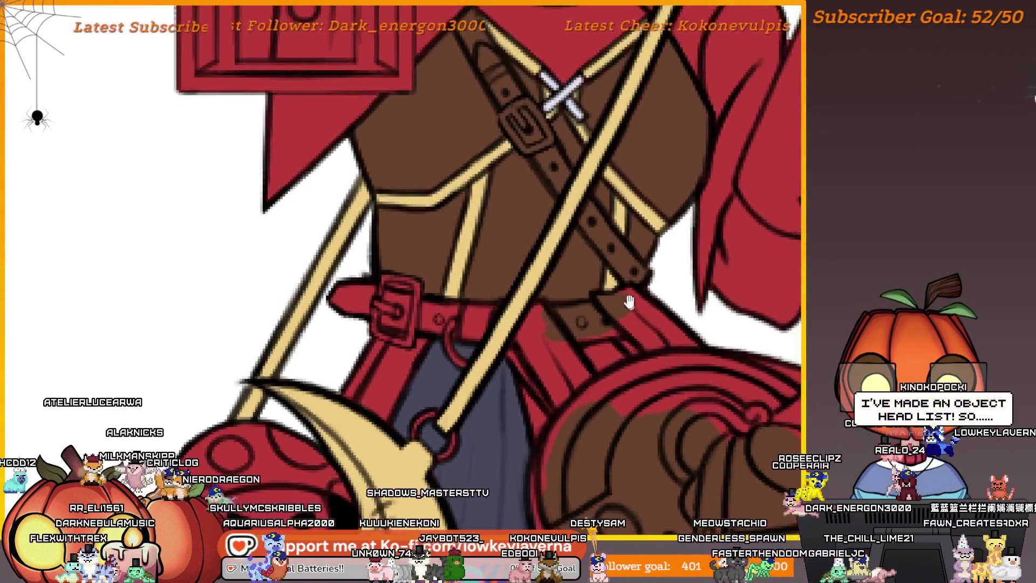
key("bracketright")
key("bracketright")
key("bracketright")
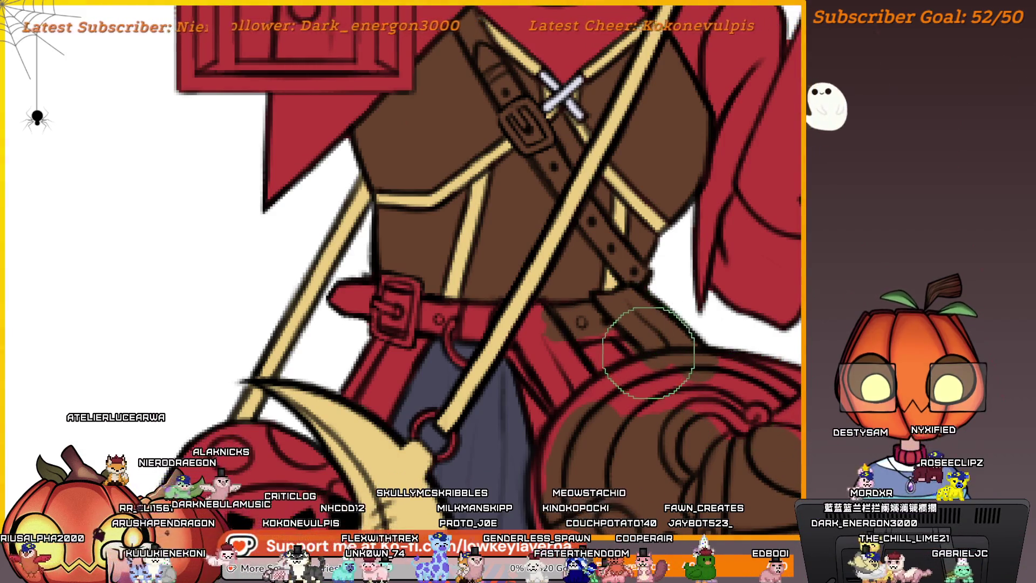
Frame the whole round pouch and paint its lid brown
left_click_drag(638, 347, 695, 349)
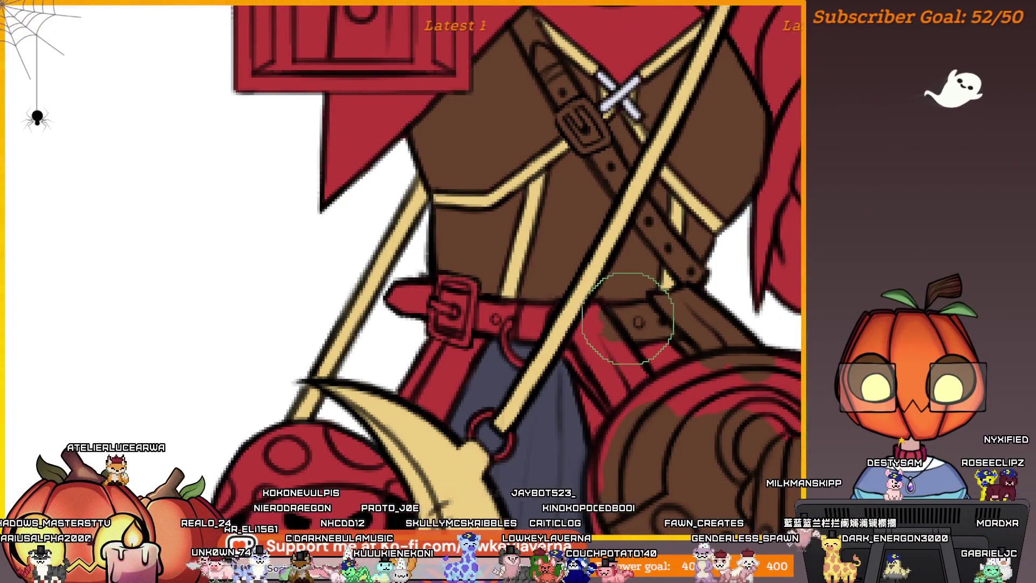
scroll(632, 320, "up", 1)
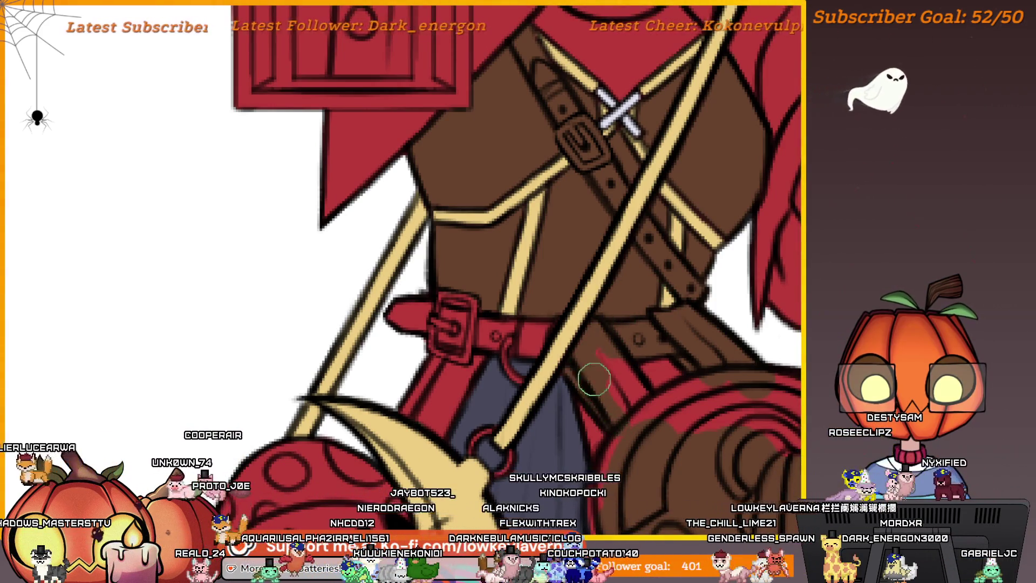
scroll(667, 351, "down", 3)
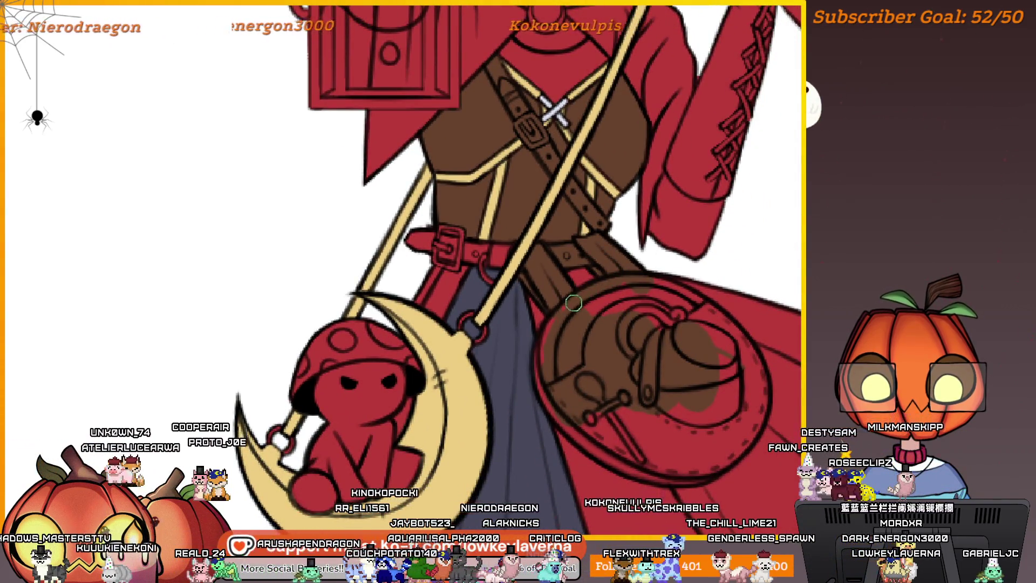
left_click_drag(573, 305, 531, 292)
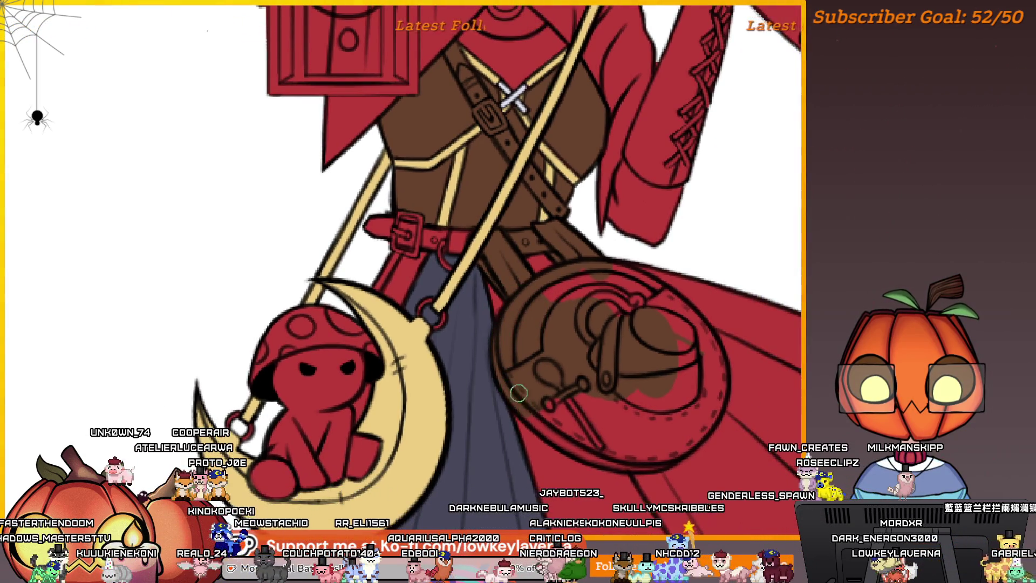
left_click_drag(608, 319, 605, 340)
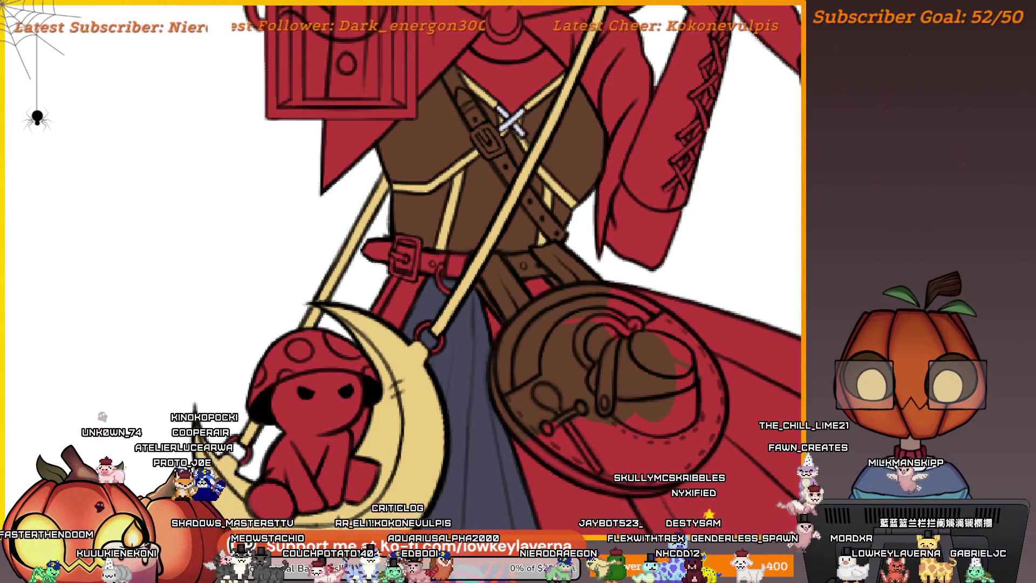
mouse_move(574, 316)
left_mouse_down()
mouse_move(671, 363)
mouse_move(631, 416)
mouse_move(534, 412)
mouse_move(613, 453)
left_mouse_up()
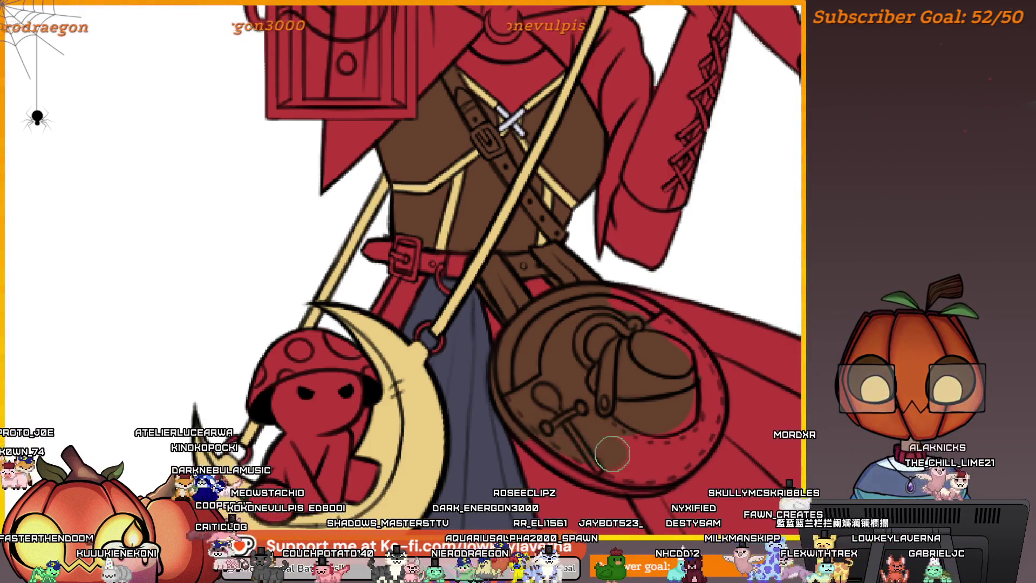
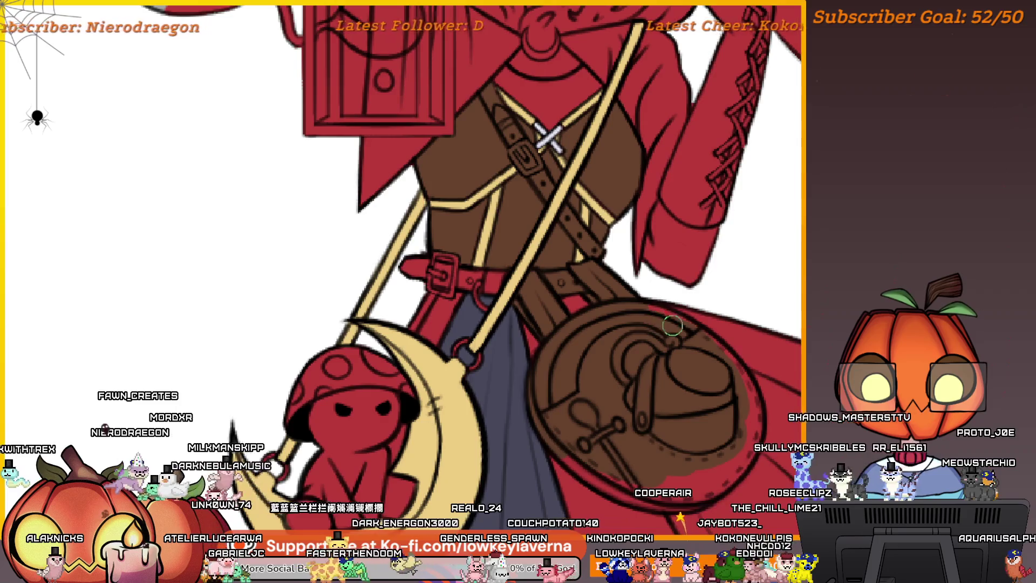
Zoom in along the brown bag's right edge and make the brush smaller
scroll(659, 321, "right", 3)
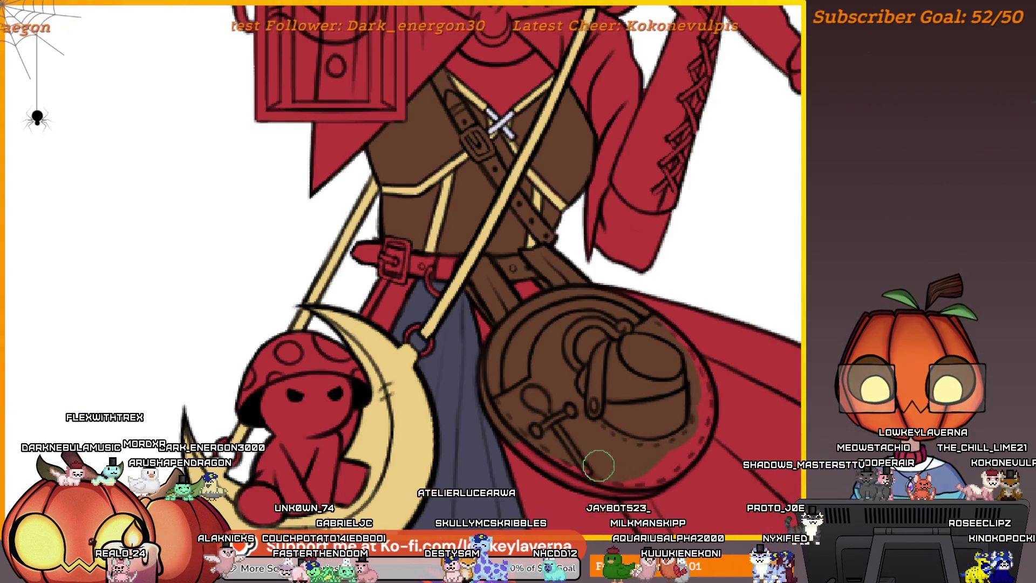
scroll(642, 387, "down", 2)
scroll(689, 302, "up", 5)
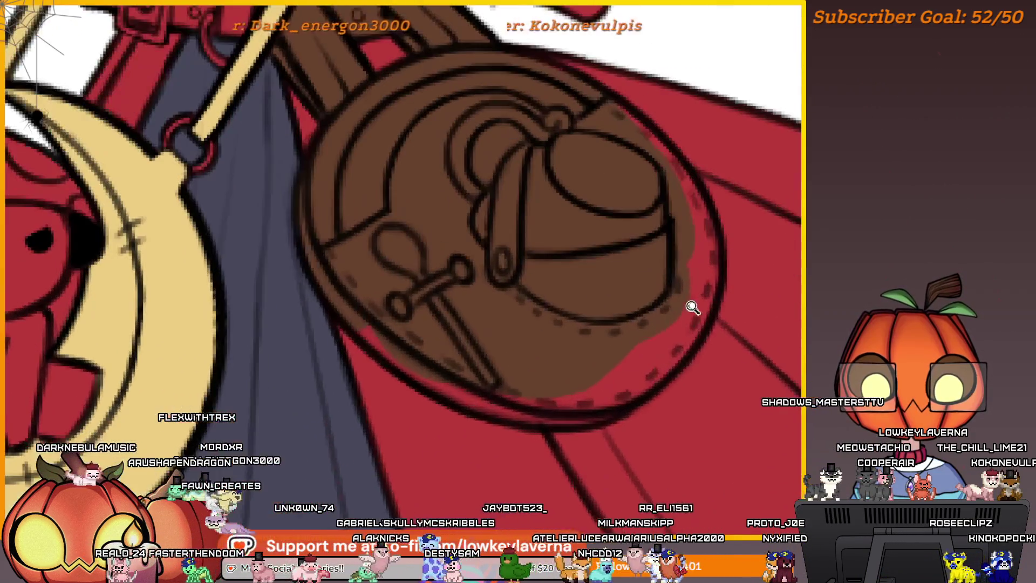
left_click_drag(719, 378, 728, 374)
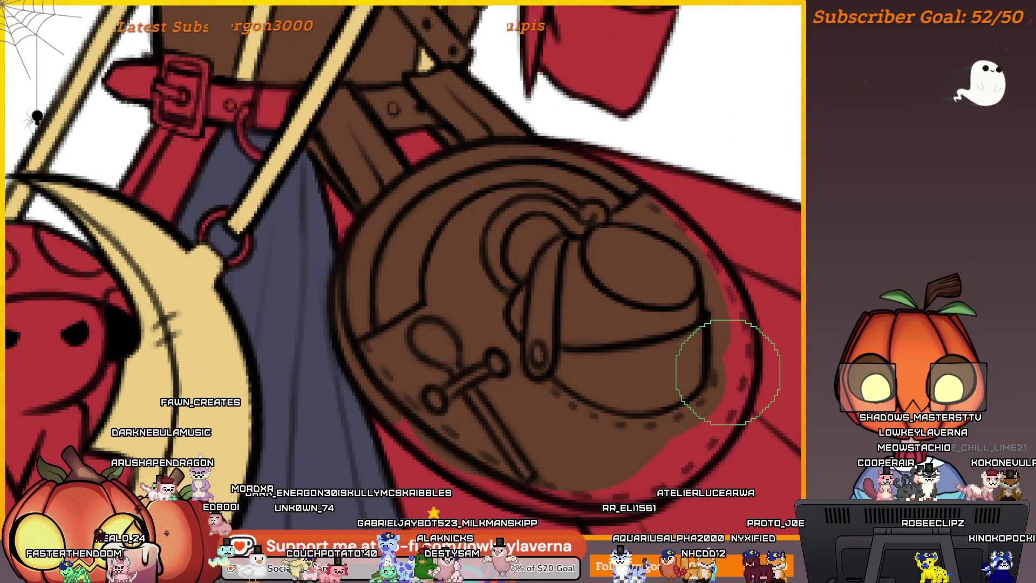
mouse_move(706, 340)
left_mouse_down()
mouse_move(696, 372)
mouse_move(716, 356)
left_mouse_up()
key("bracketleft")
key("bracketleft")
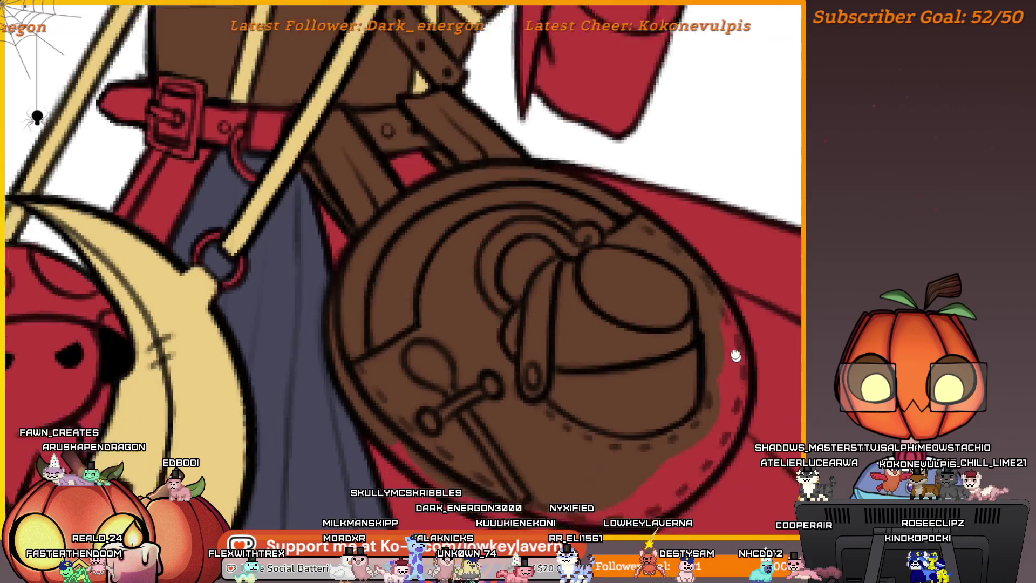
mouse_move(736, 357)
left_mouse_down()
mouse_move(666, 273)
mouse_move(704, 222)
mouse_move(704, 345)
mouse_move(707, 314)
left_mouse_up()
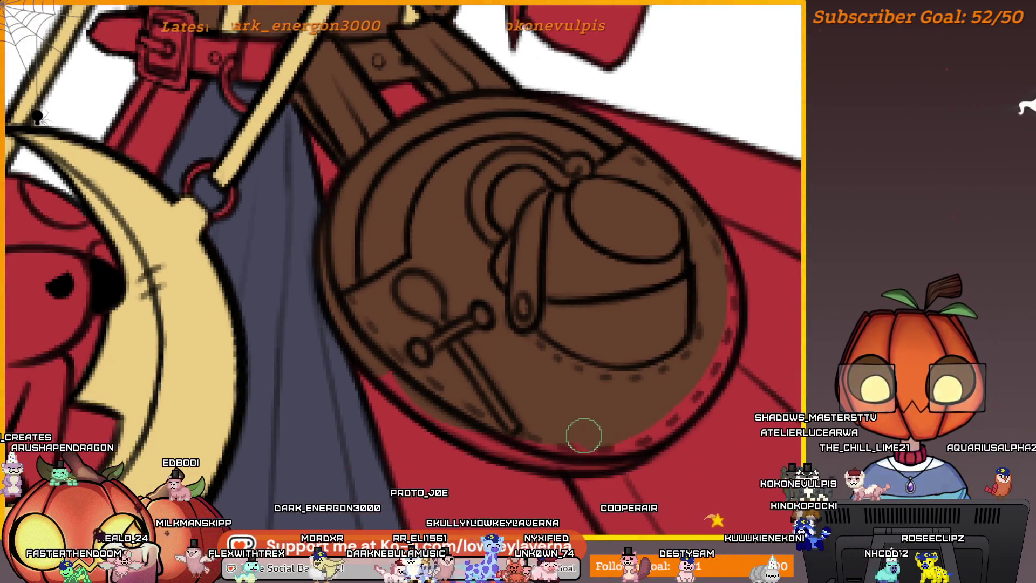
scroll(380, 297, "down", 3)
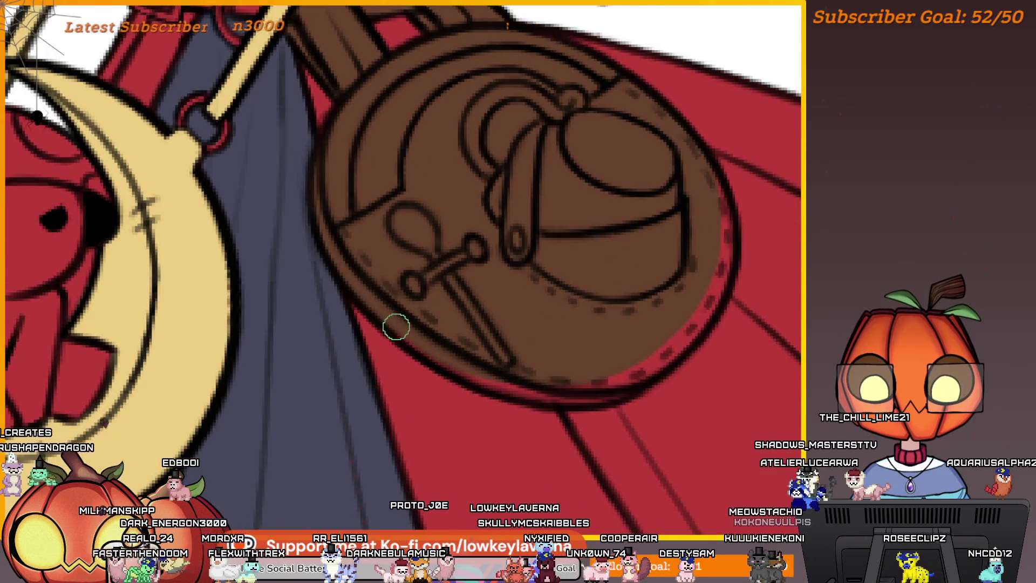
With a larger brush, paint brown over the red gaps on the bag's right edge
key("bracketright")
key("bracketright")
key("bracketright")
scroll(640, 399, "up", 1)
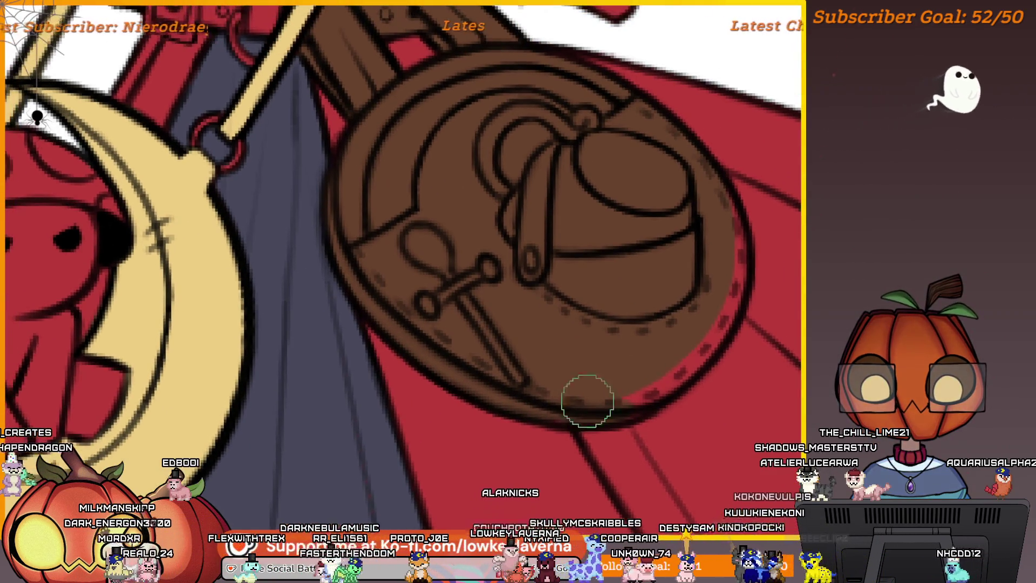
scroll(666, 387, "up", 2)
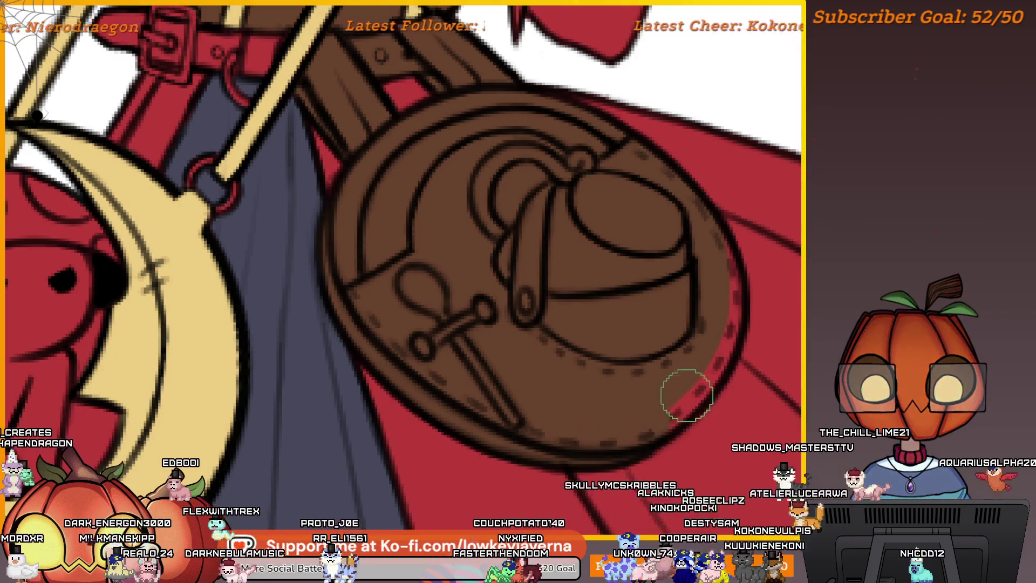
scroll(626, 456, "up", 1)
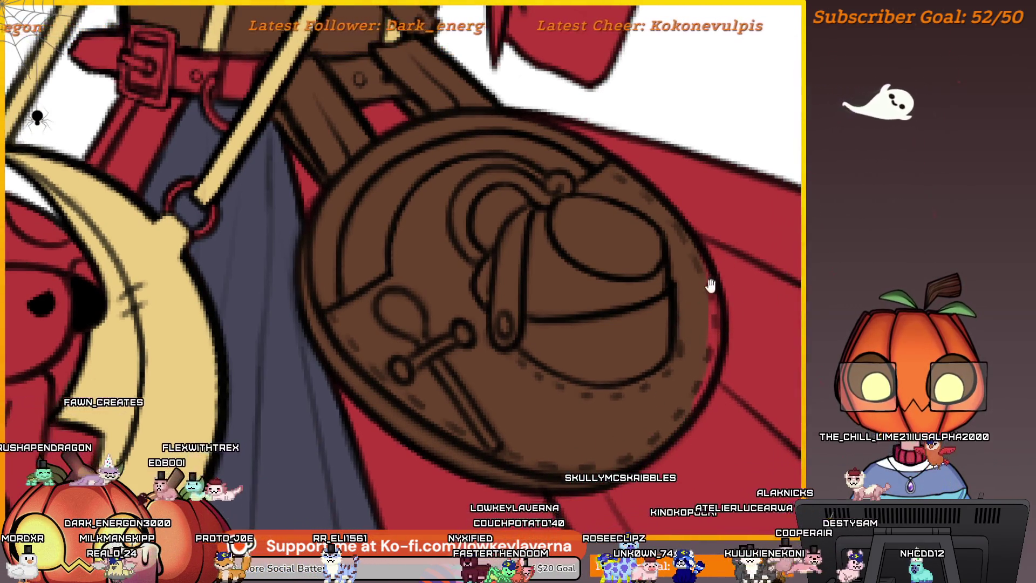
scroll(688, 265, "up", 1)
mouse_move(683, 265)
left_mouse_down()
mouse_move(698, 363)
mouse_move(712, 321)
left_mouse_up()
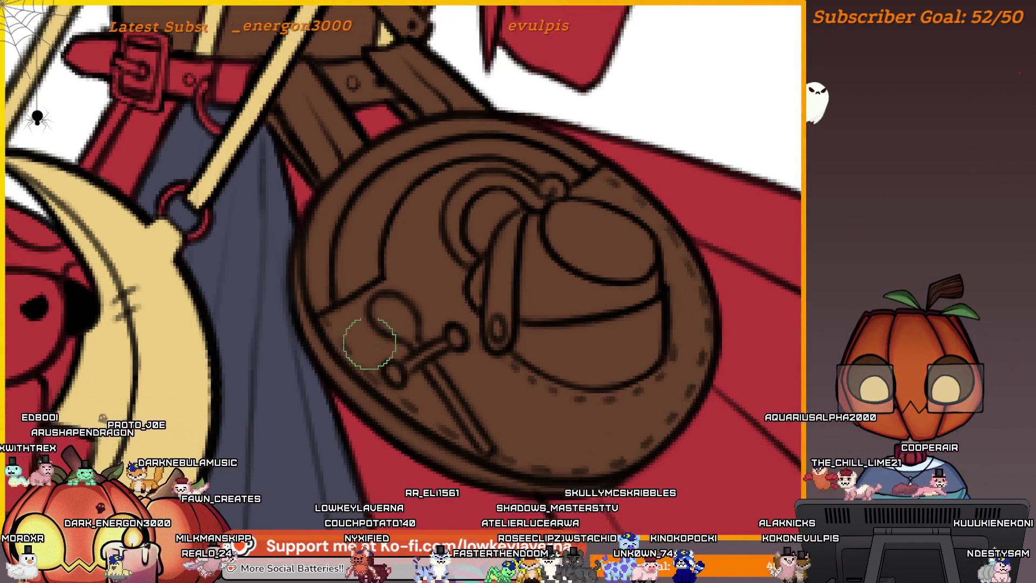
scroll(574, 324, "down", 5)
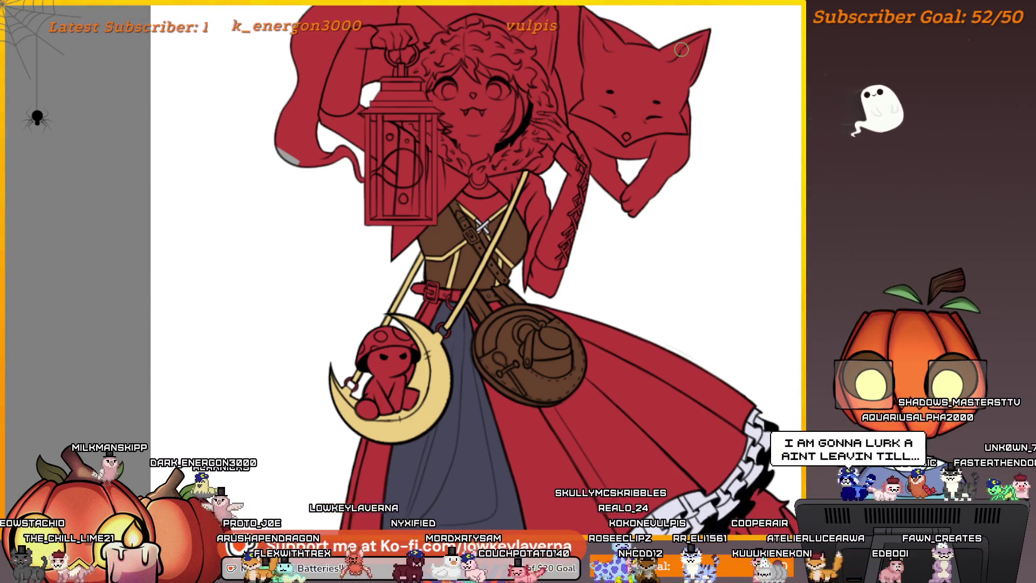
scroll(720, 392, "down", 3)
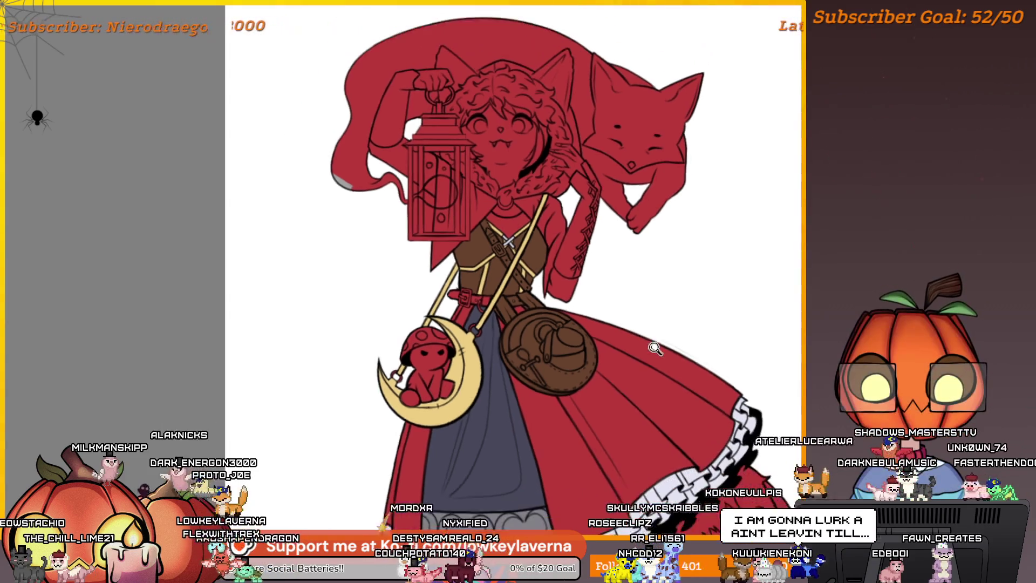
left_click_drag(720, 392, 683, 349)
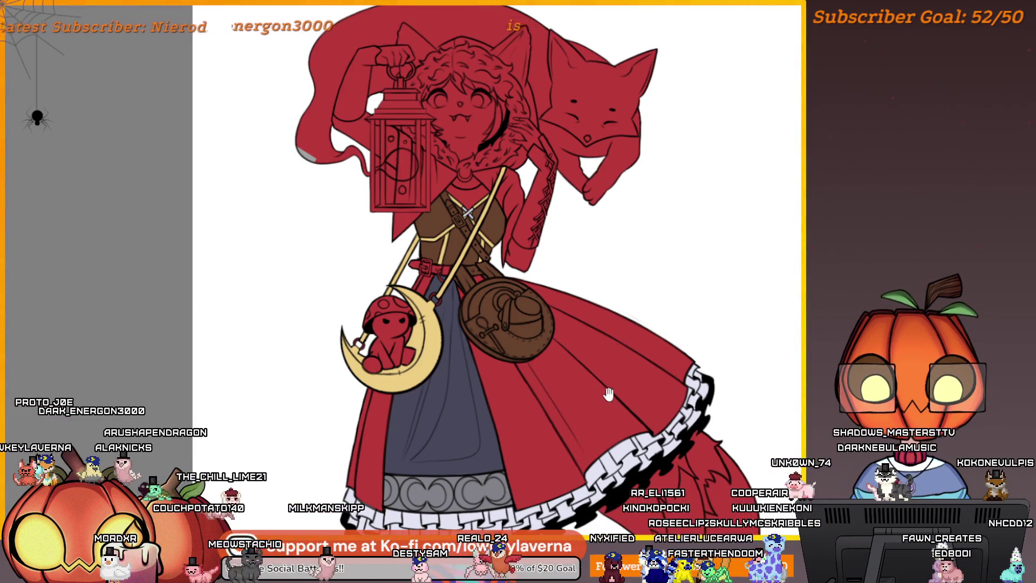
scroll(608, 394, "down", 5)
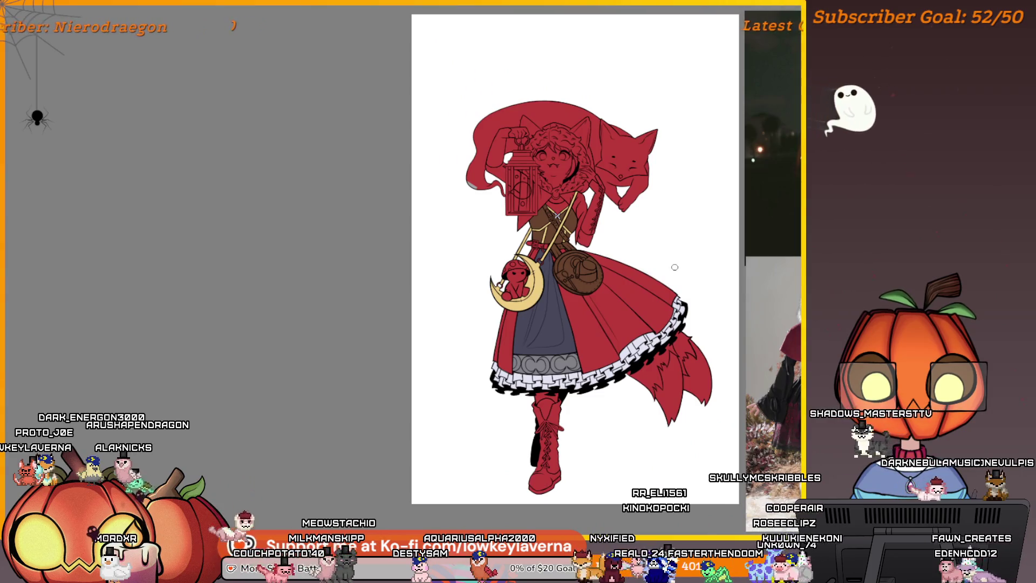
scroll(567, 218, "up", 4)
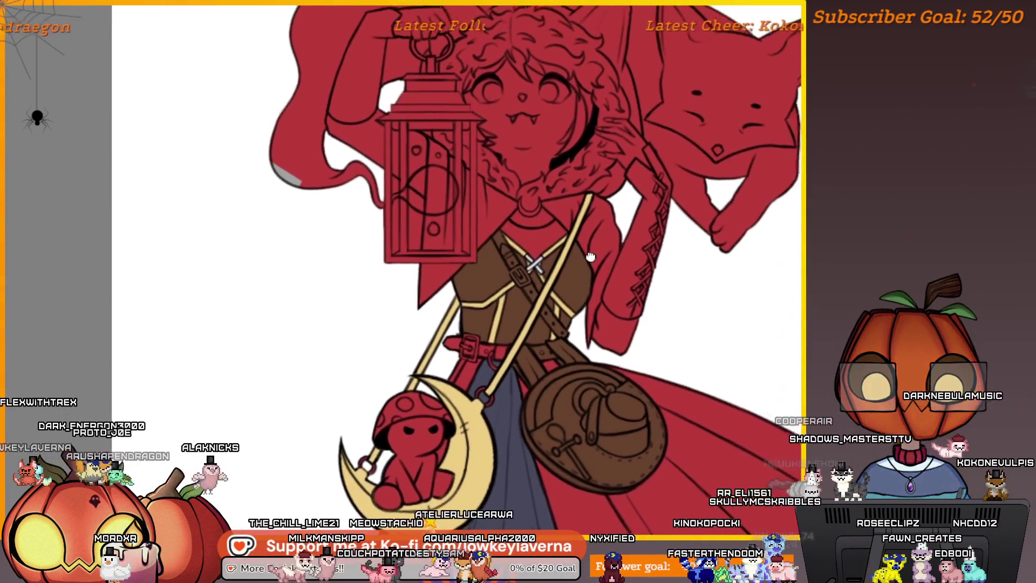
scroll(591, 257, "down", 4)
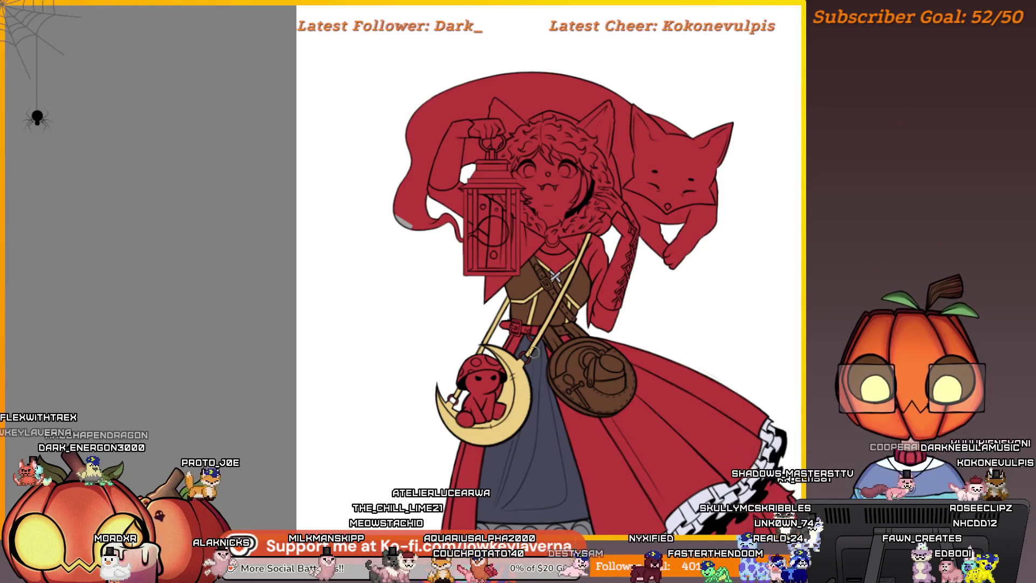
scroll(533, 352, "up", 4)
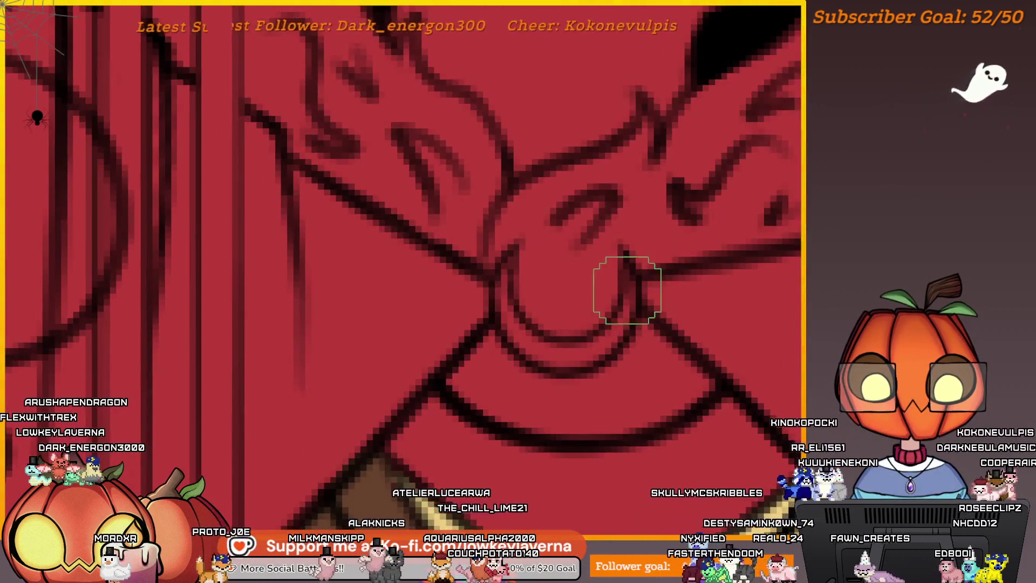
Paint the neck ring's bottom and left curve gold, redoing one stroke
left_click_drag(627, 290, 654, 322)
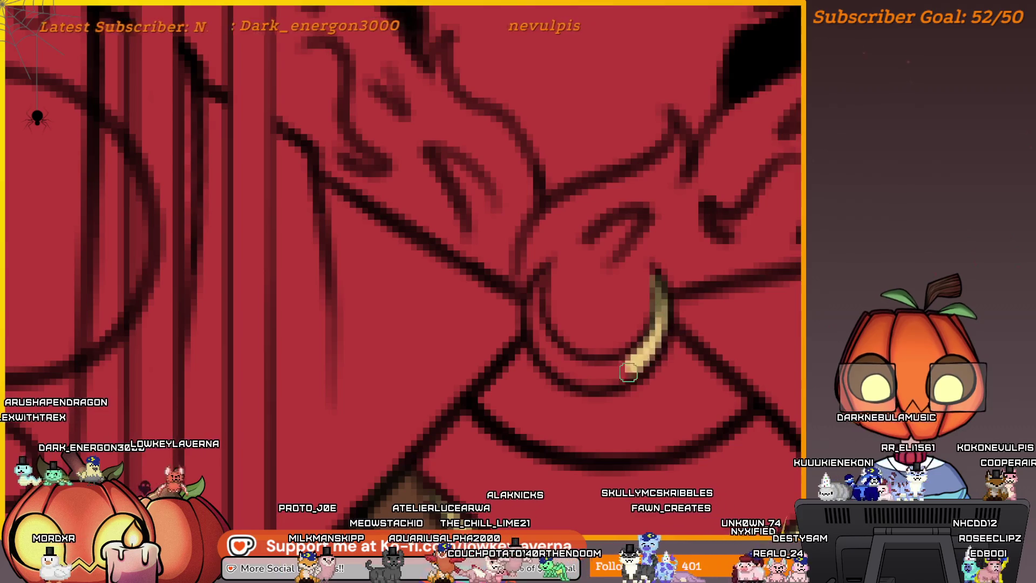
mouse_move(625, 367)
left_mouse_down()
mouse_move(556, 340)
mouse_move(535, 297)
mouse_move(598, 380)
left_mouse_up()
key("ctrl+z")
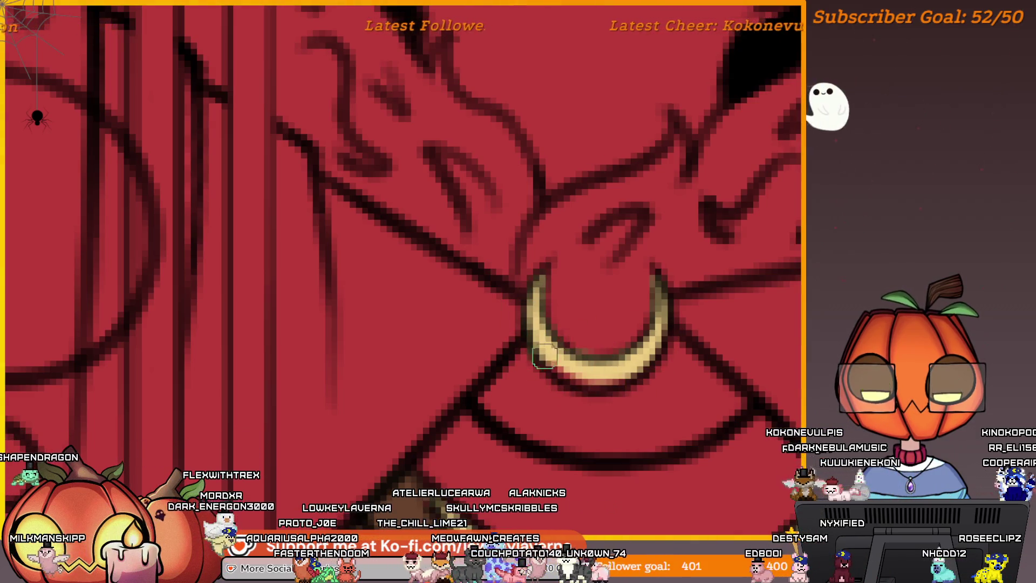
left_click_drag(561, 345, 599, 369)
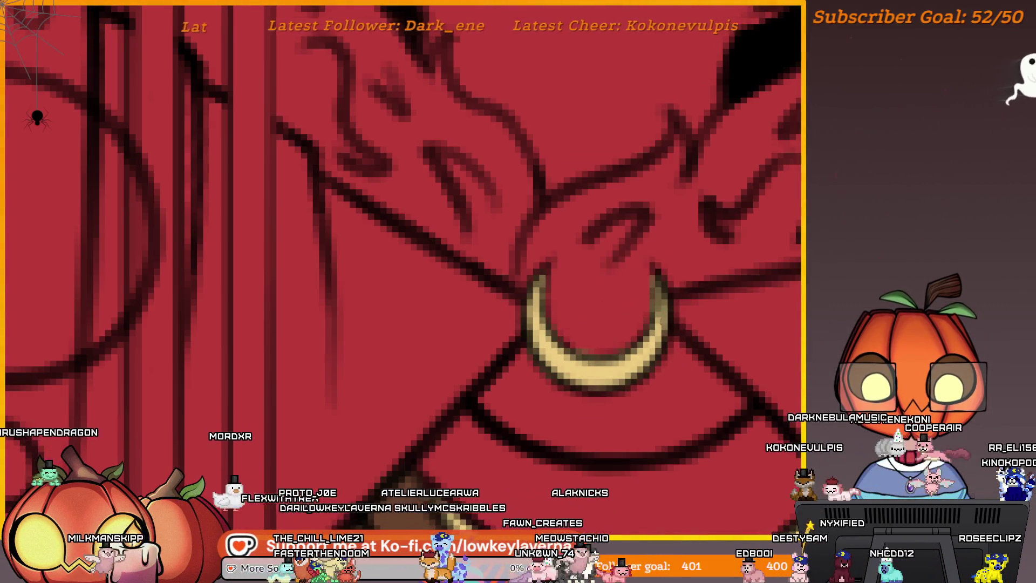
Shrink the brush and zoom out and back in to check the gold crescent clasp
left_click_drag(665, 300, 676, 324)
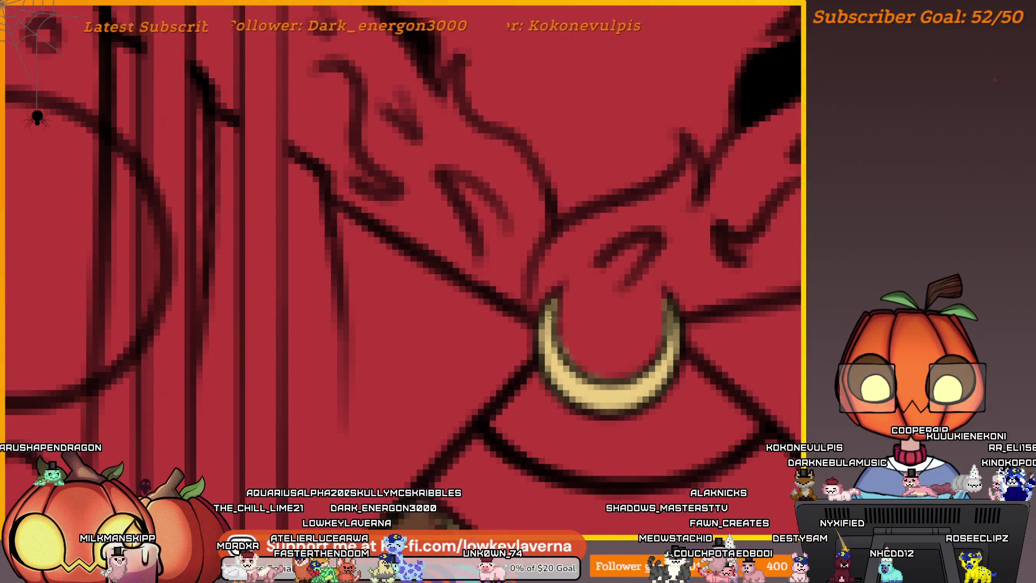
key("e")
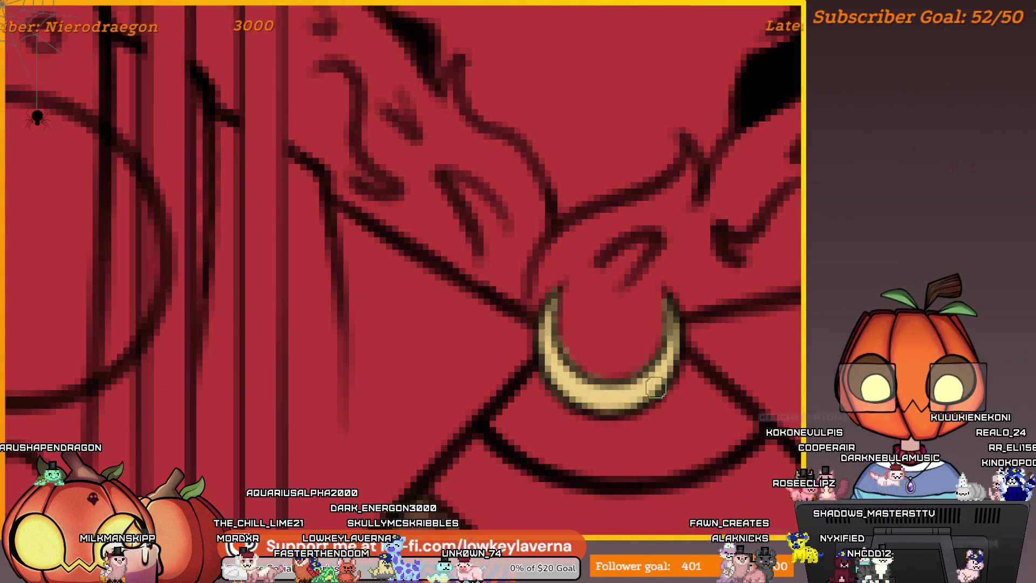
scroll(598, 252, "down", 5)
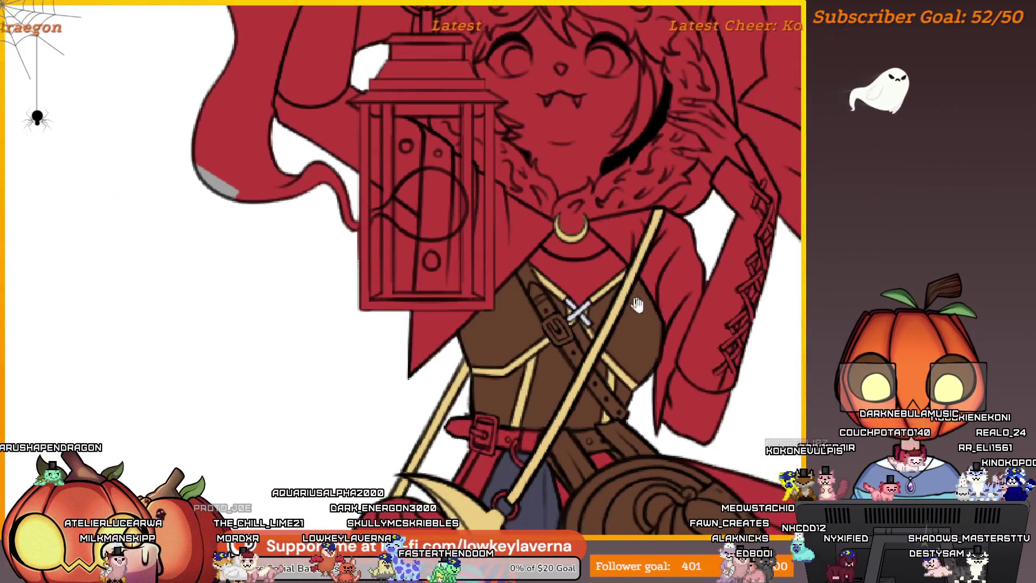
scroll(604, 228, "up", 5)
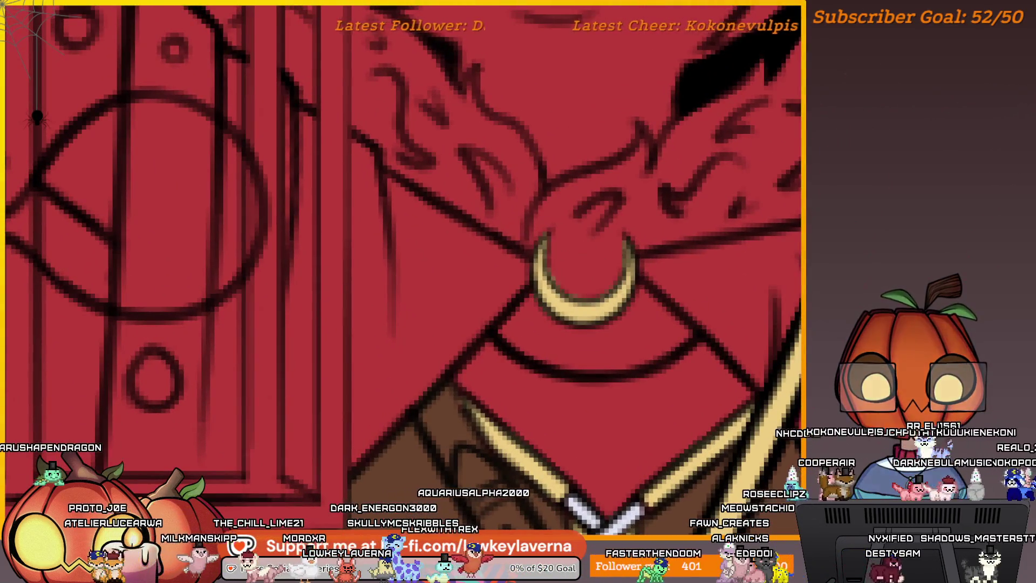
scroll(575, 236, "down", 6)
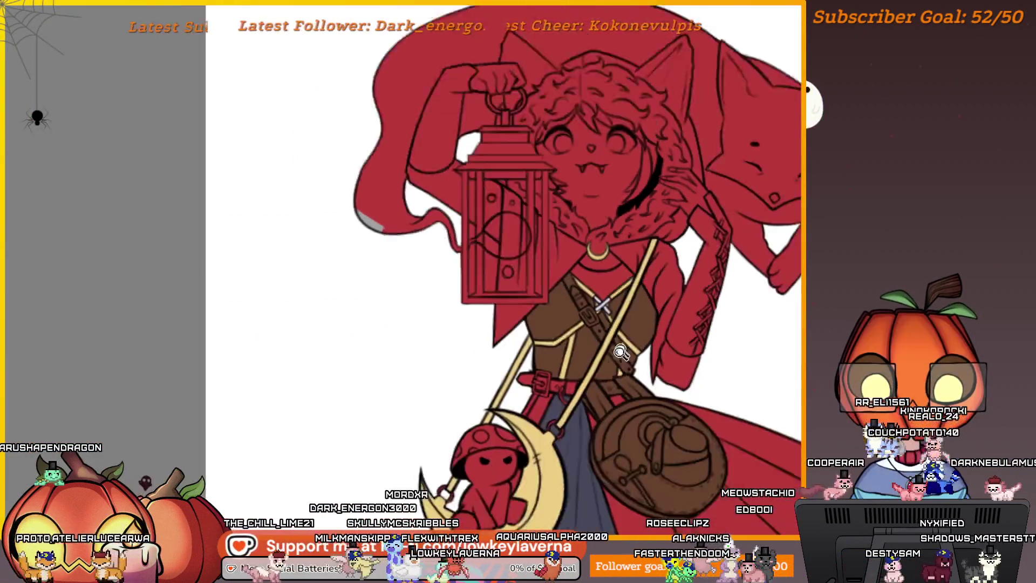
scroll(606, 223, "up", 3)
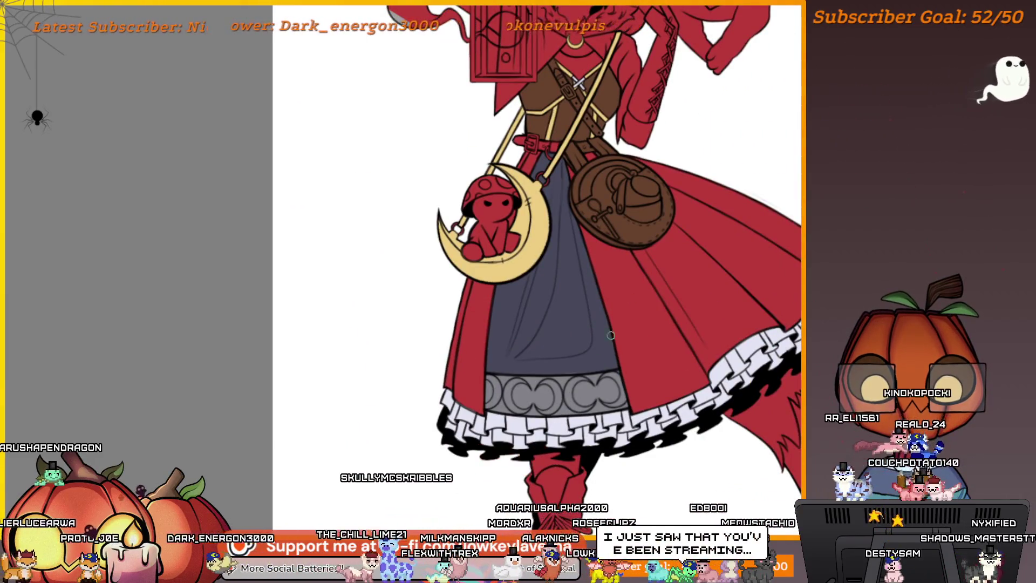
scroll(607, 270, "up", 5)
scroll(577, 331, "up", 4)
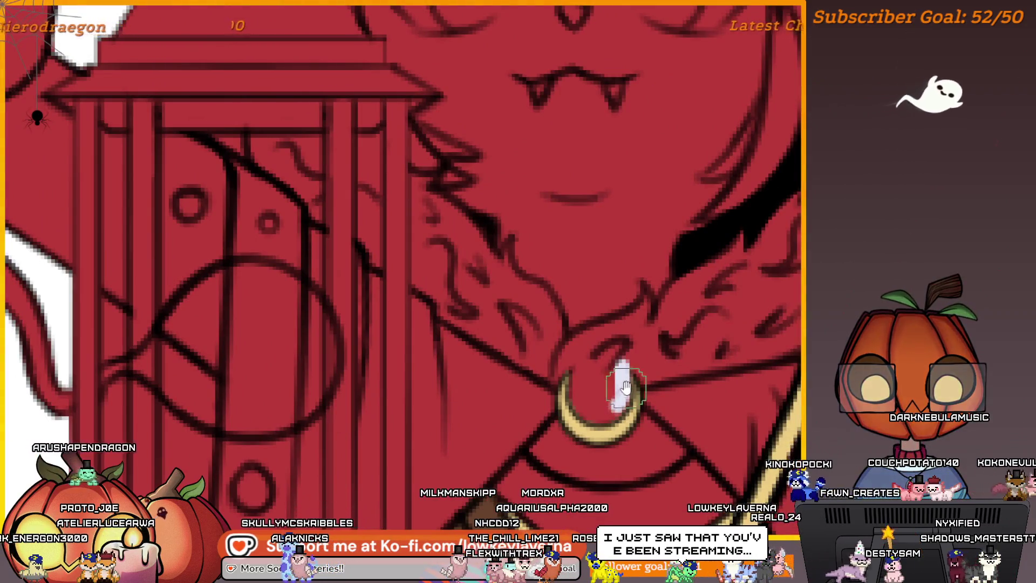
Add a white highlight inside the gold ring and move the view toward the collar
left_click_drag(625, 370, 641, 362)
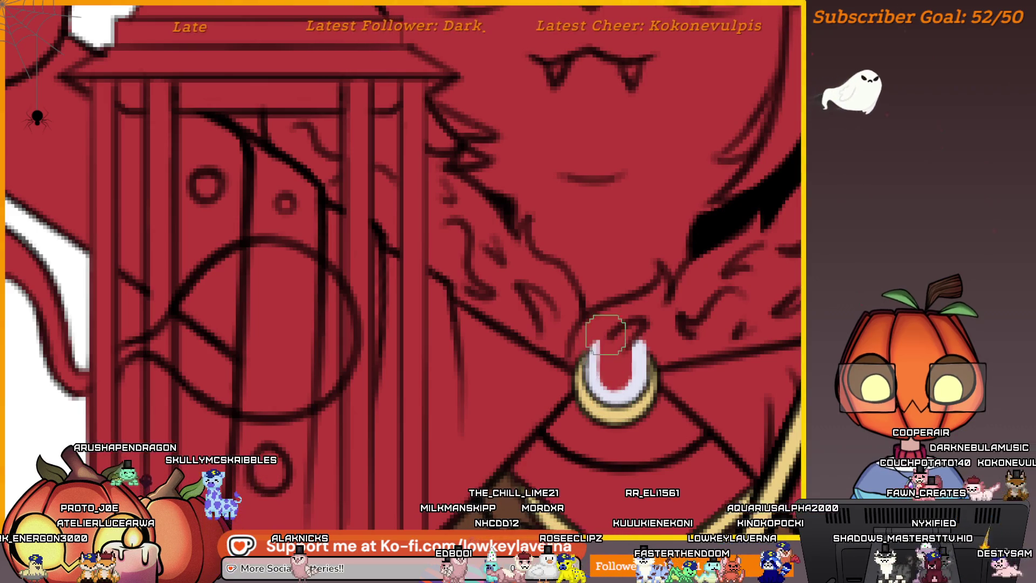
left_click_drag(605, 359, 613, 370)
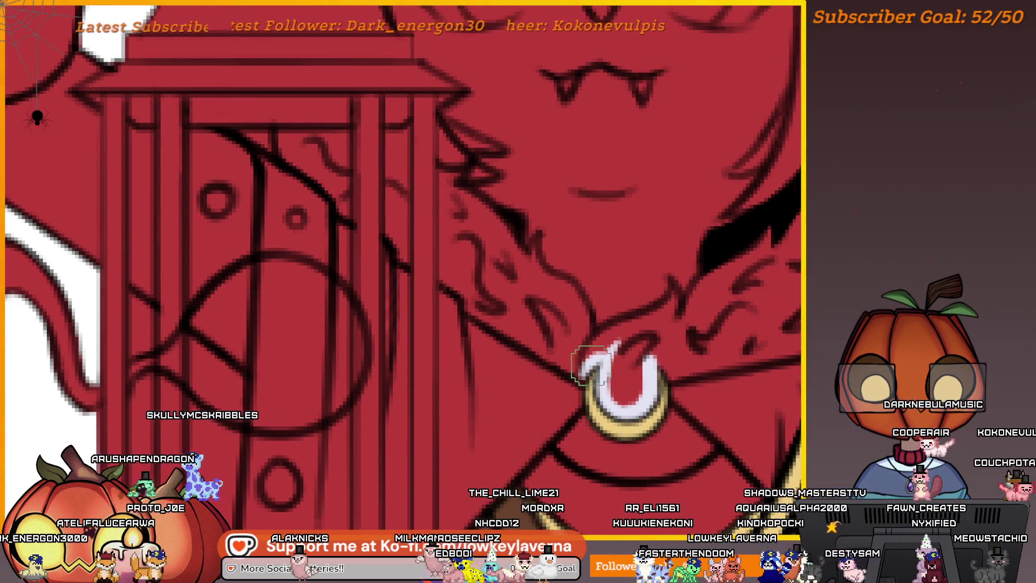
mouse_move(534, 303)
left_mouse_down()
mouse_move(614, 380)
mouse_move(556, 365)
mouse_move(529, 318)
left_mouse_up()
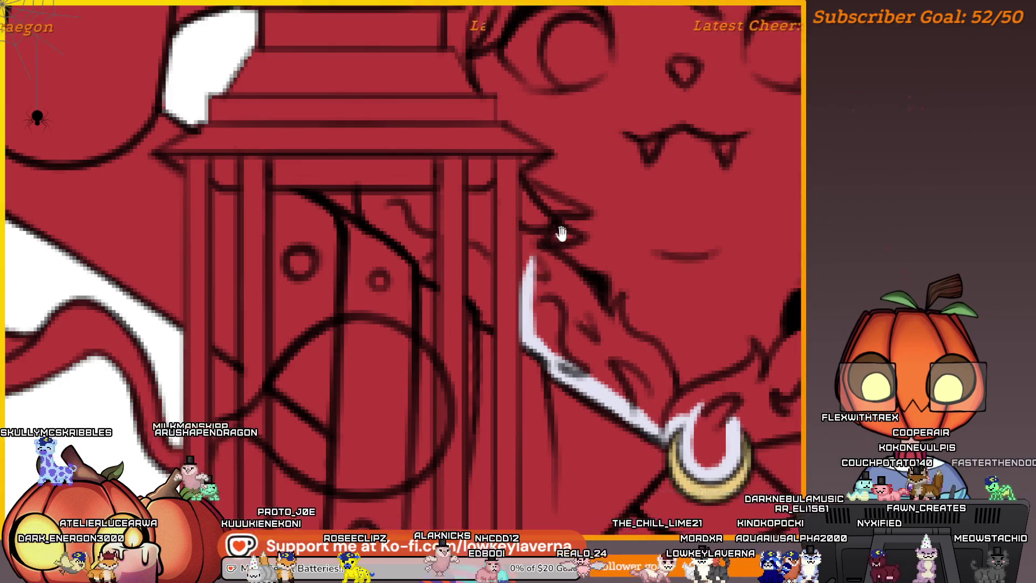
left_click_drag(562, 233, 561, 299)
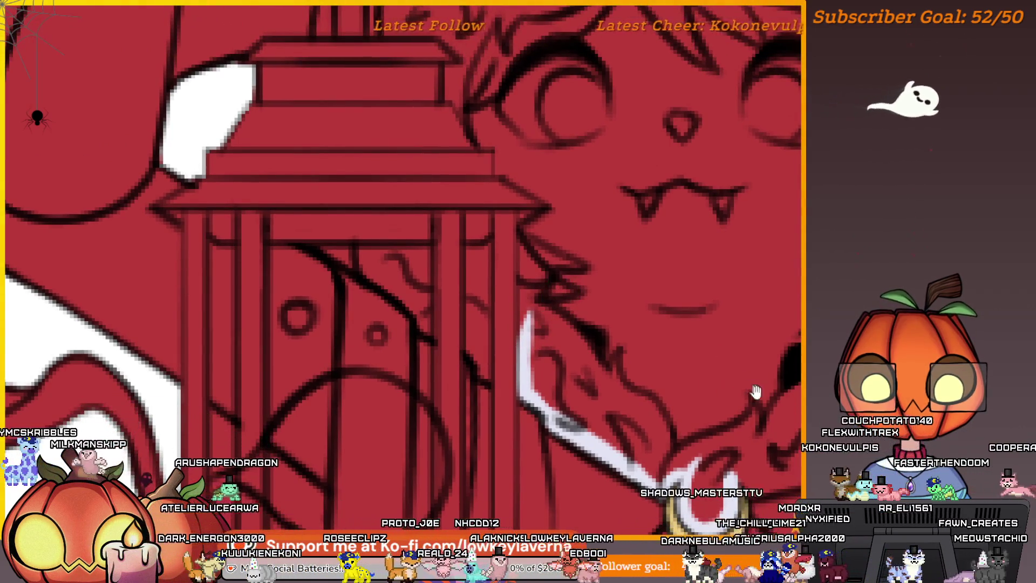
mouse_move(777, 408)
left_mouse_down()
mouse_move(718, 390)
mouse_move(594, 302)
left_mouse_up()
Mirror the canvas view and fill the collar piece beside the chin with white
key("h")
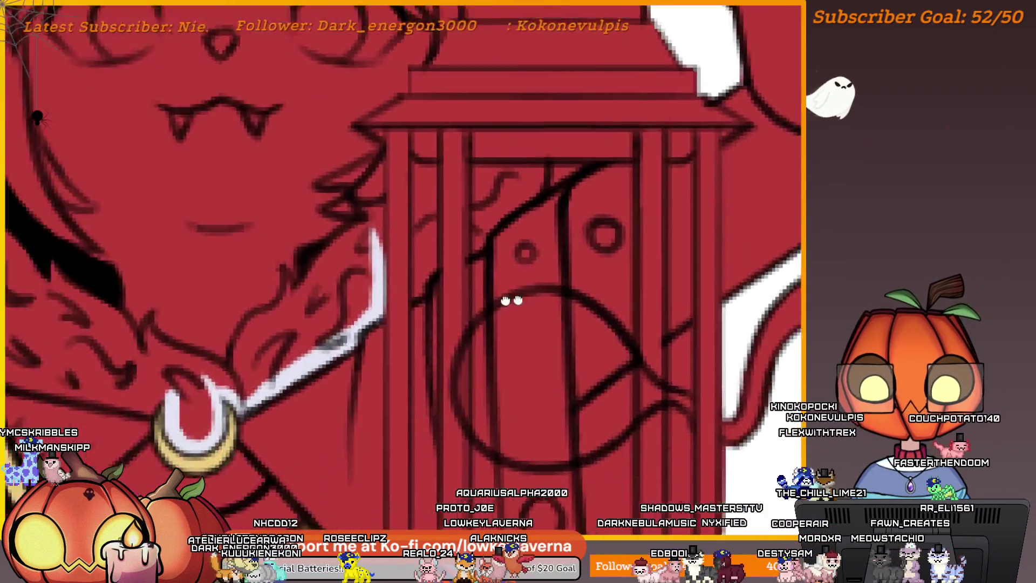
mouse_move(509, 300)
left_mouse_down()
mouse_move(685, 205)
mouse_move(753, 229)
mouse_move(754, 296)
left_mouse_up()
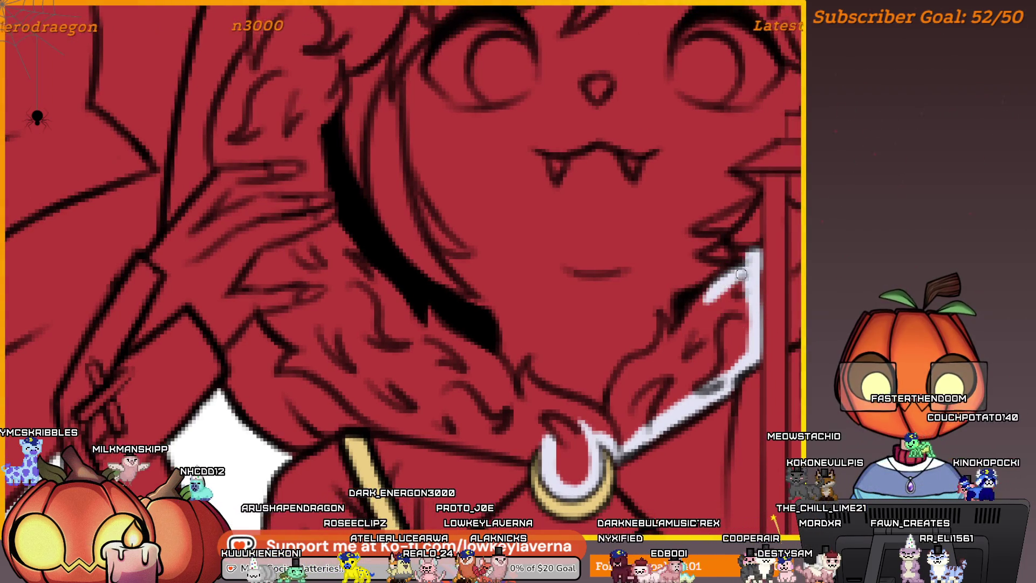
left_click_drag(672, 353, 711, 335)
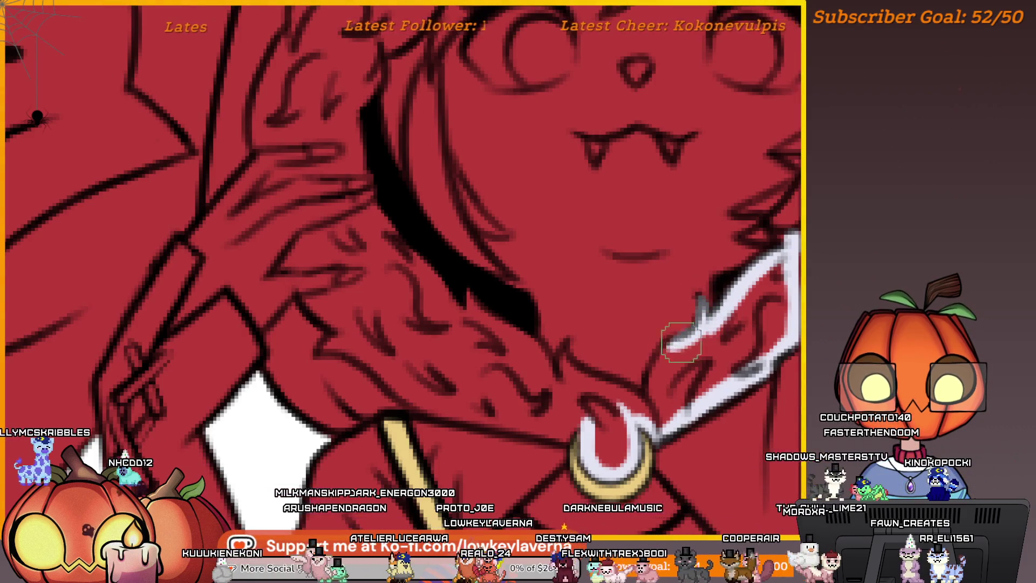
mouse_move(667, 371)
left_mouse_down()
mouse_move(640, 366)
mouse_move(619, 413)
left_mouse_up()
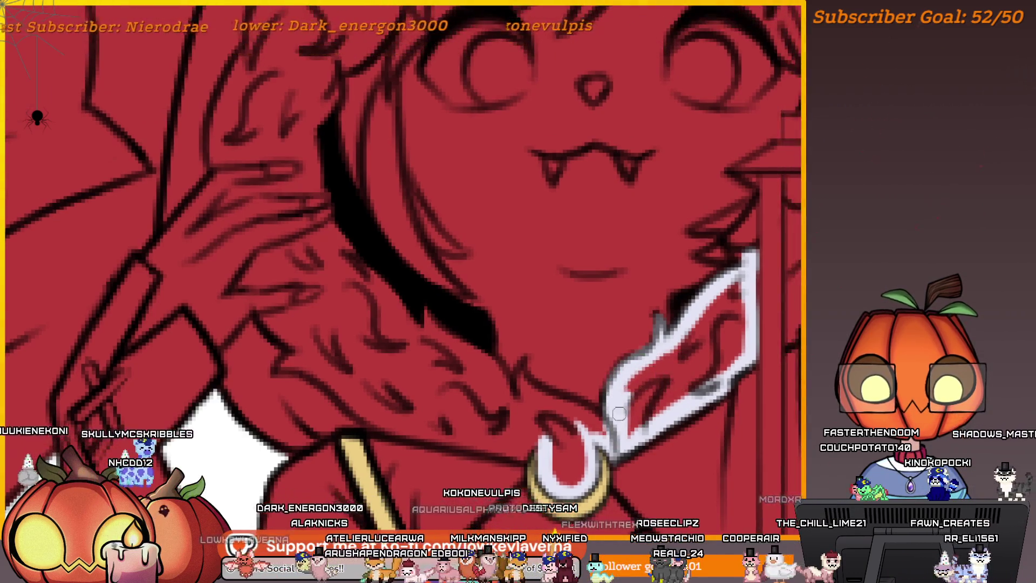
mouse_move(744, 323)
left_mouse_down()
mouse_move(642, 416)
mouse_move(715, 330)
left_mouse_up()
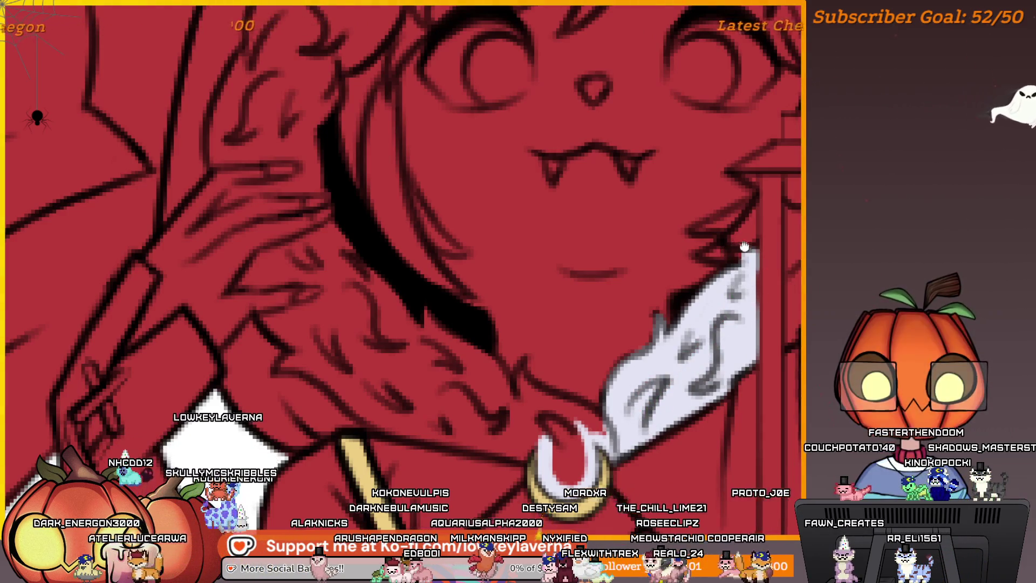
scroll(745, 246, "down", 4)
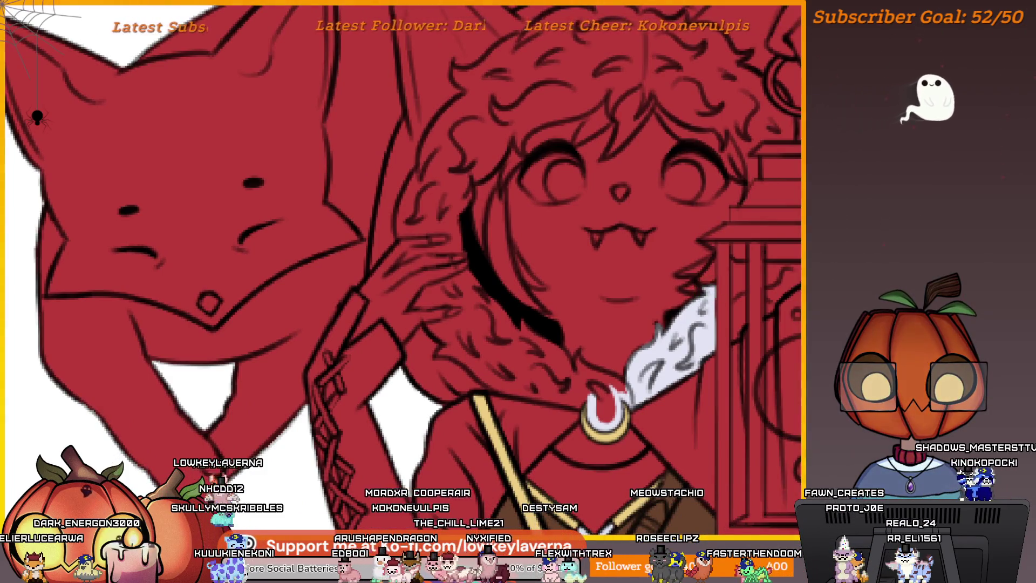
Follow the fur collar from the girl's face down toward her hand
left_click_drag(710, 293, 699, 324)
left_click_drag(717, 288, 699, 321)
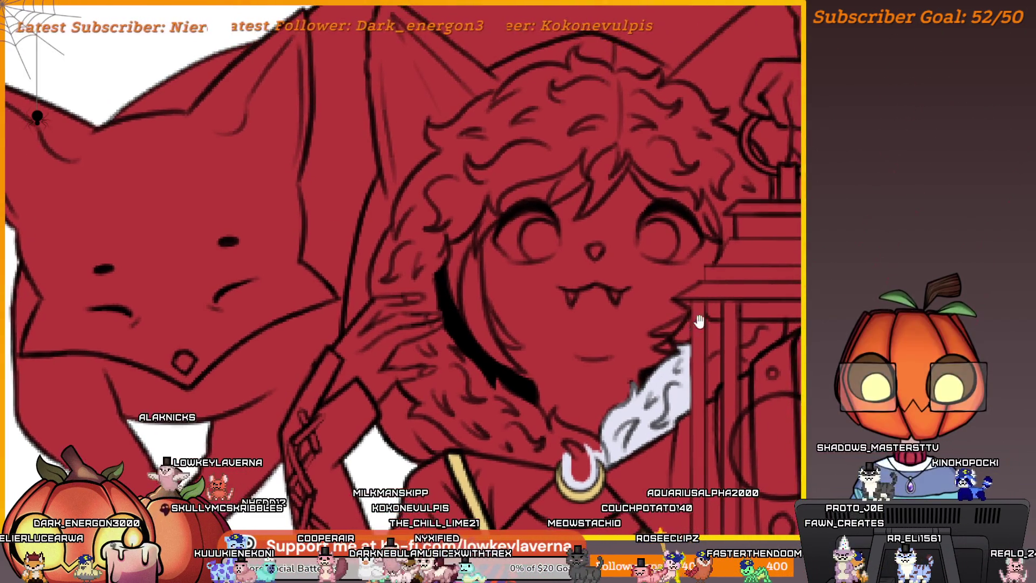
left_click_drag(593, 388, 641, 398)
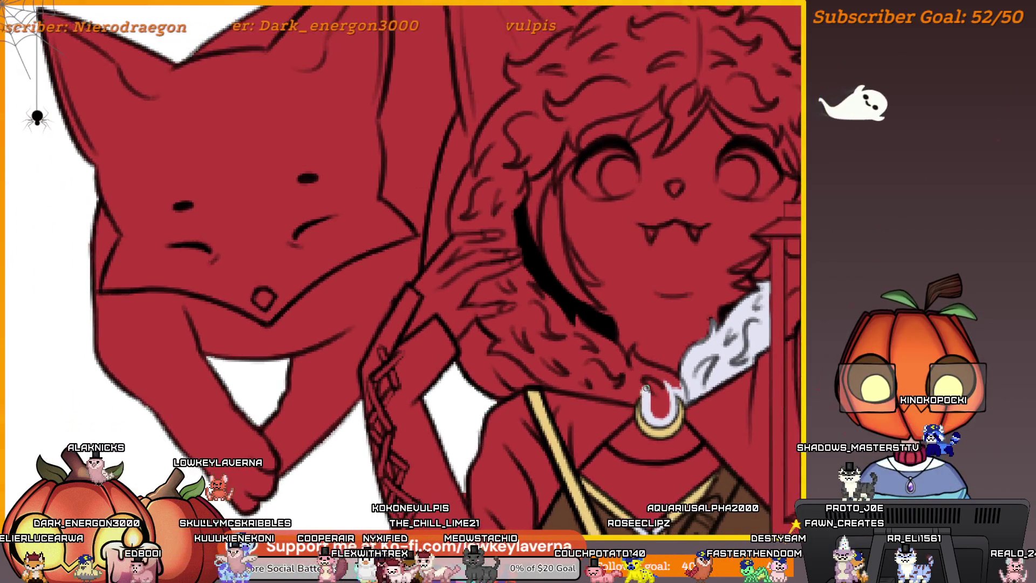
scroll(557, 374, "up", 3)
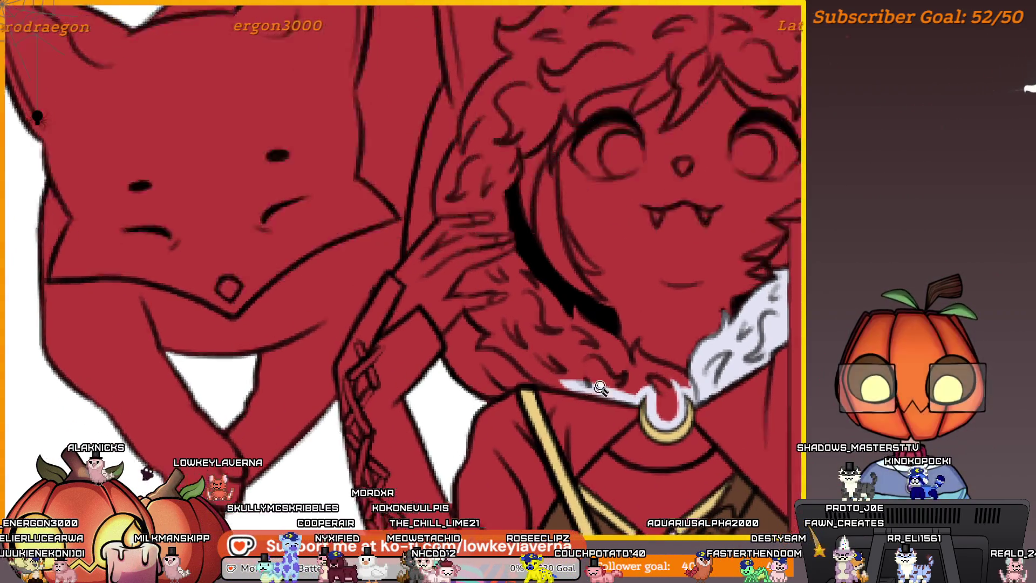
left_click_drag(663, 362, 717, 375)
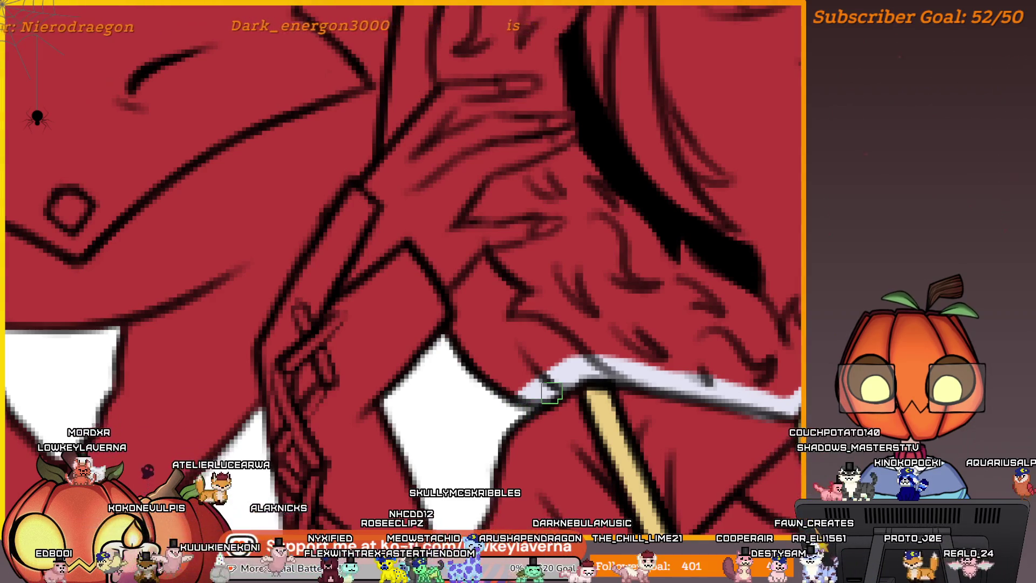
left_click_drag(585, 329, 617, 375)
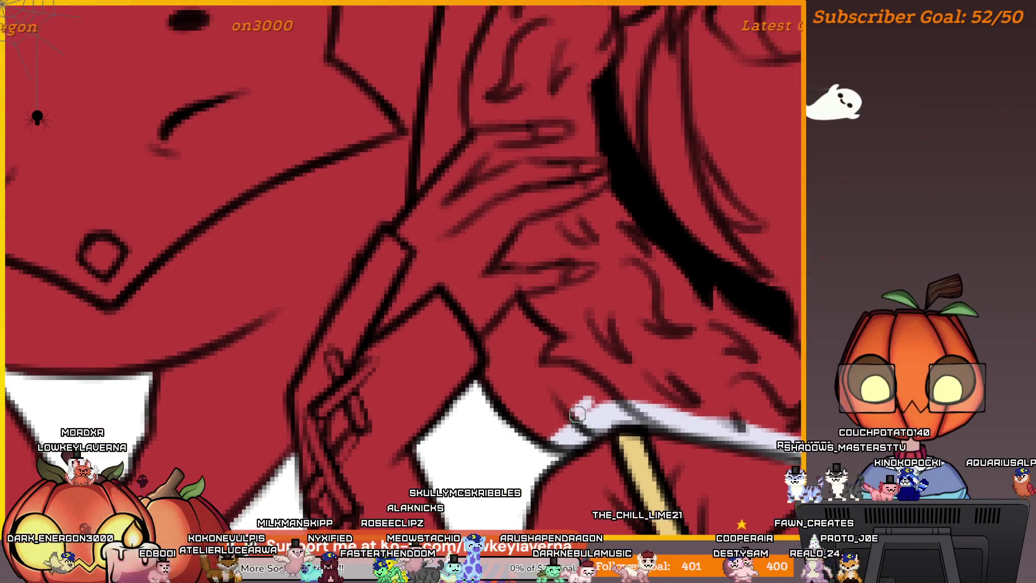
Check the white collar trim with the whole figure in view, then close to the recent-files screen
scroll(633, 364, "down", 3)
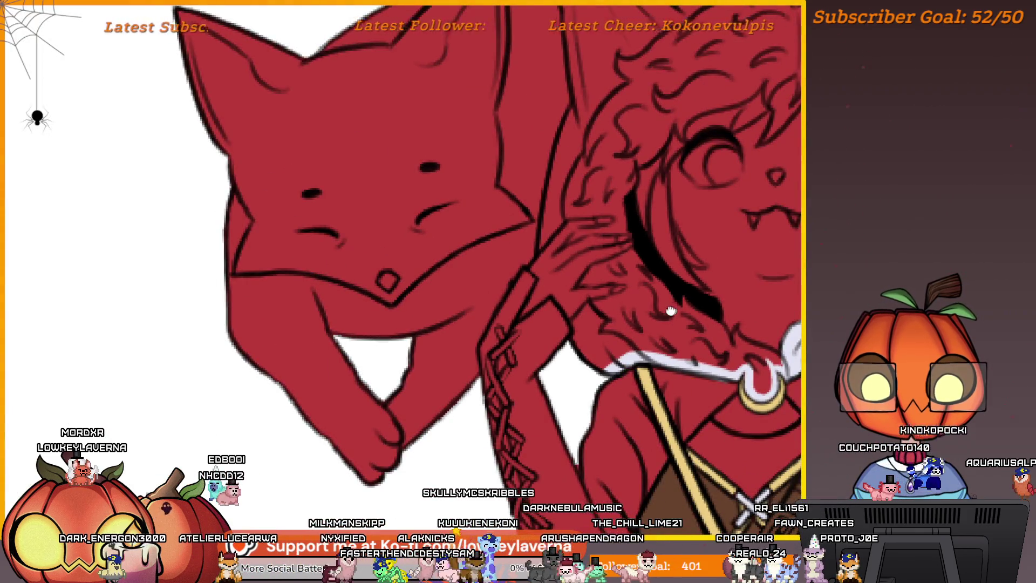
scroll(671, 310, "down", 1)
scroll(567, 369, "up", 3)
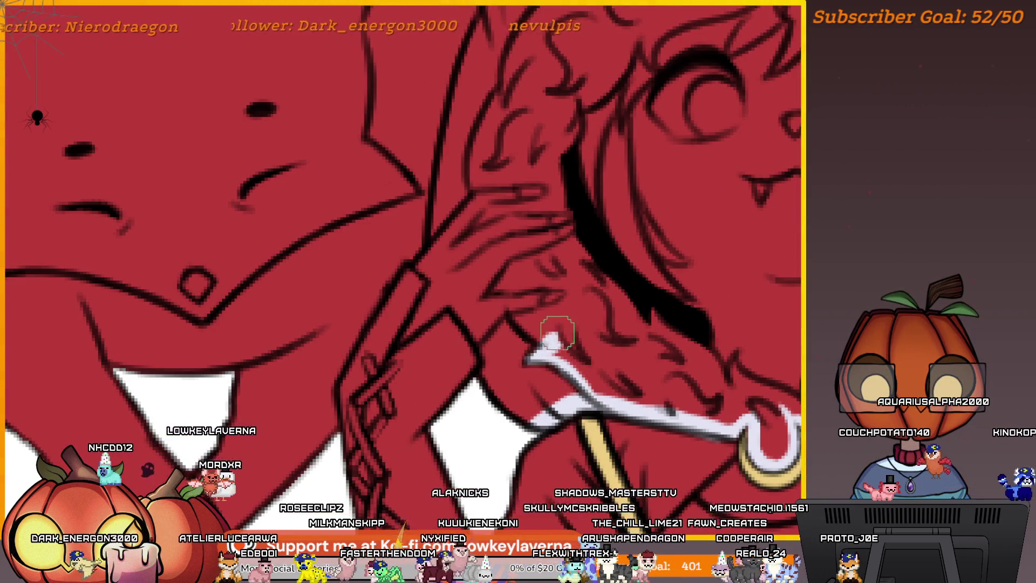
left_click_drag(557, 332, 562, 361)
mouse_move(584, 287)
left_mouse_down()
mouse_move(692, 330)
mouse_move(676, 349)
mouse_move(707, 345)
mouse_move(664, 340)
mouse_move(630, 370)
mouse_move(614, 342)
mouse_move(528, 366)
mouse_move(559, 339)
left_mouse_up()
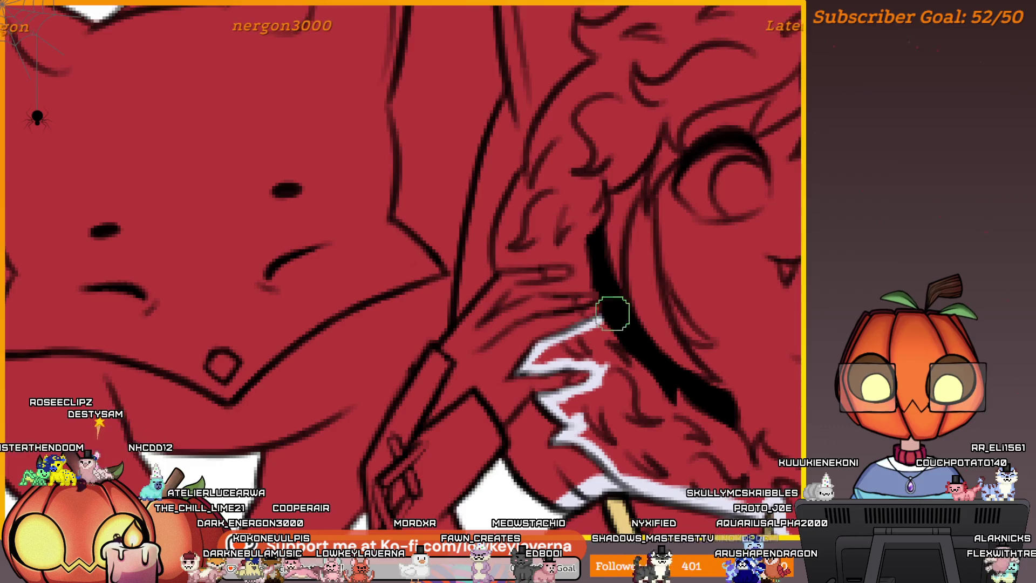
mouse_move(612, 313)
left_mouse_down()
mouse_move(594, 254)
mouse_move(559, 236)
left_mouse_up()
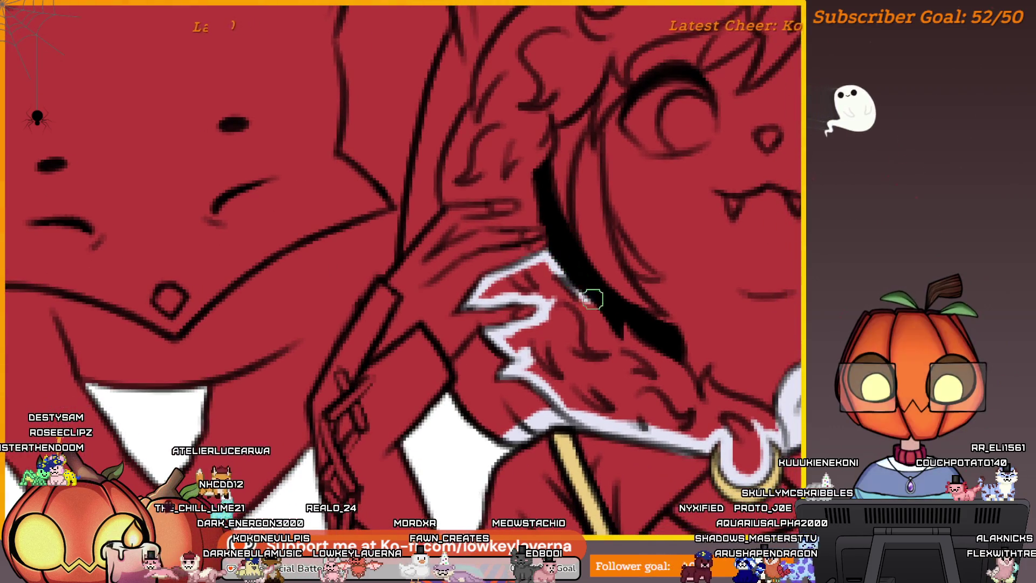
scroll(594, 300, "down", 10)
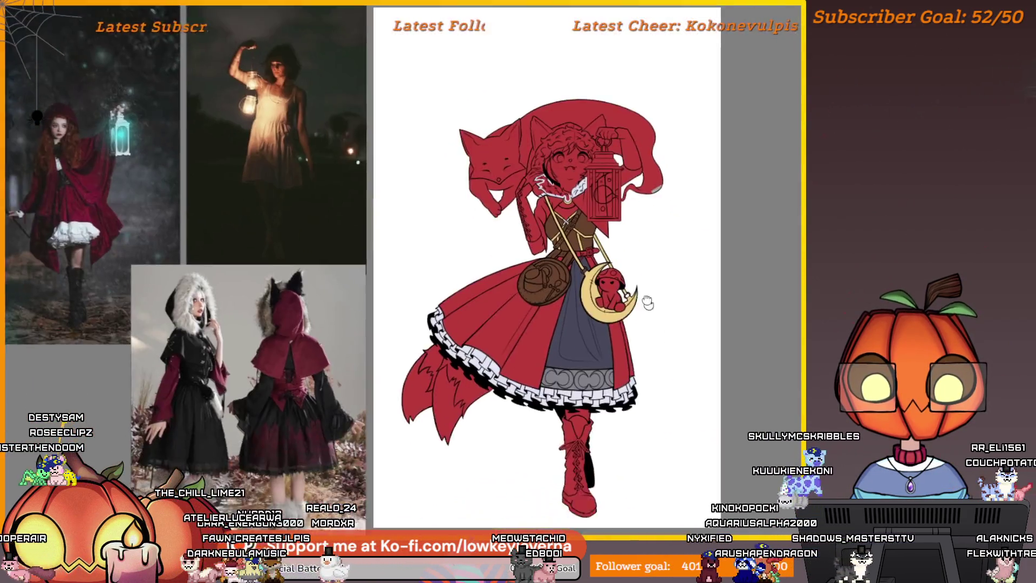
mouse_move(648, 302)
left_mouse_down()
mouse_move(634, 269)
mouse_move(610, 276)
left_mouse_up()
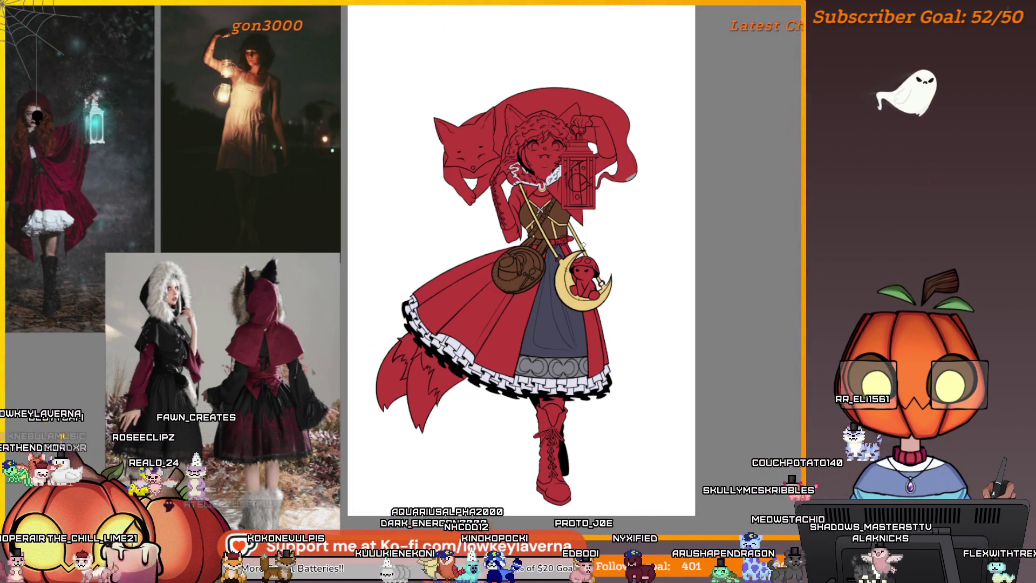
key("ctrl+w")
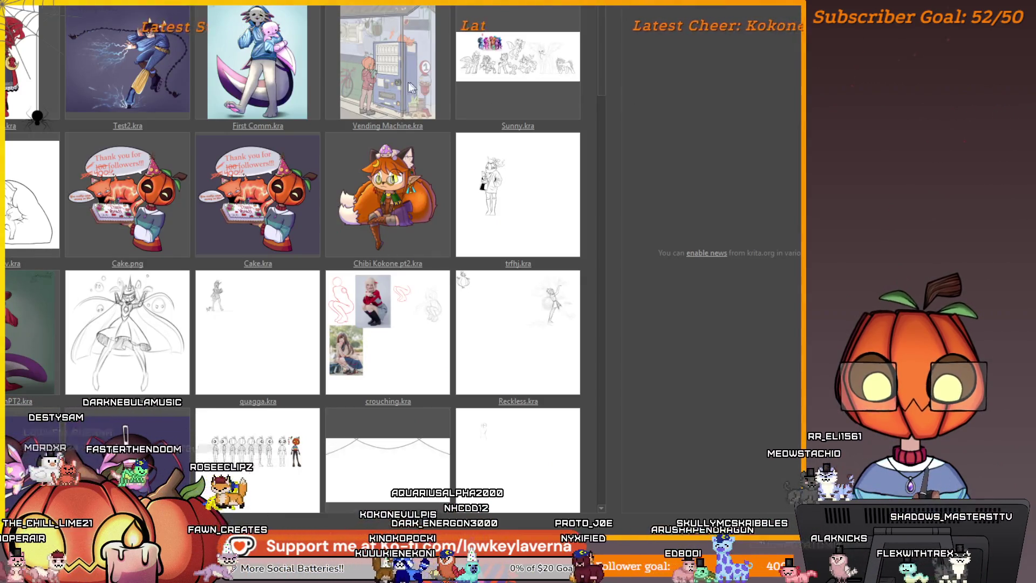
left_click(157, 77)
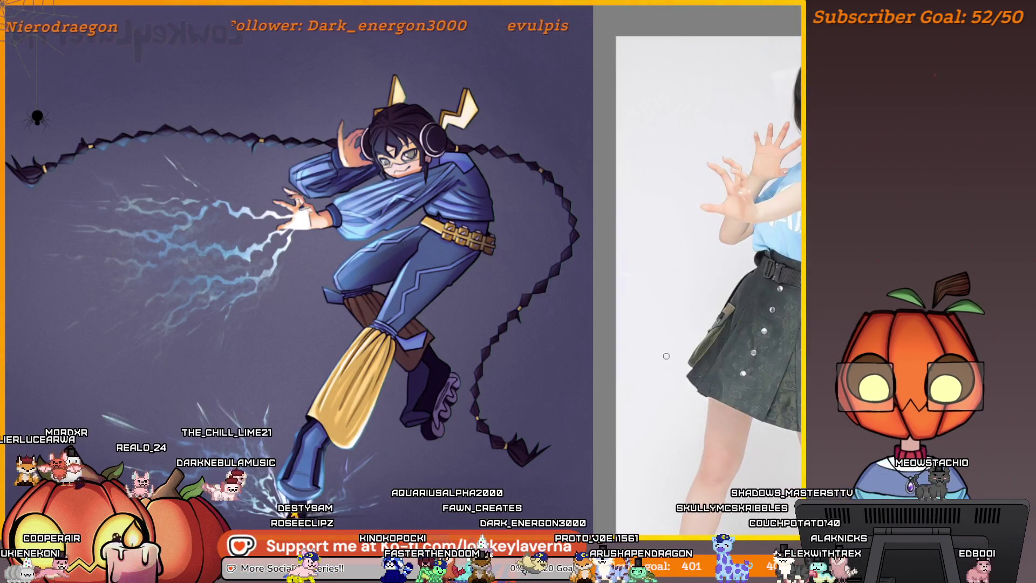
scroll(711, 339, "down", 4)
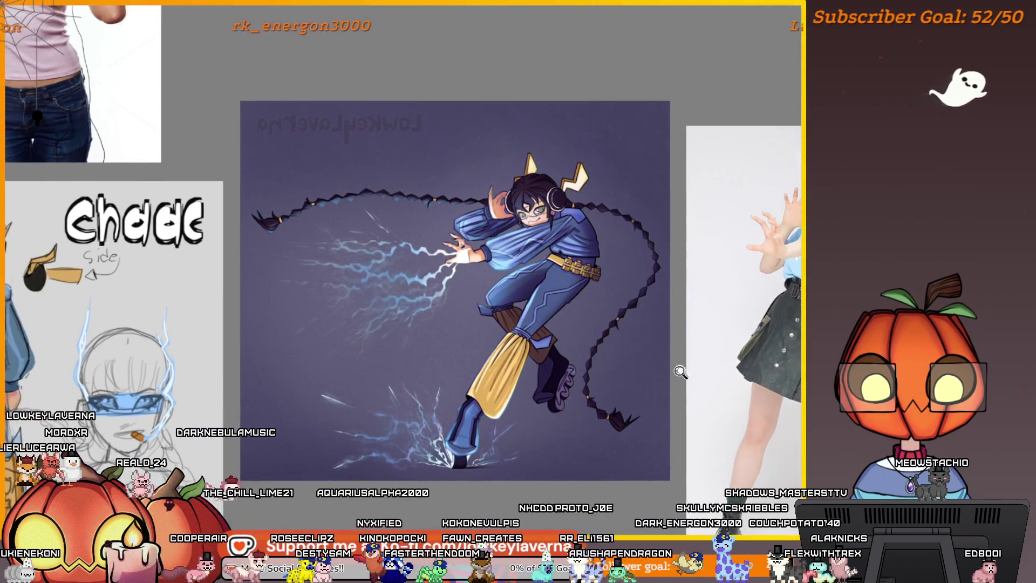
key("m")
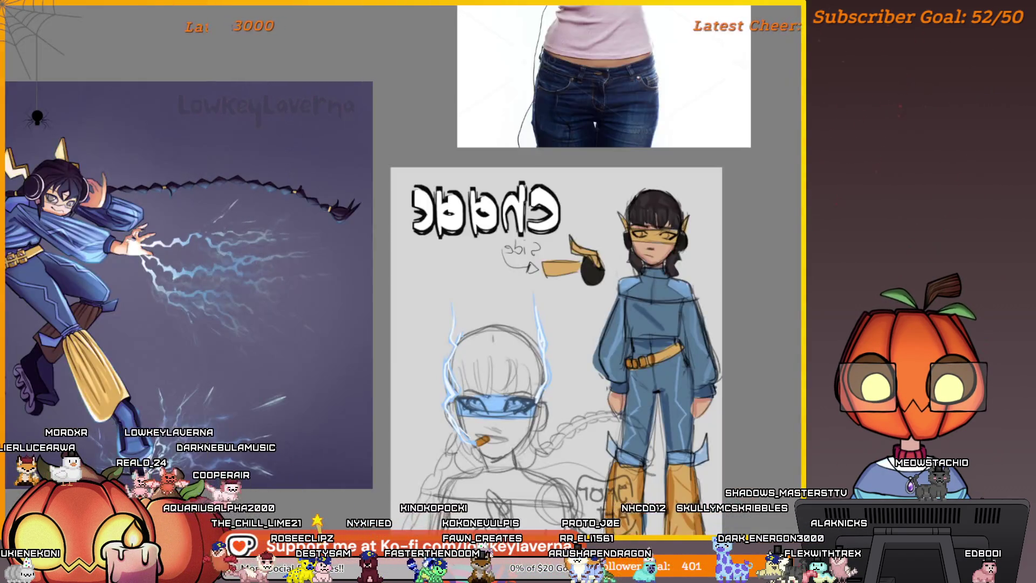
scroll(685, 354, "up", 2)
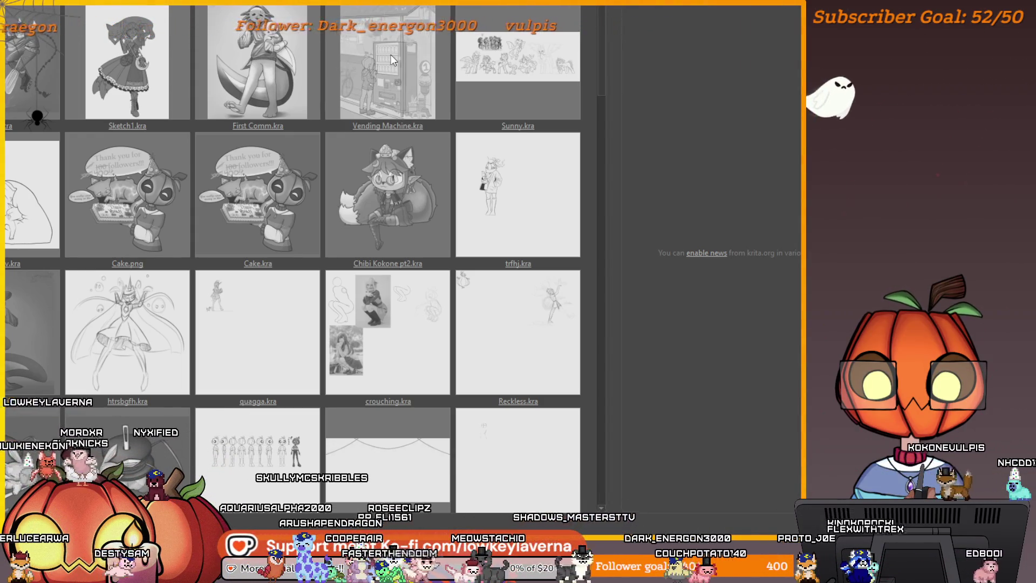
Open the Vending Machine drawing and paste a screenshot onto its reference board, then undo it
left_click(391, 54)
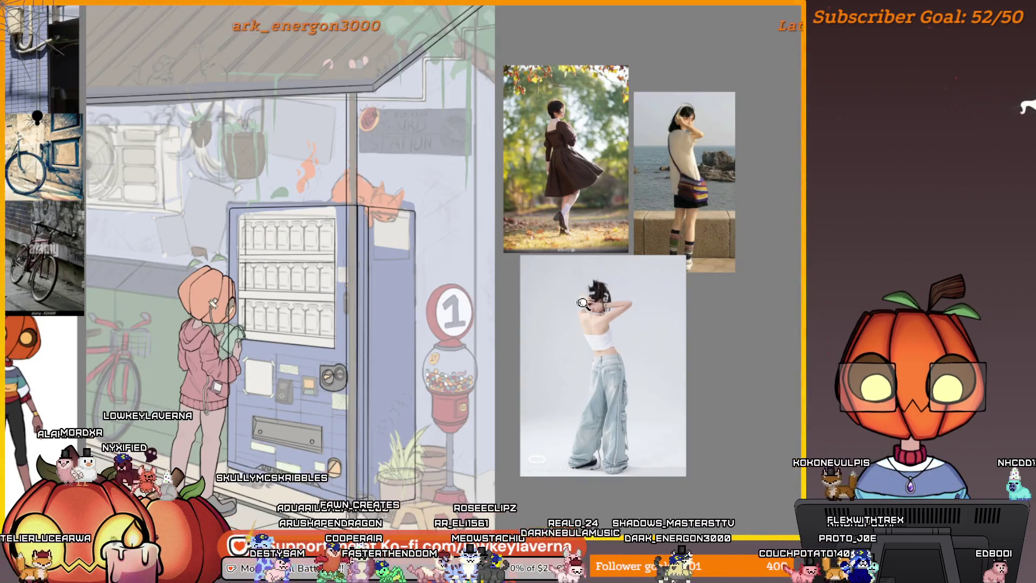
scroll(627, 381, "down", 2)
left_click_drag(605, 382, 627, 381)
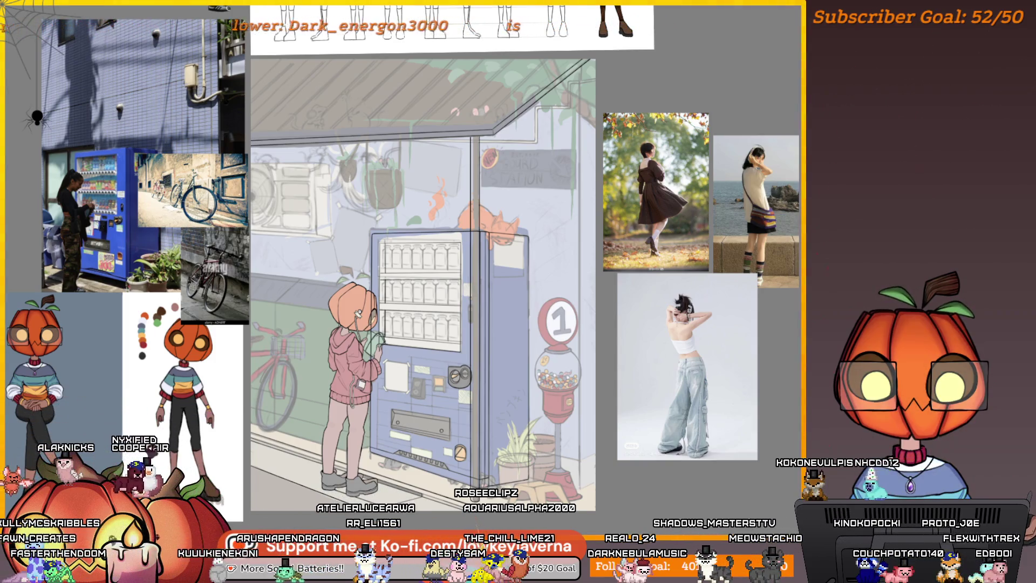
key("ctrl+v")
key("ctrl+z")
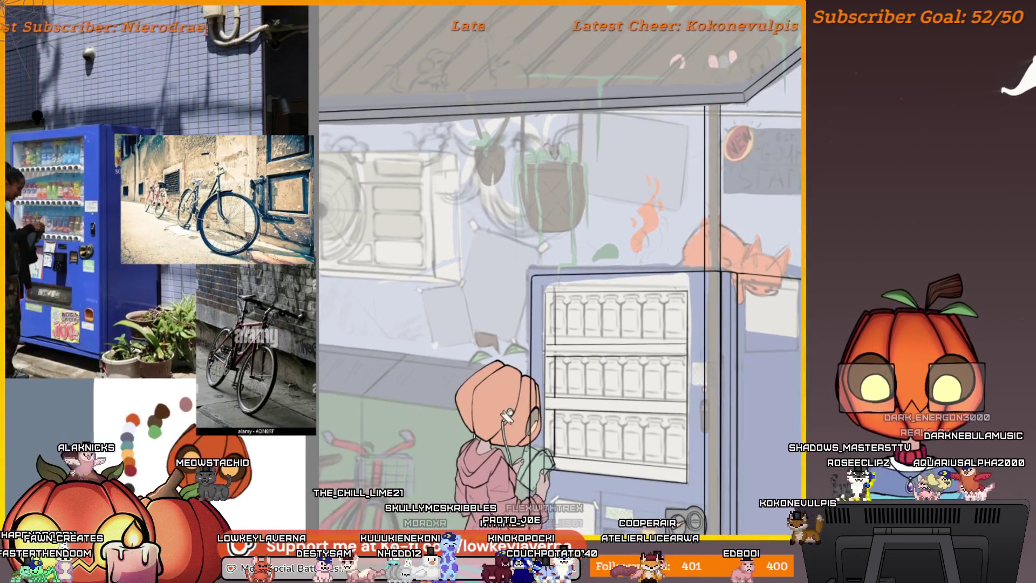
Look over the vending machine artwork and close it
scroll(631, 261, "down", 5)
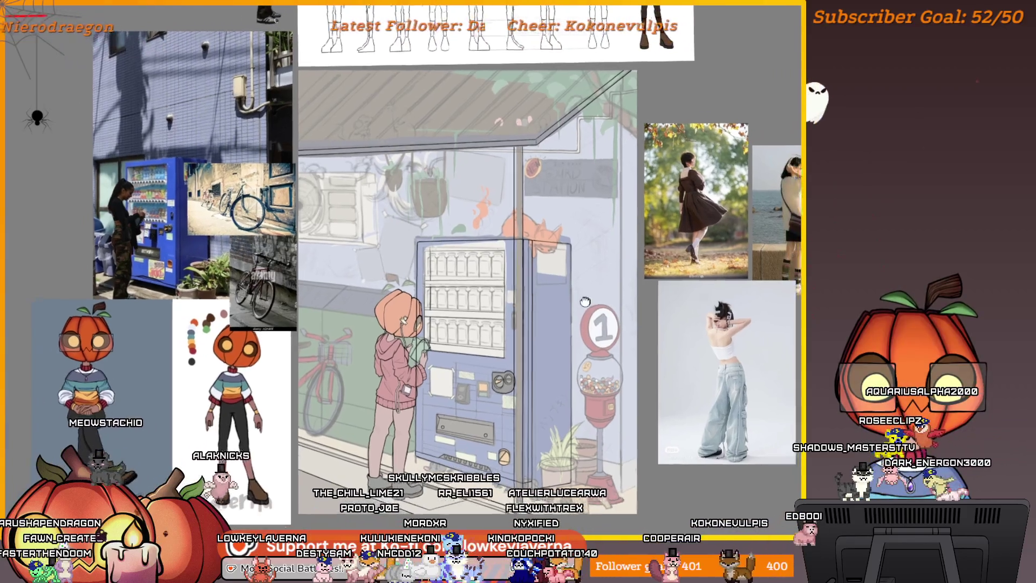
left_click_drag(586, 301, 580, 295)
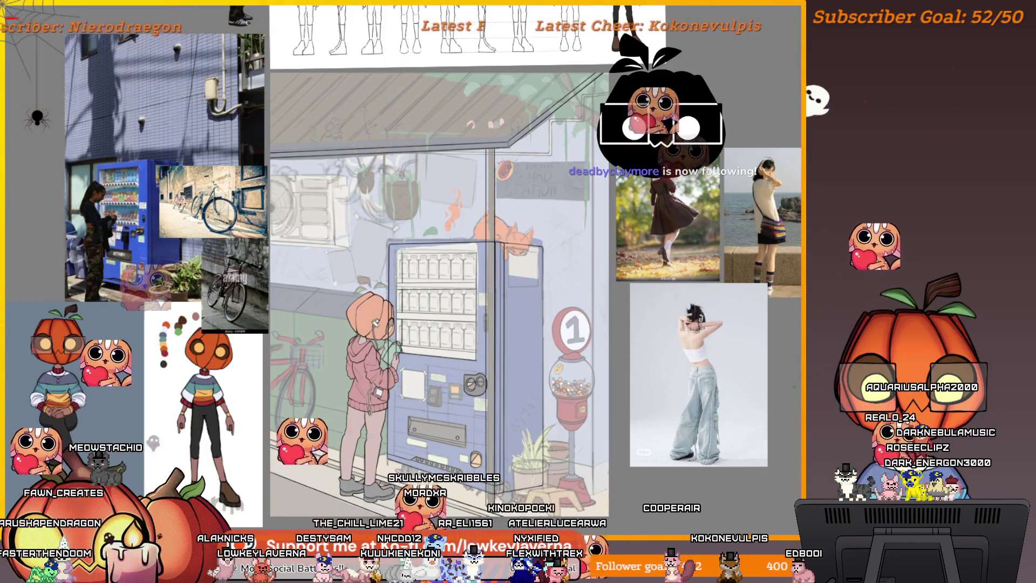
key("ctrl+w")
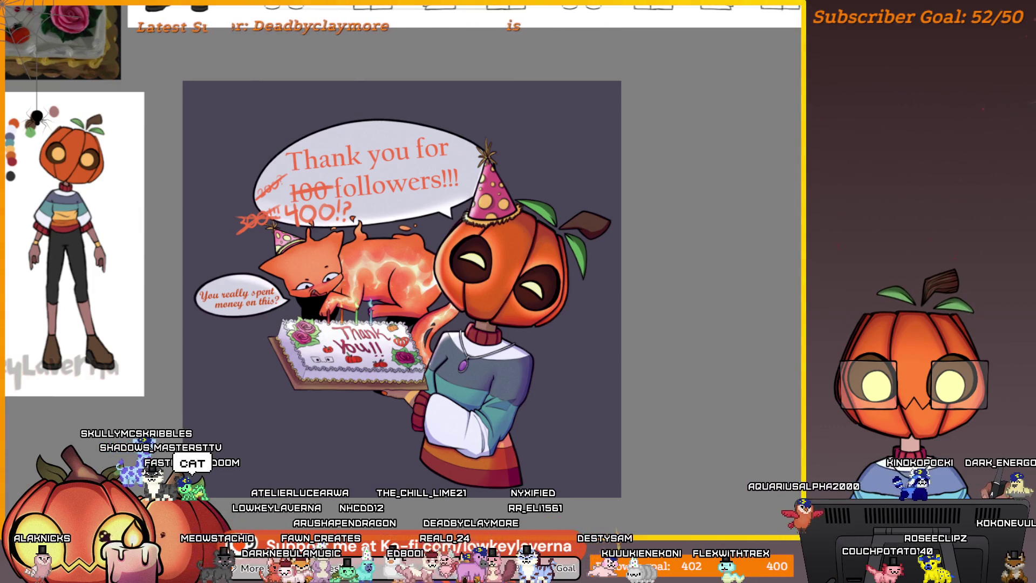
Close the Cake thank-you document with Ctrl+W
key("ctrl+w")
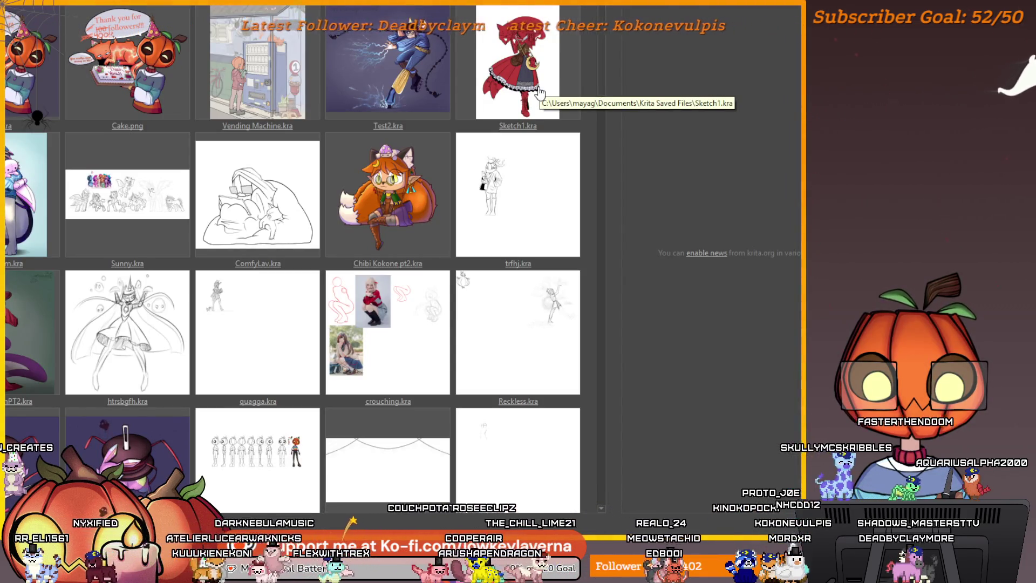
Open the Inktober bunny and spool artwork from recent files, then close it
left_click_drag(602, 73, 607, 107)
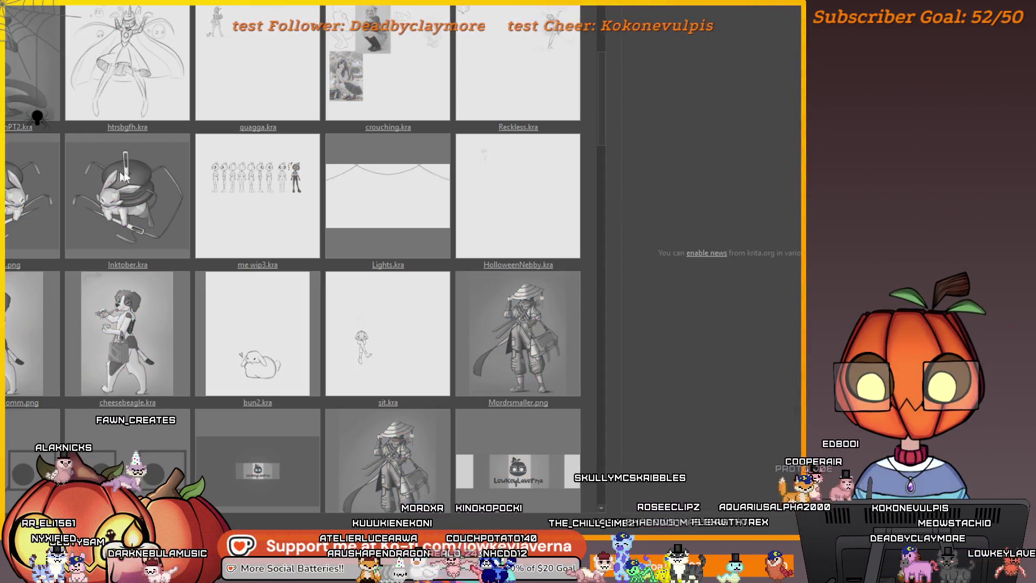
left_click(528, 301)
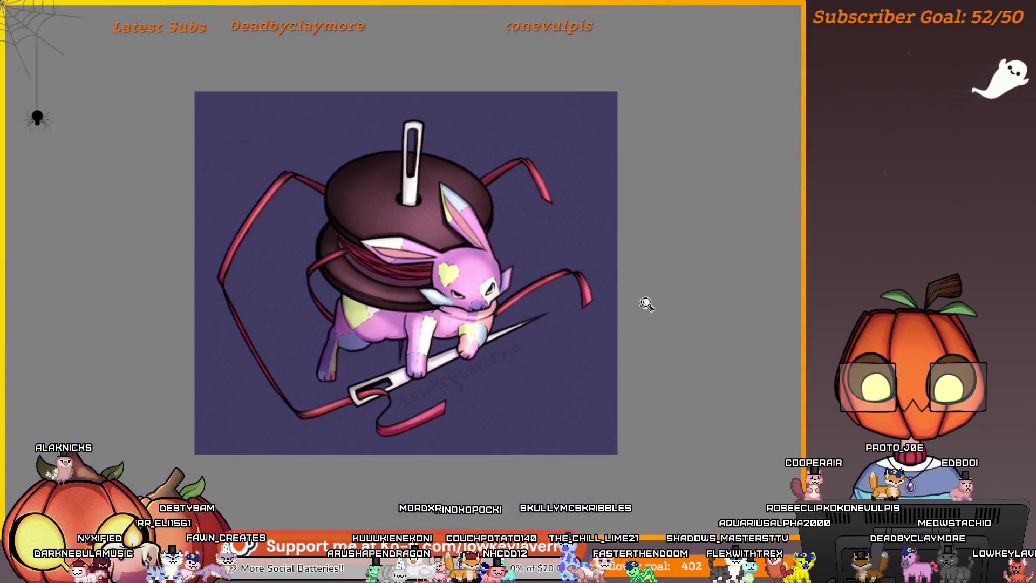
scroll(678, 390, "up", 3)
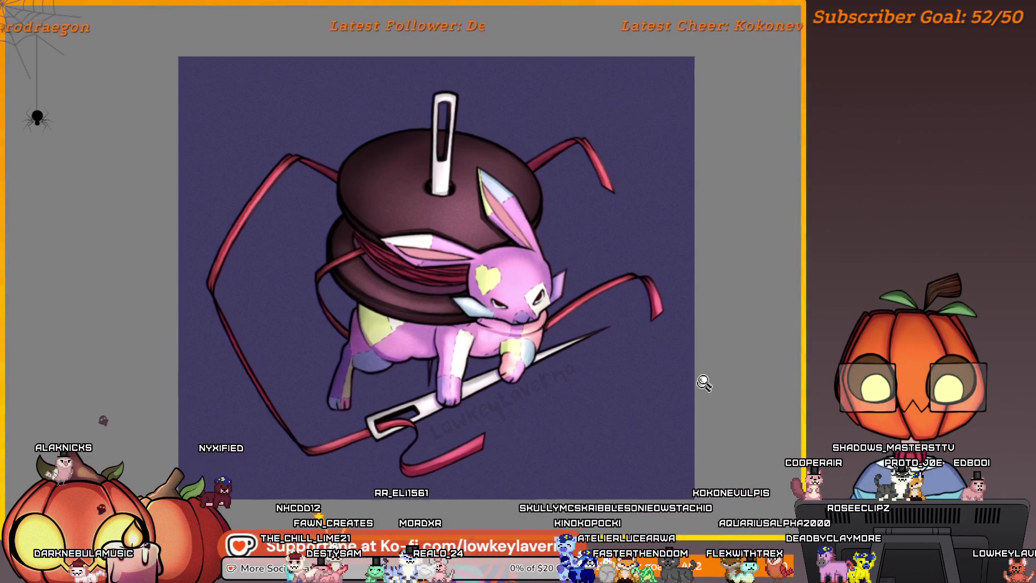
scroll(700, 382, "up", 5)
scroll(690, 315, "down", 5)
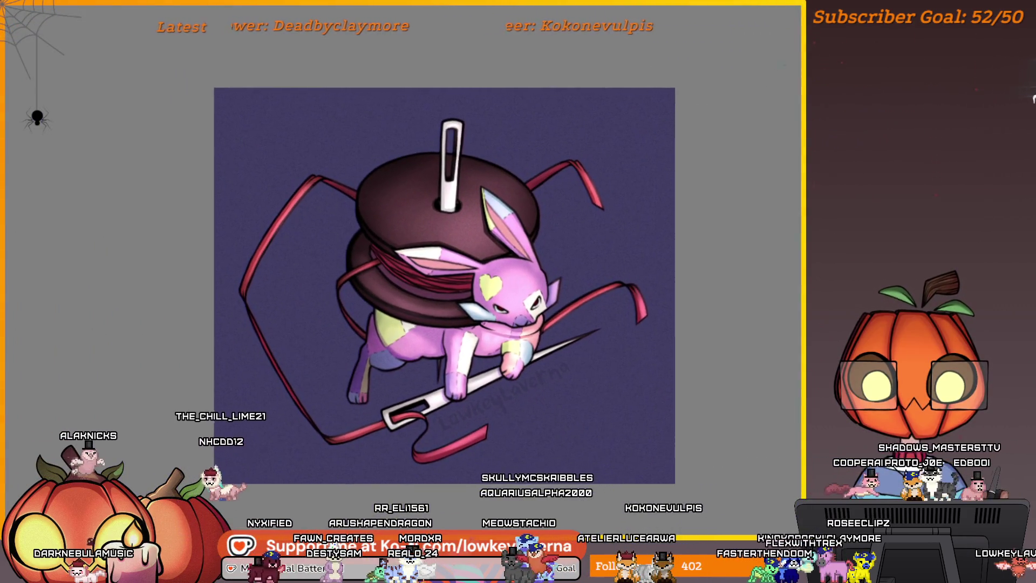
key("ctrl+w")
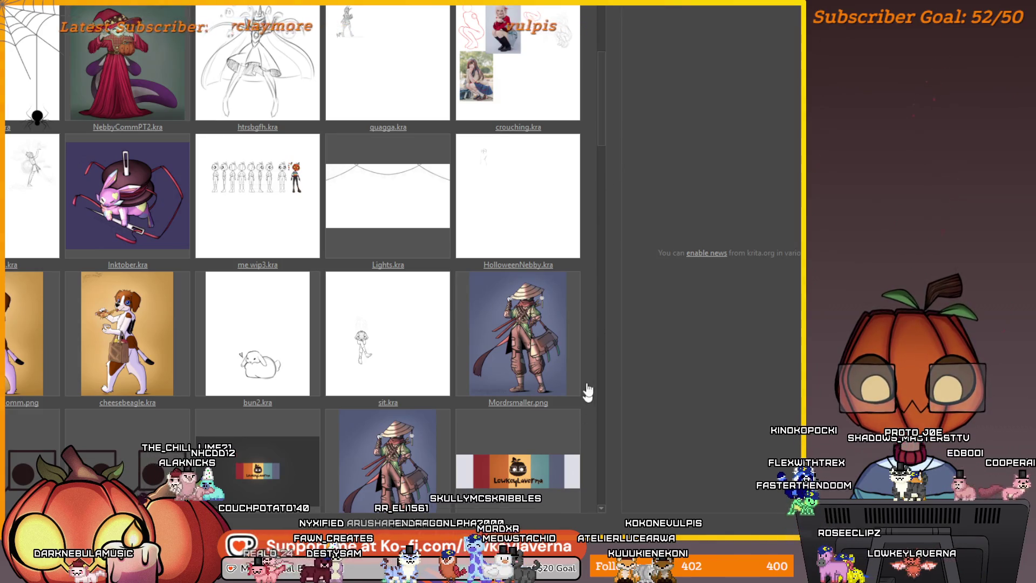
Open and close the Mordr artwork, then bring the girl drawing's reference photos into view
scroll(599, 129, "down", 3)
left_click(552, 132)
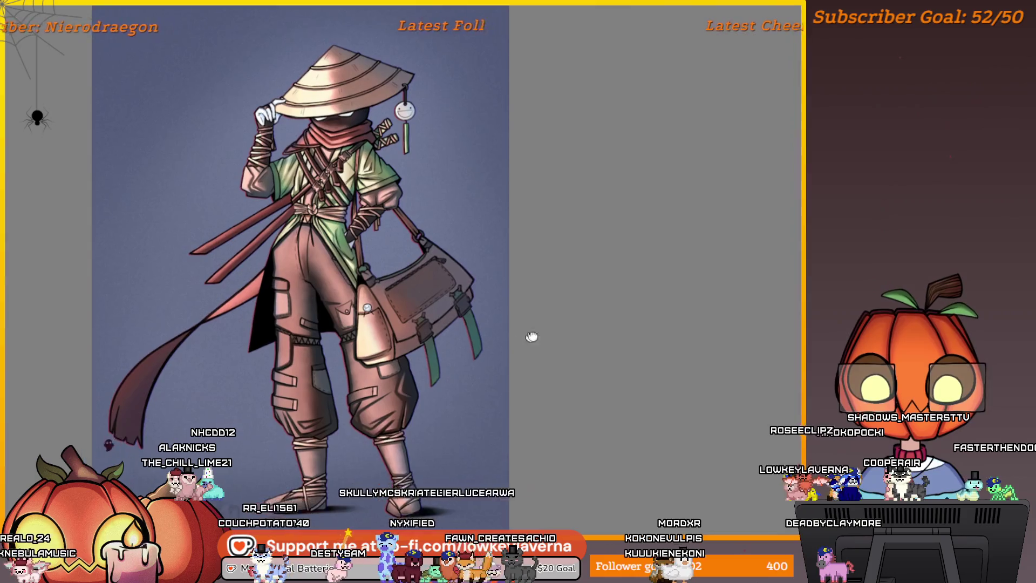
mouse_move(532, 338)
left_mouse_down()
mouse_move(620, 291)
mouse_move(687, 299)
left_mouse_up()
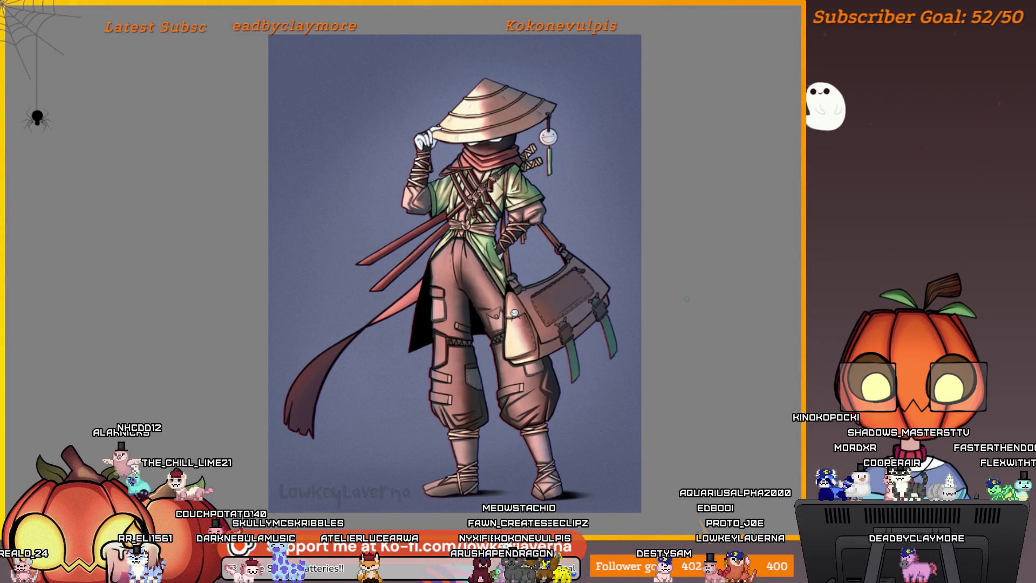
key("ctrl+w")
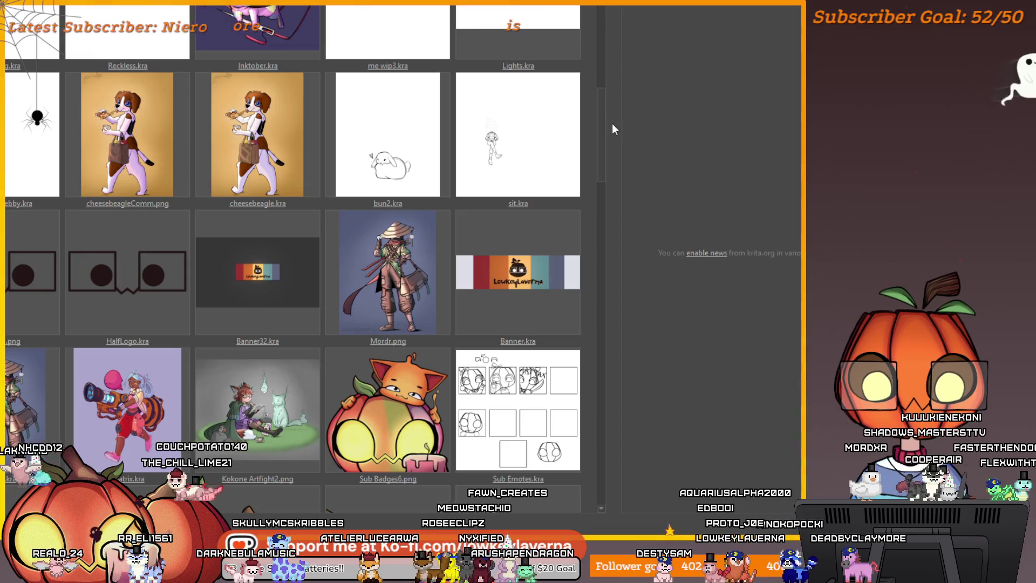
scroll(612, 123, "up", 5)
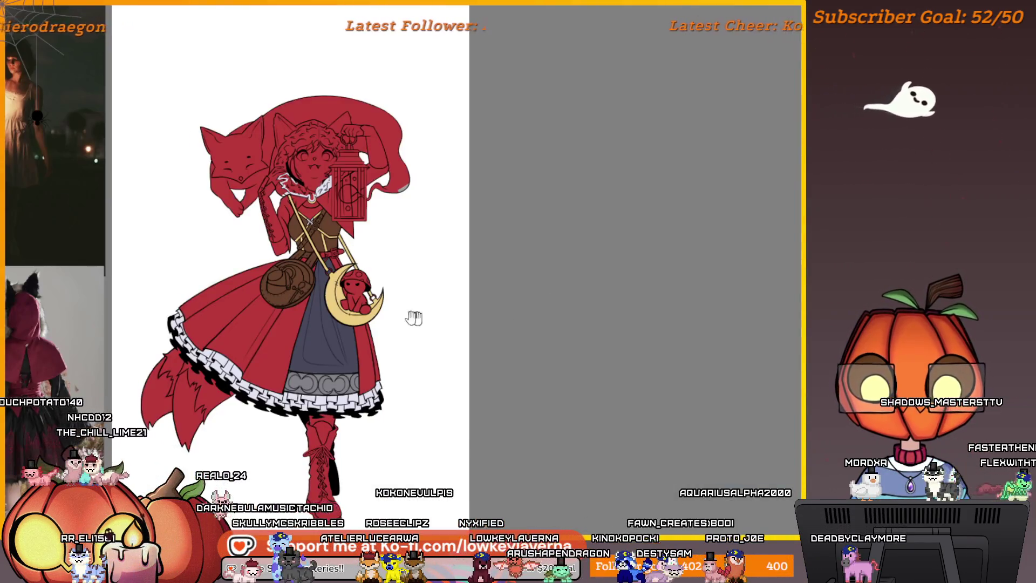
left_click_drag(412, 317, 625, 340)
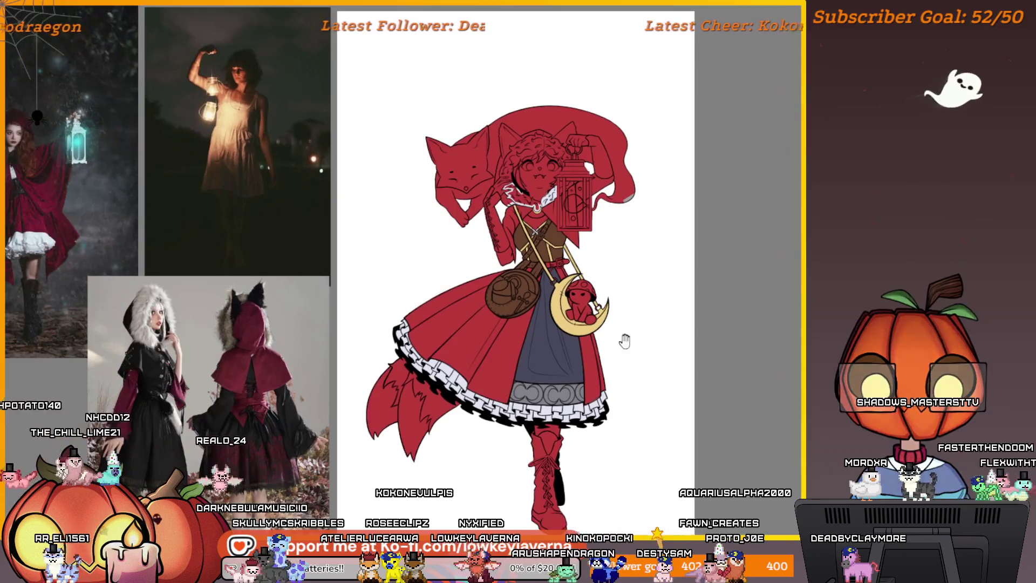
Briefly check the drawing in greyscale, then zoom in on the collar's red streaks
key("ctrl+y")
key("ctrl+y")
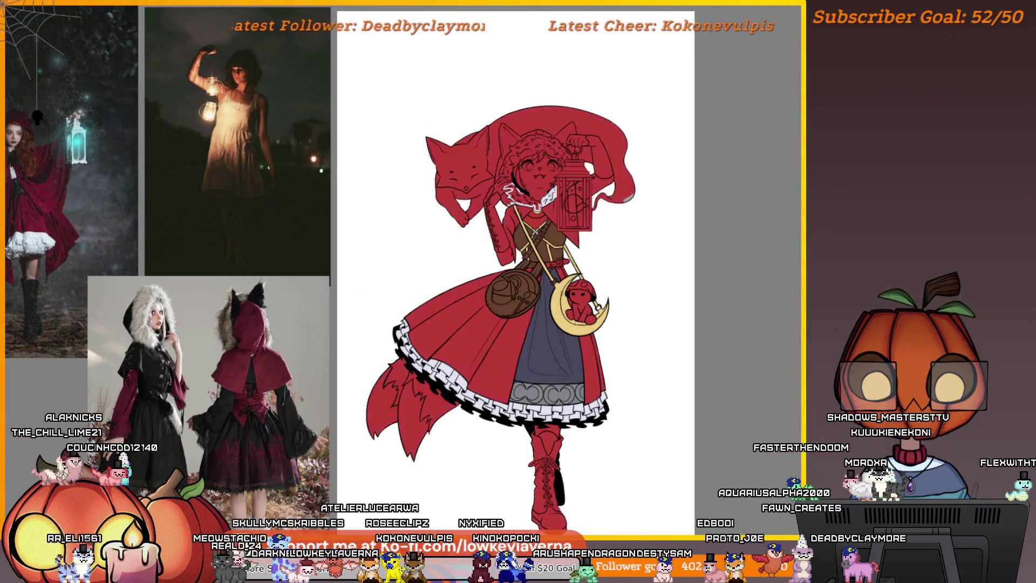
scroll(588, 116, "up", 5)
left_click_drag(588, 116, 596, 208)
scroll(605, 324, "up", 4)
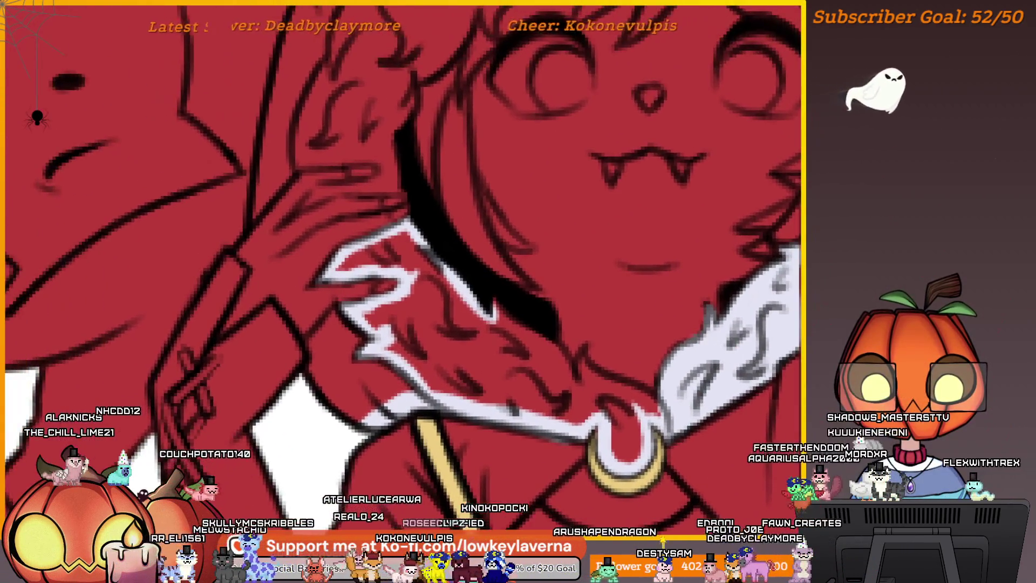
left_click_drag(609, 379, 674, 441)
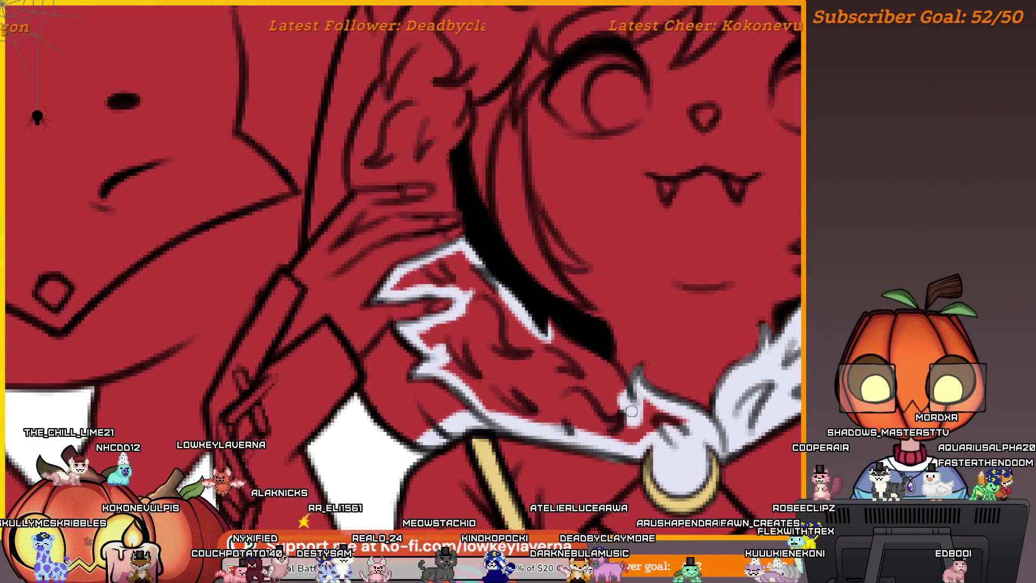
left_click_drag(631, 412, 646, 396)
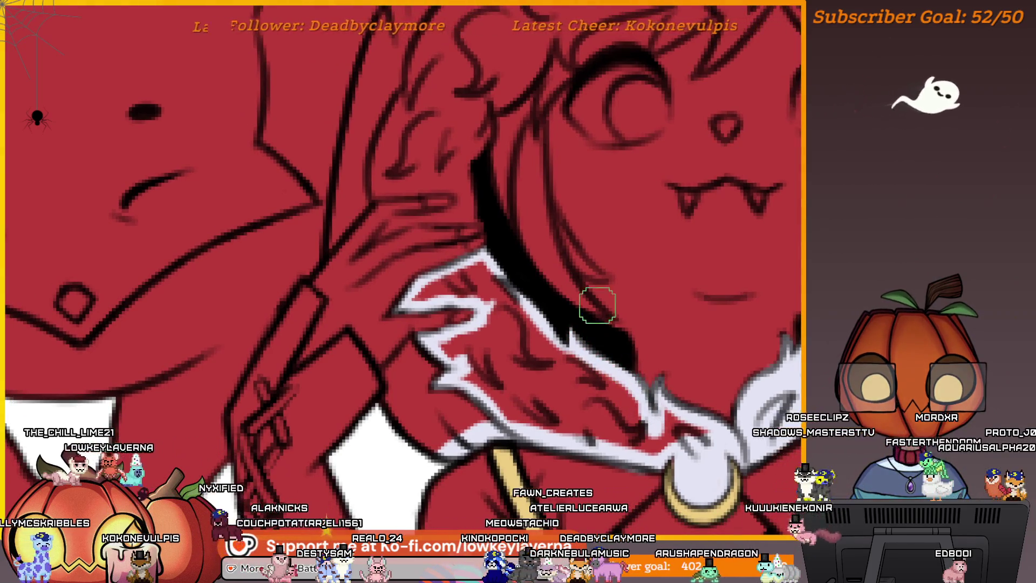
left_click_drag(596, 303, 627, 319)
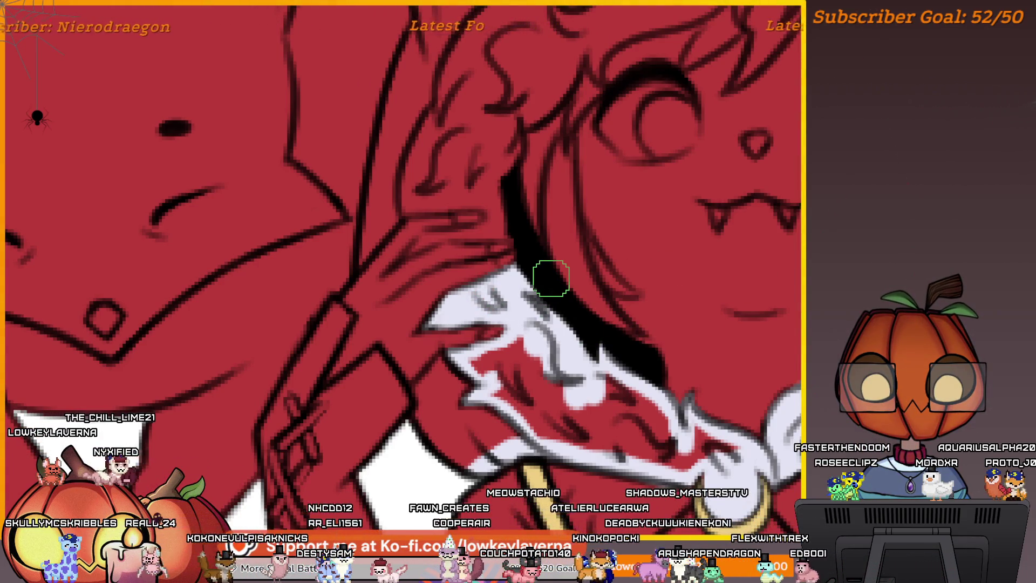
scroll(551, 278, "down", 1)
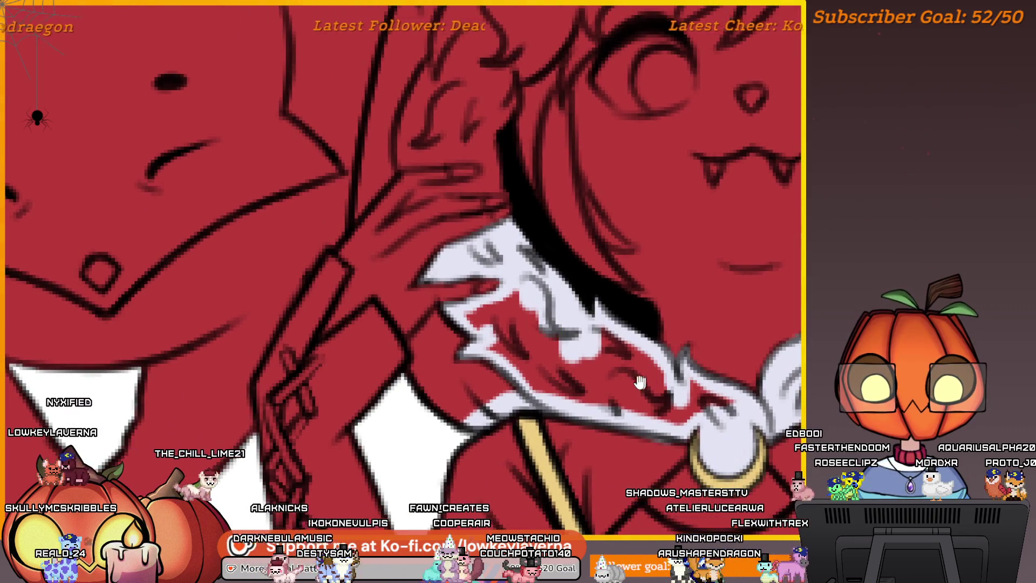
mouse_move(640, 382)
left_mouse_down()
mouse_move(608, 368)
mouse_move(582, 394)
left_mouse_up()
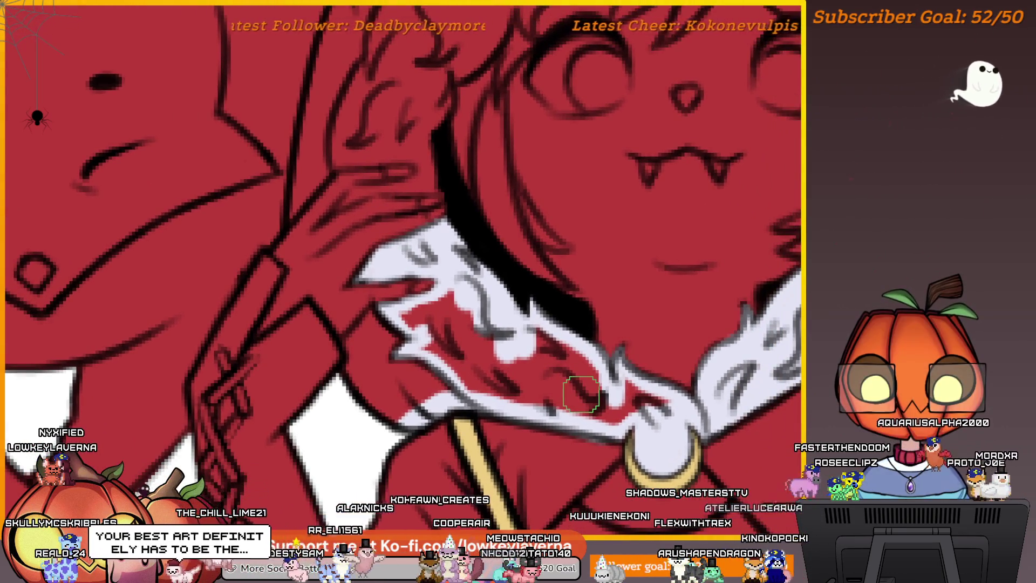
mouse_move(516, 343)
left_mouse_down()
mouse_move(518, 324)
mouse_move(537, 315)
mouse_move(520, 326)
left_mouse_up()
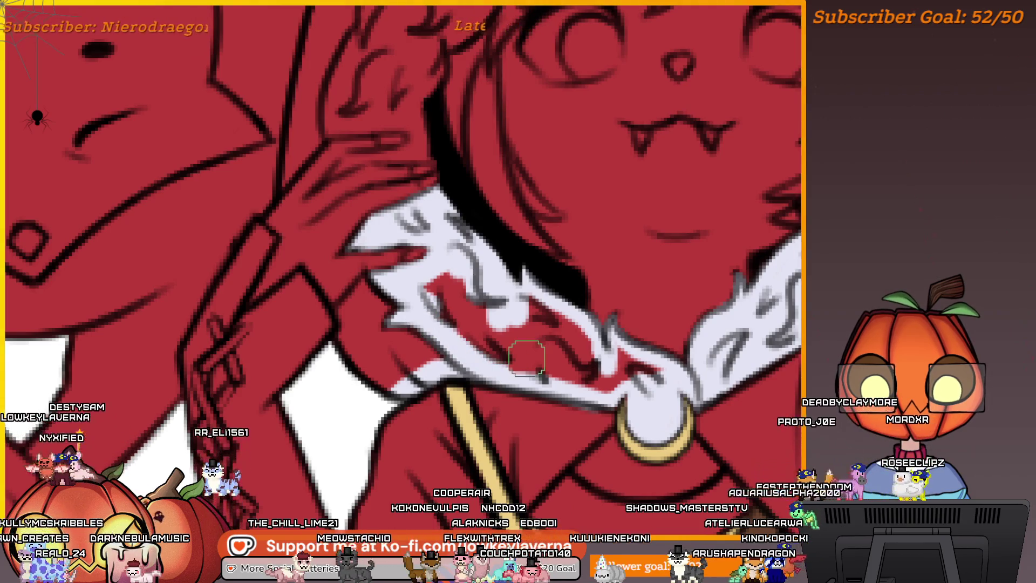
mouse_move(645, 356)
left_mouse_down()
mouse_move(683, 383)
mouse_move(613, 416)
left_mouse_up()
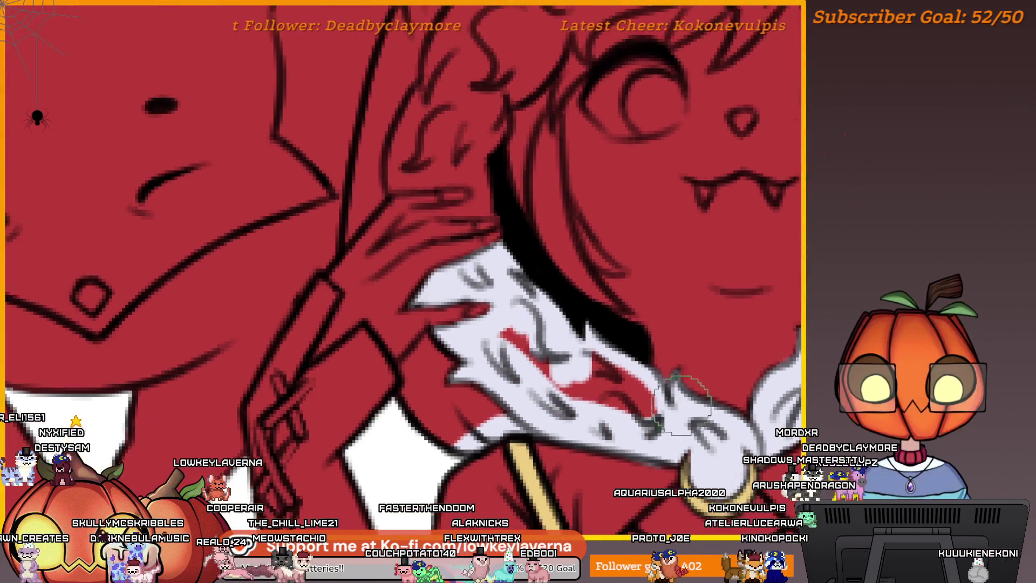
left_click_drag(544, 316, 584, 323)
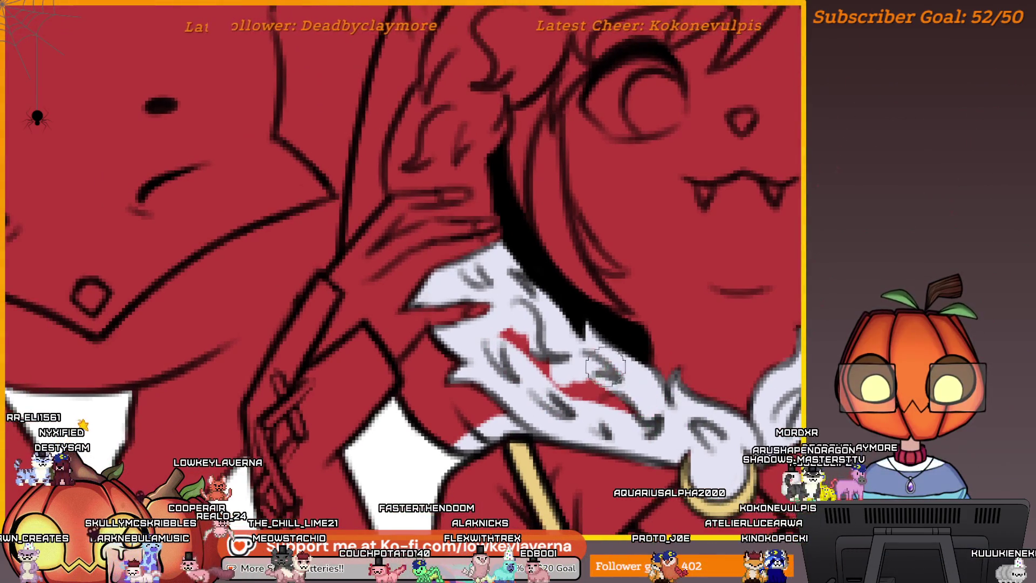
Brush white over the red streak in the fur and touch up between the fingers
mouse_move(657, 425)
left_mouse_down()
mouse_move(561, 377)
mouse_move(499, 302)
left_mouse_up()
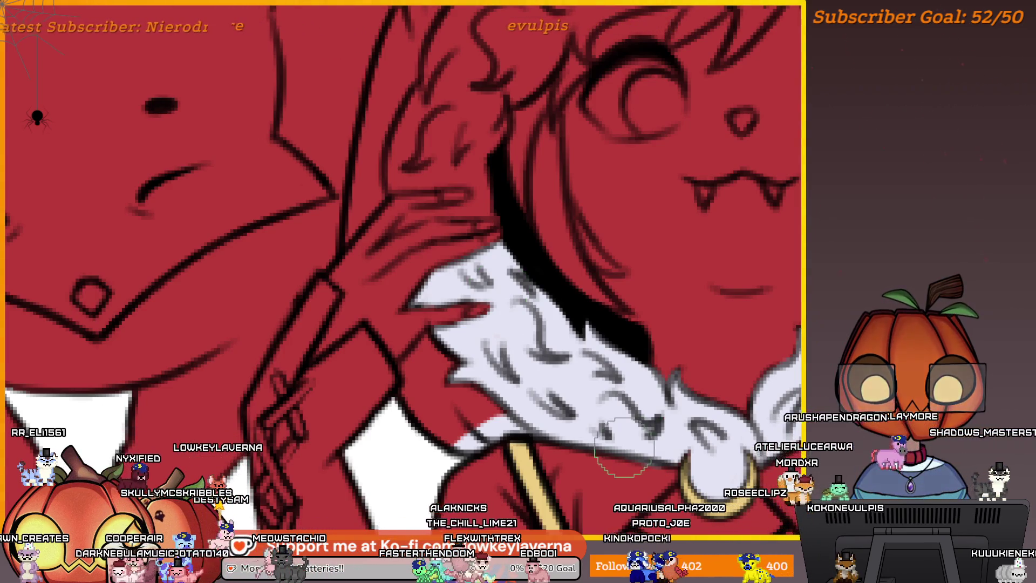
left_click_drag(624, 447, 368, 536)
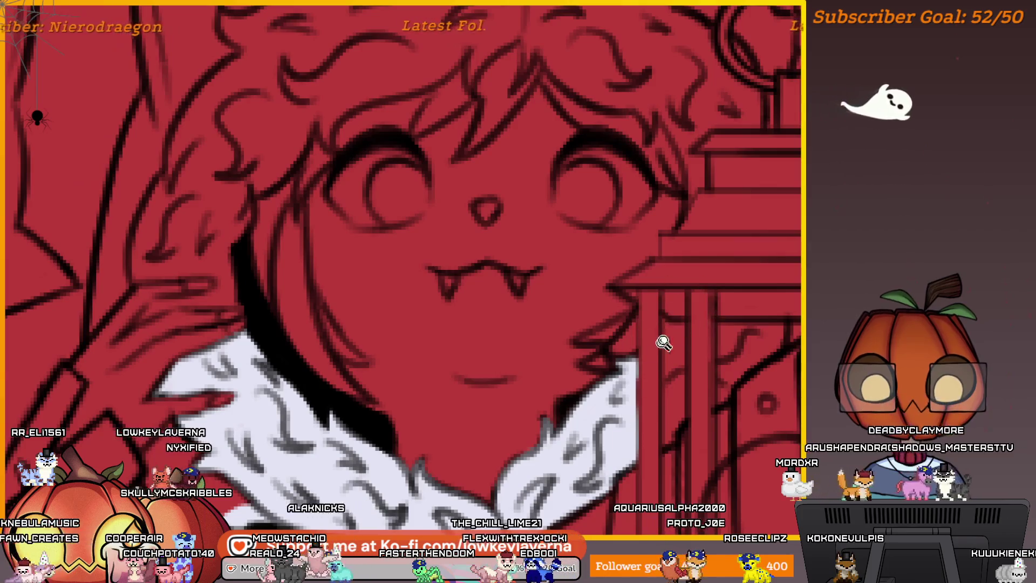
scroll(664, 335, "down", 3)
scroll(613, 294, "up", 6)
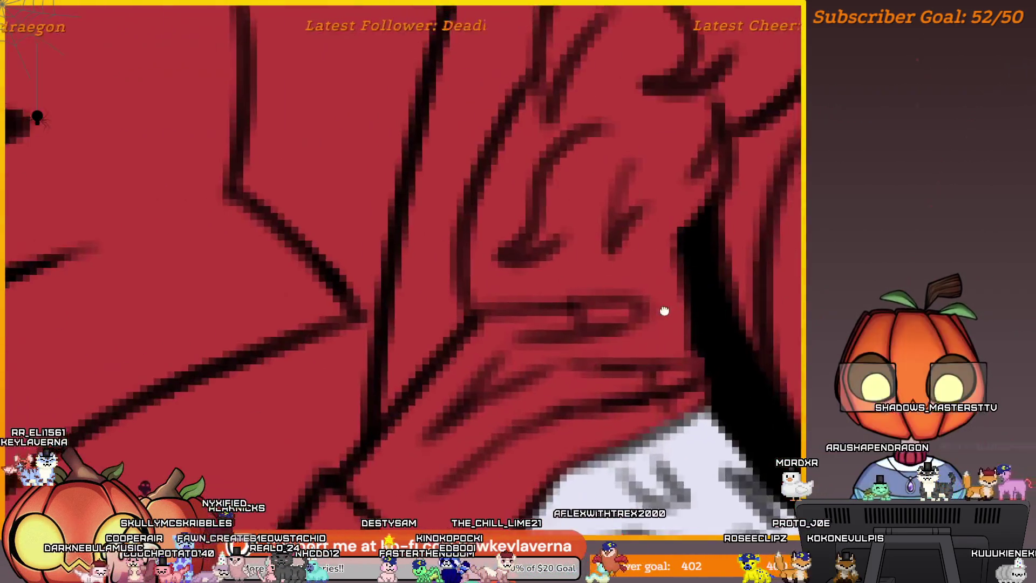
mouse_move(664, 311)
left_mouse_down()
mouse_move(718, 340)
mouse_move(540, 415)
mouse_move(573, 398)
left_mouse_up()
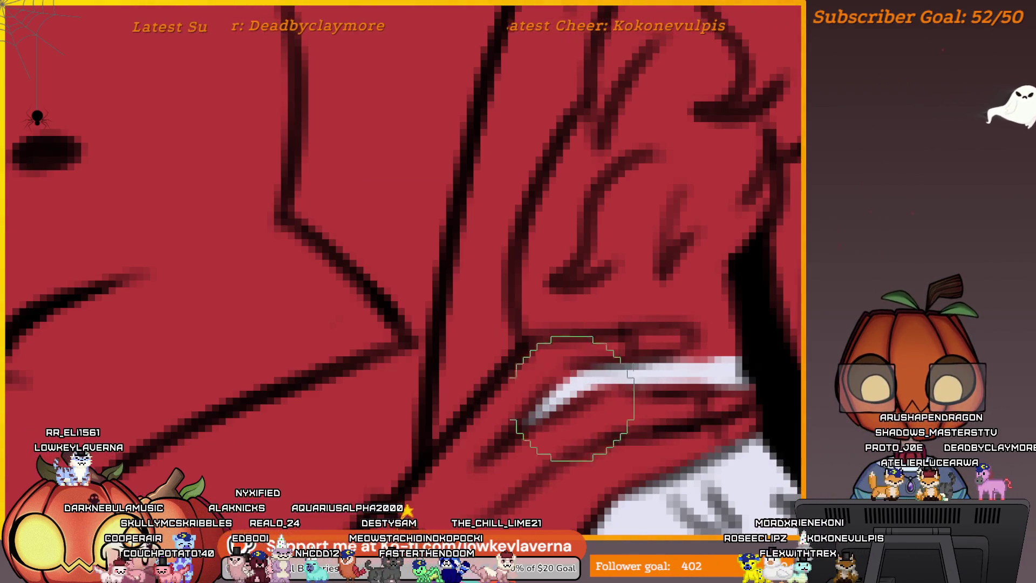
scroll(697, 372, "down", 3)
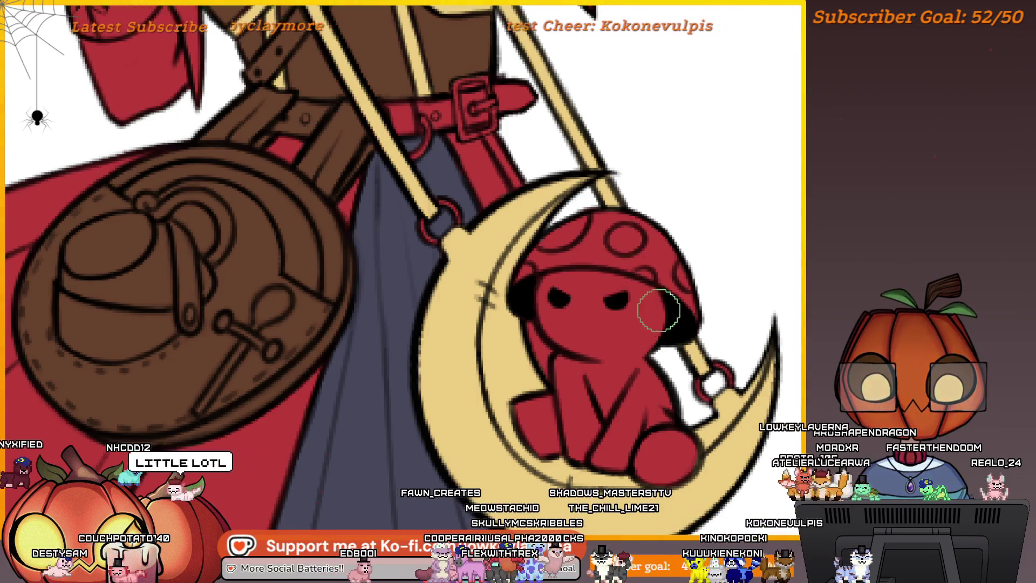
Zoom from the moon charm up to the girl's face and collar
scroll(654, 260, "down", 5)
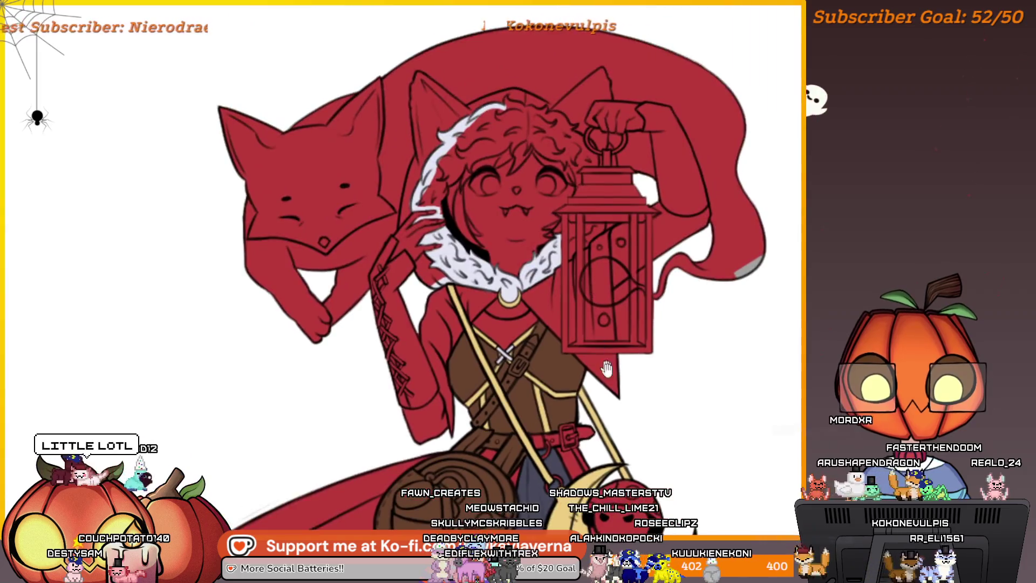
scroll(640, 297, "up", 3)
scroll(678, 254, "up", 1)
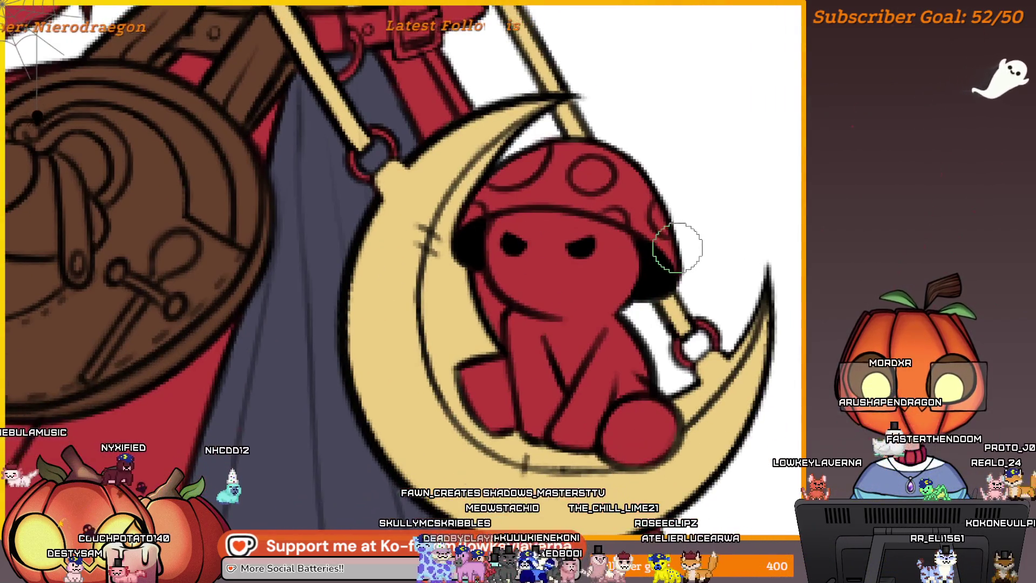
left_click_drag(680, 242, 668, 287)
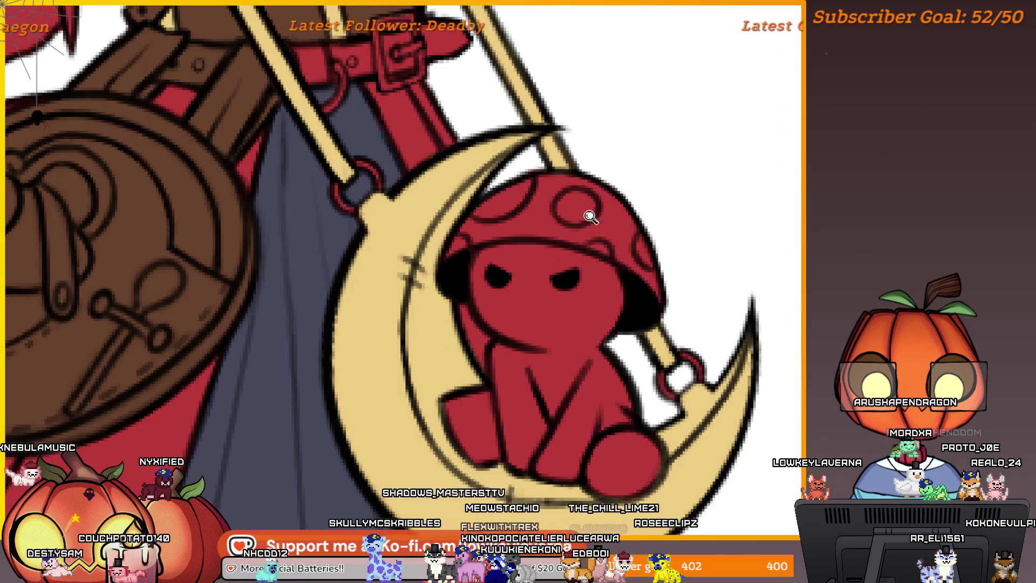
scroll(591, 216, "down", 3)
left_click_drag(539, 81, 432, 189)
scroll(431, 188, "up", 5)
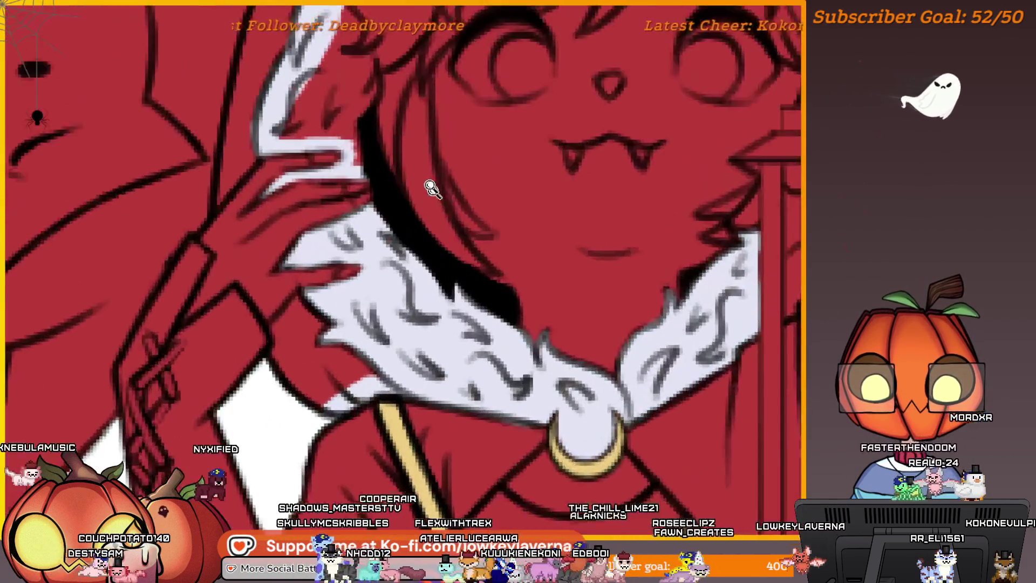
scroll(431, 189, "down", 2)
scroll(523, 345, "up", 3)
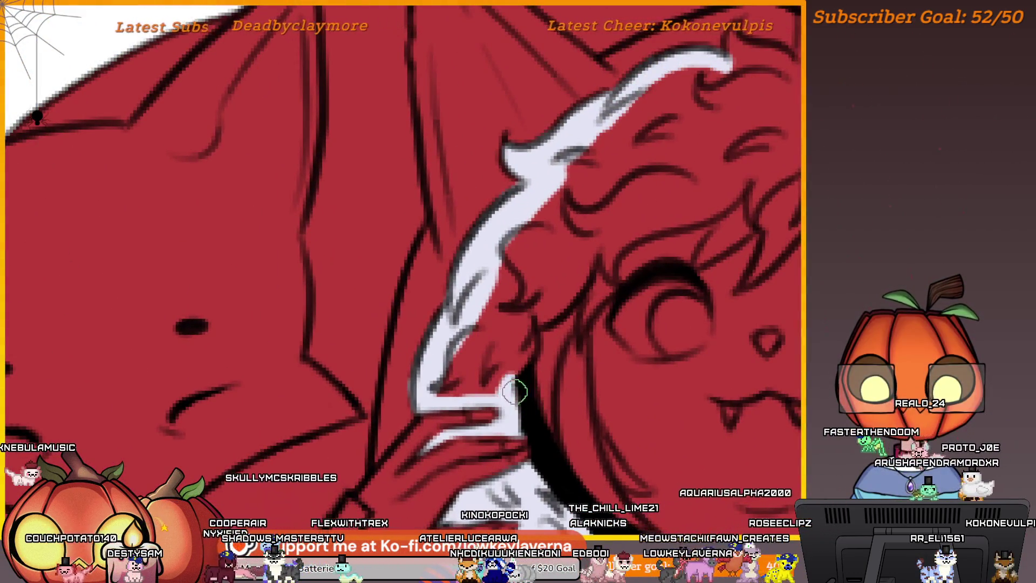
Follow the hood's fur trim to its tip near the lantern
left_click_drag(515, 391, 559, 367)
scroll(555, 357, "down", 2)
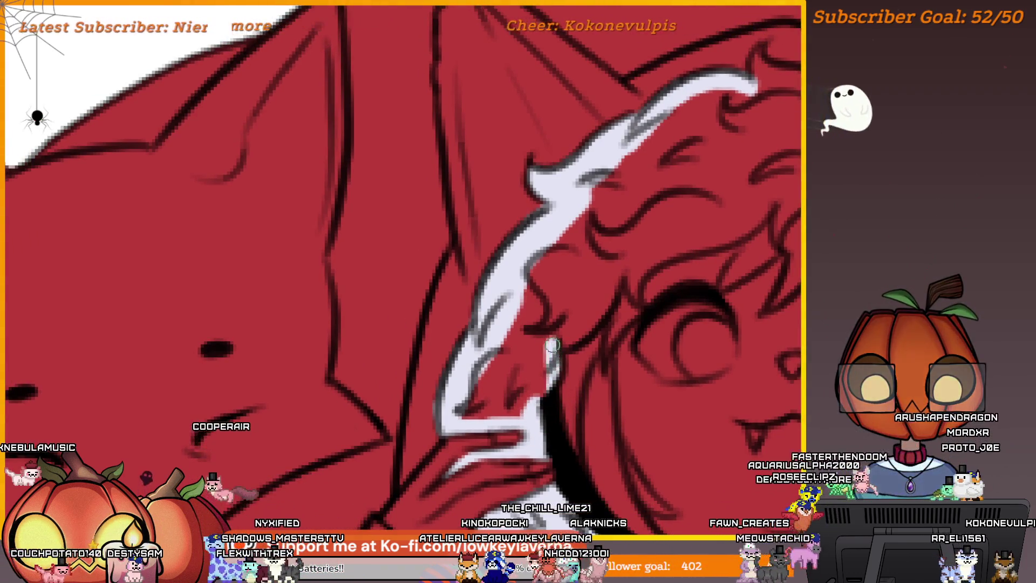
scroll(618, 231, "down", 3)
left_click_drag(641, 299, 640, 308)
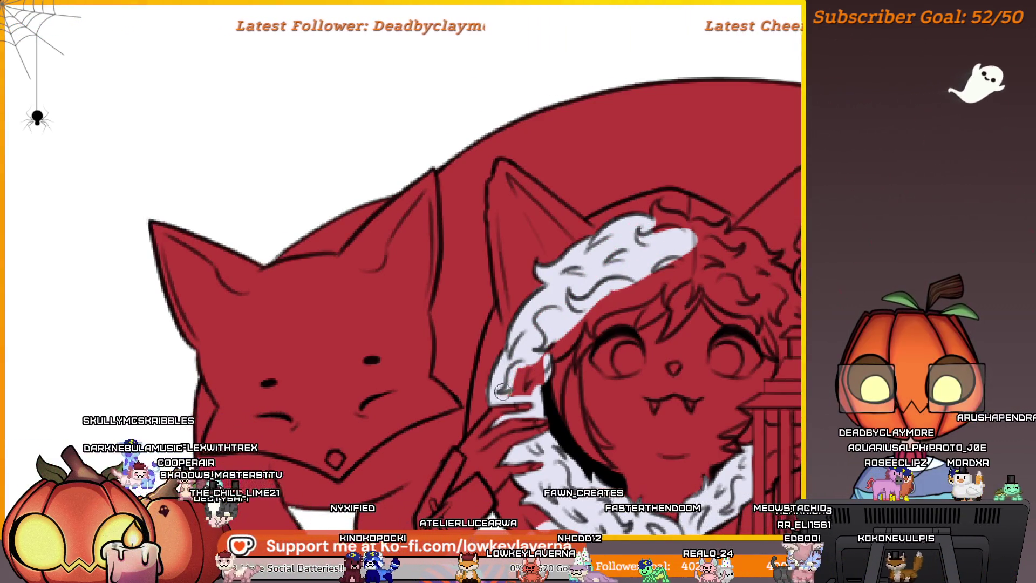
scroll(541, 368, "down", 1)
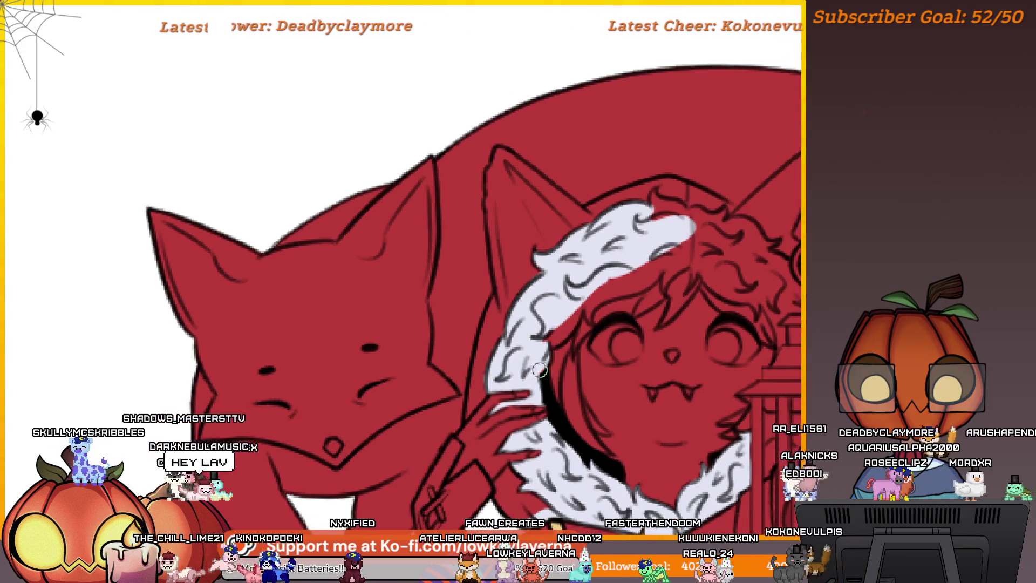
mouse_move(725, 373)
left_mouse_down()
mouse_move(601, 325)
mouse_move(647, 266)
mouse_move(677, 306)
mouse_move(715, 322)
left_mouse_up()
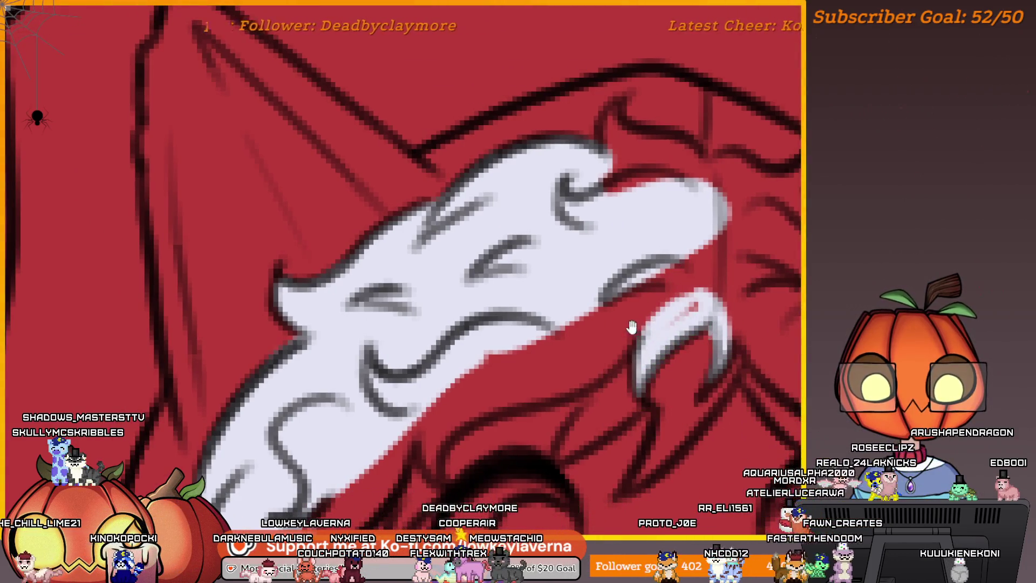
left_click_drag(629, 323, 642, 337)
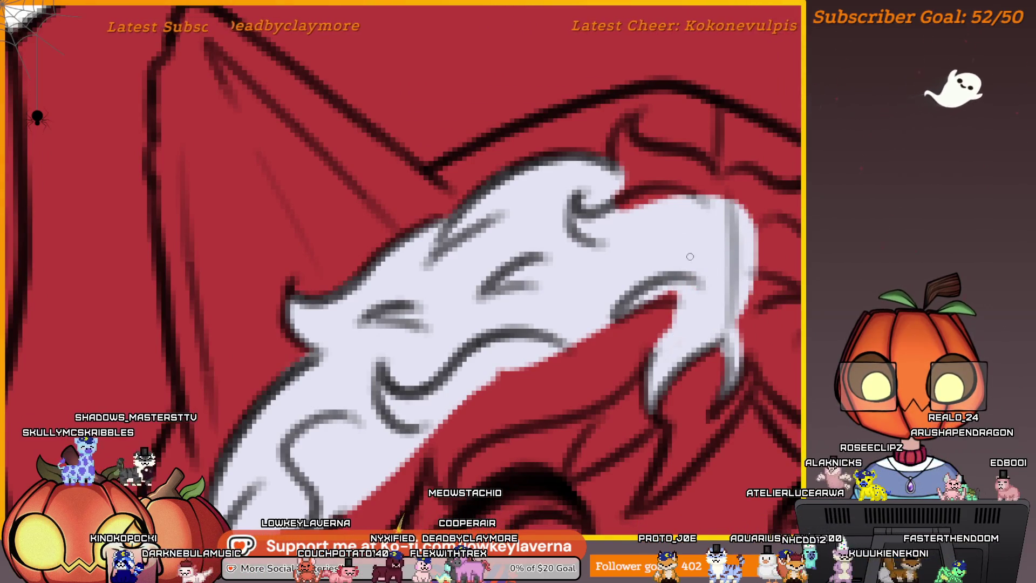
left_click_drag(733, 219, 707, 286)
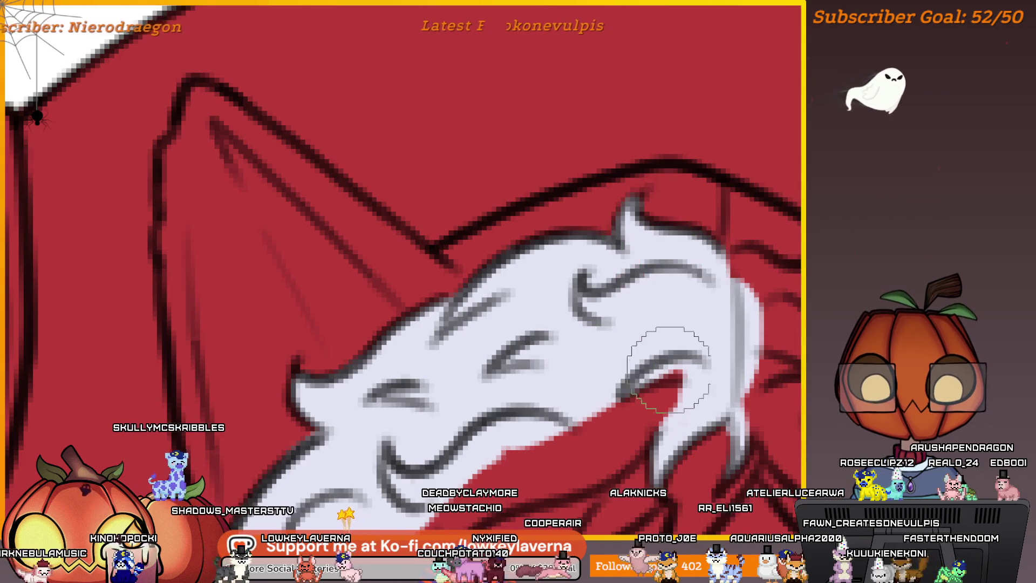
left_click_drag(669, 363, 730, 286)
left_click_drag(659, 387, 720, 332)
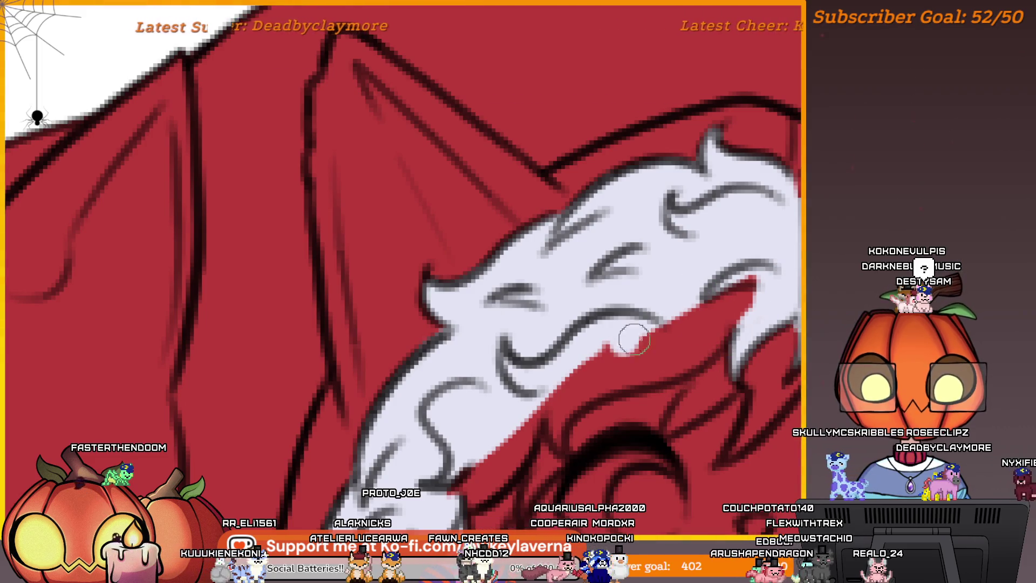
Paint white fur over the red at the trim, enlarge the brush and rotate the canvas level
mouse_move(634, 340)
left_mouse_down()
mouse_move(745, 291)
mouse_move(700, 316)
left_mouse_up()
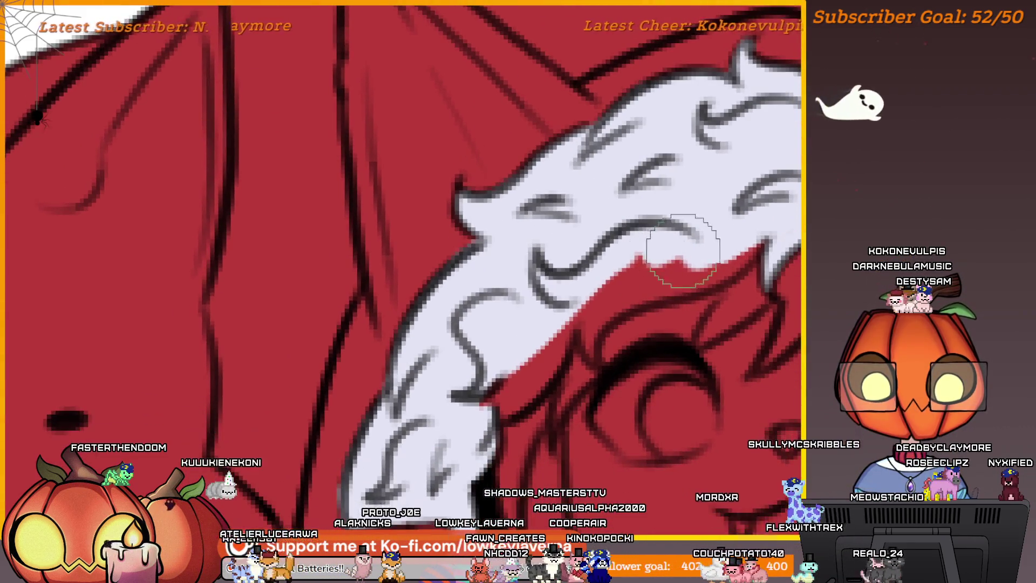
left_click_drag(621, 268, 574, 342)
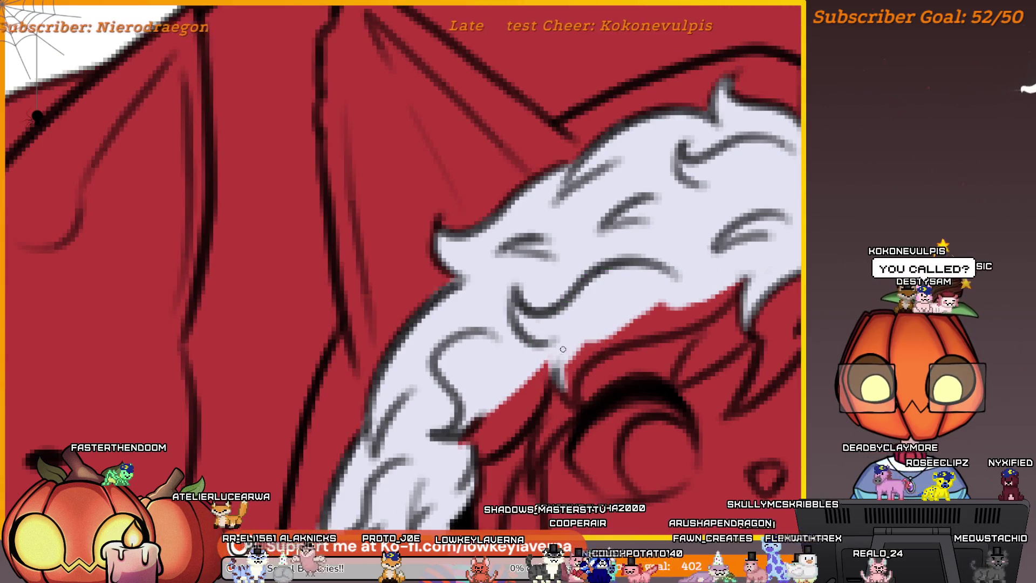
key("bracketright")
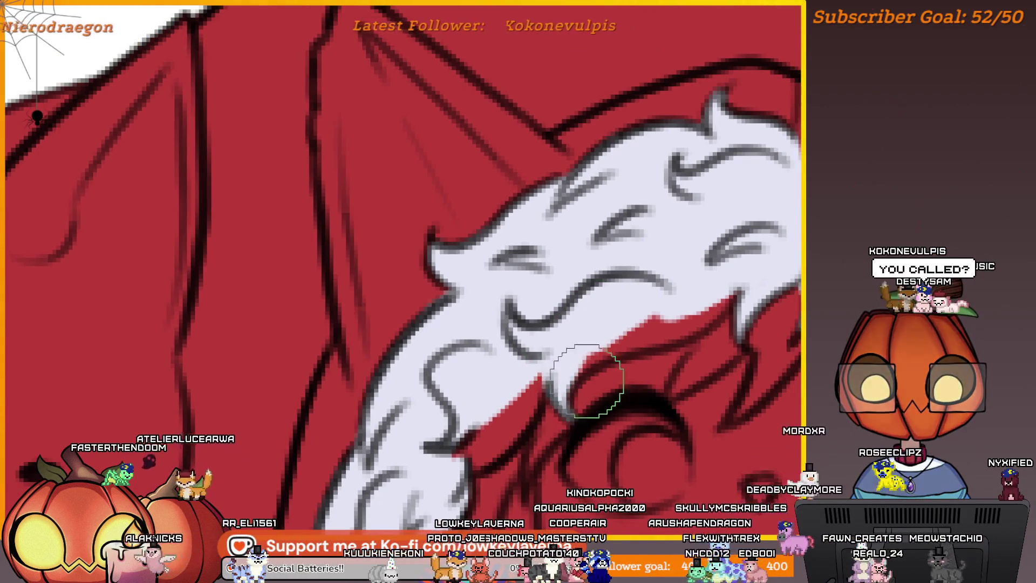
mouse_move(701, 324)
left_mouse_down()
mouse_move(717, 297)
mouse_move(520, 371)
left_mouse_up()
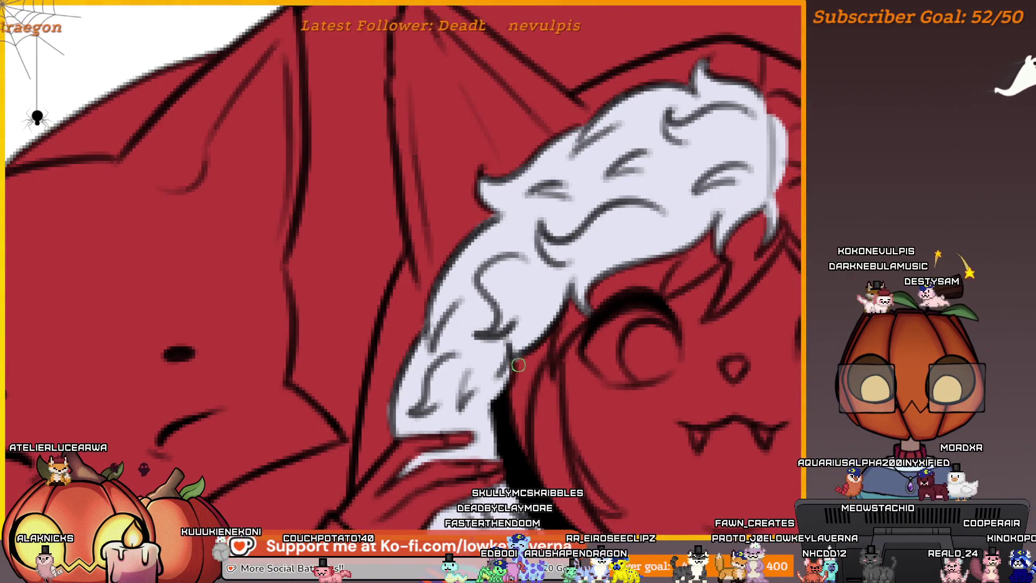
mouse_move(485, 324)
left_mouse_down()
mouse_move(509, 306)
mouse_move(574, 301)
left_mouse_up()
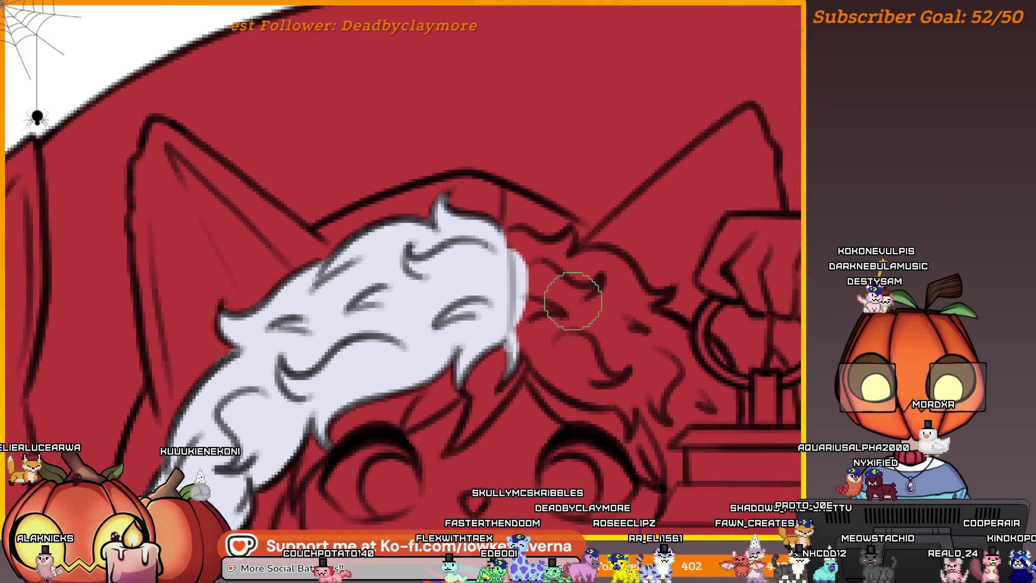
Level the rotated canvas and extend the white fur tip down and right
mouse_move(497, 300)
left_mouse_down()
mouse_move(536, 261)
mouse_move(583, 298)
left_mouse_up()
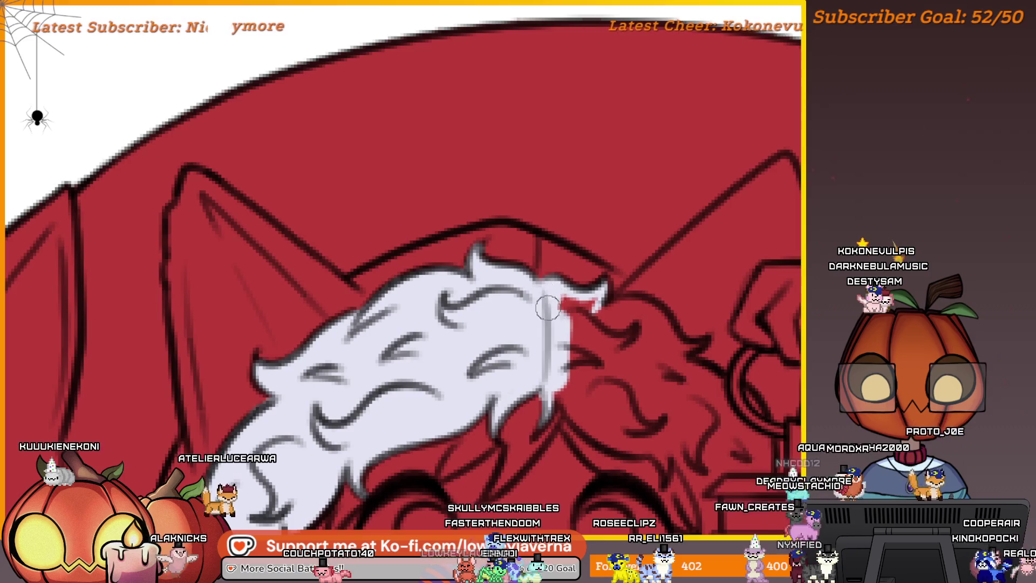
scroll(611, 328, "down", 2)
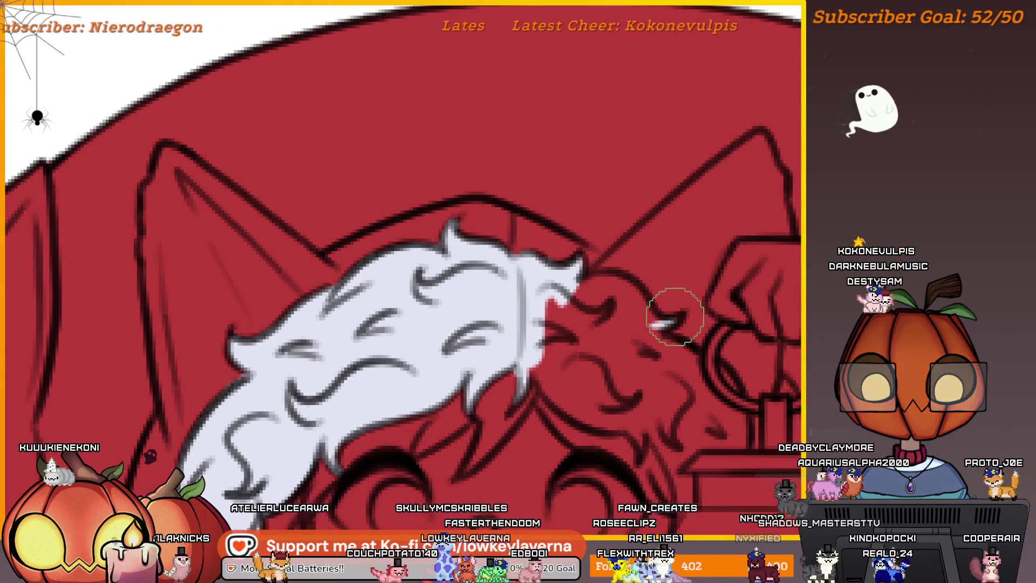
mouse_move(592, 281)
left_mouse_down()
mouse_move(659, 289)
mouse_move(626, 286)
left_mouse_up()
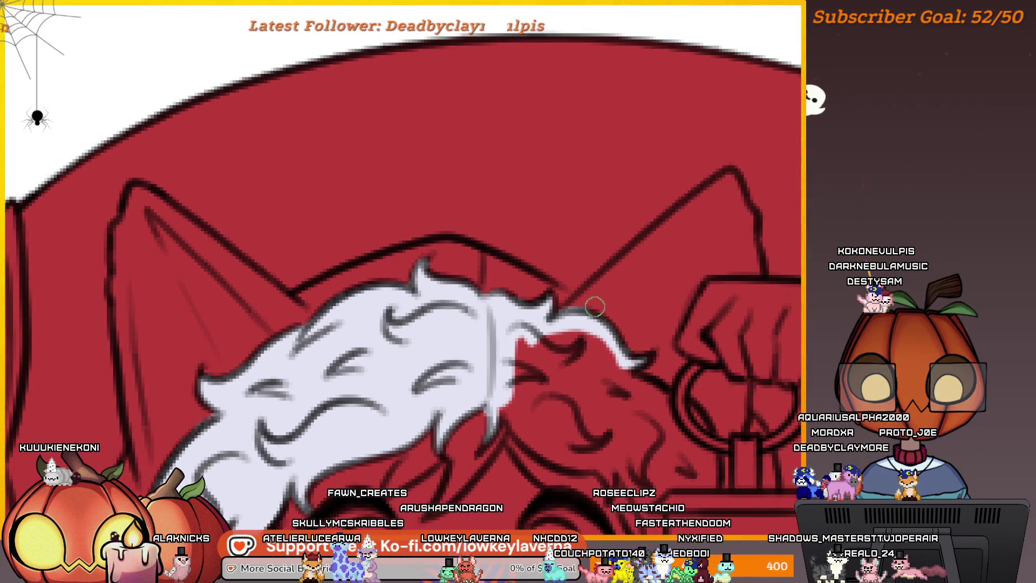
scroll(602, 317, "down", 3)
scroll(519, 312, "down", 1)
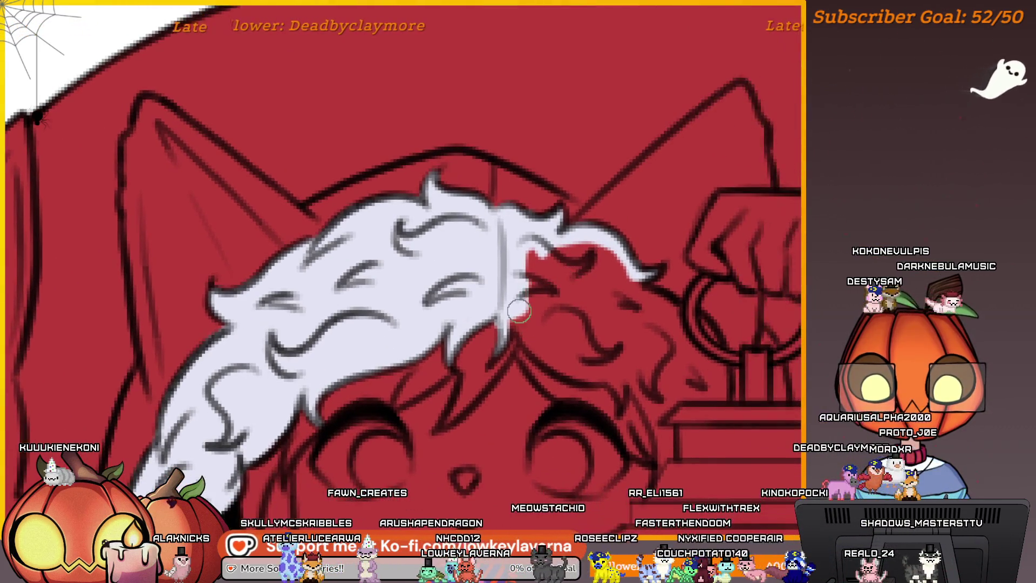
mouse_move(564, 363)
left_mouse_down()
mouse_move(560, 342)
mouse_move(551, 362)
left_mouse_up()
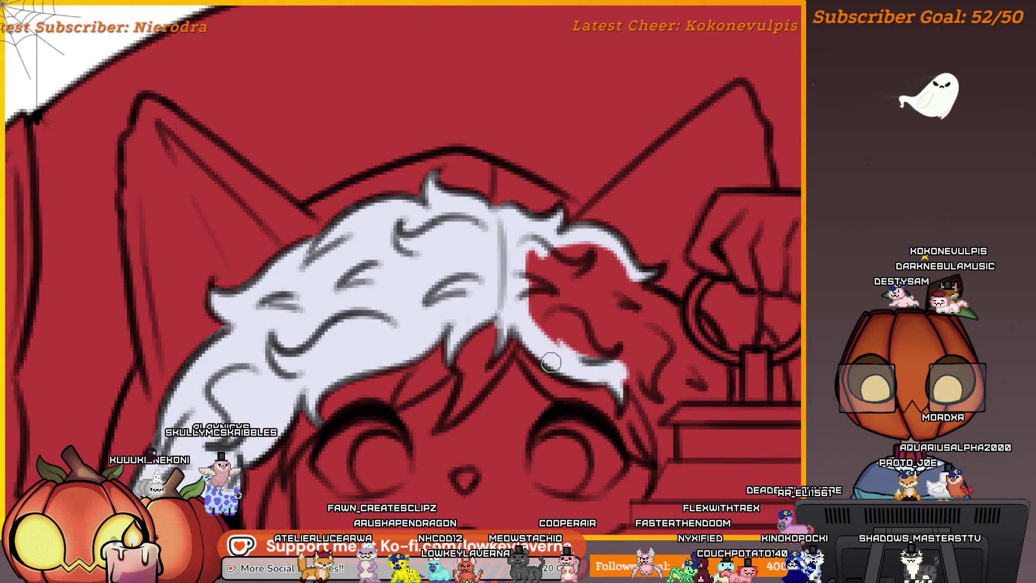
Zoom in on the red patch in the fur near the lantern ring with a larger brush
left_click_drag(624, 378, 592, 339)
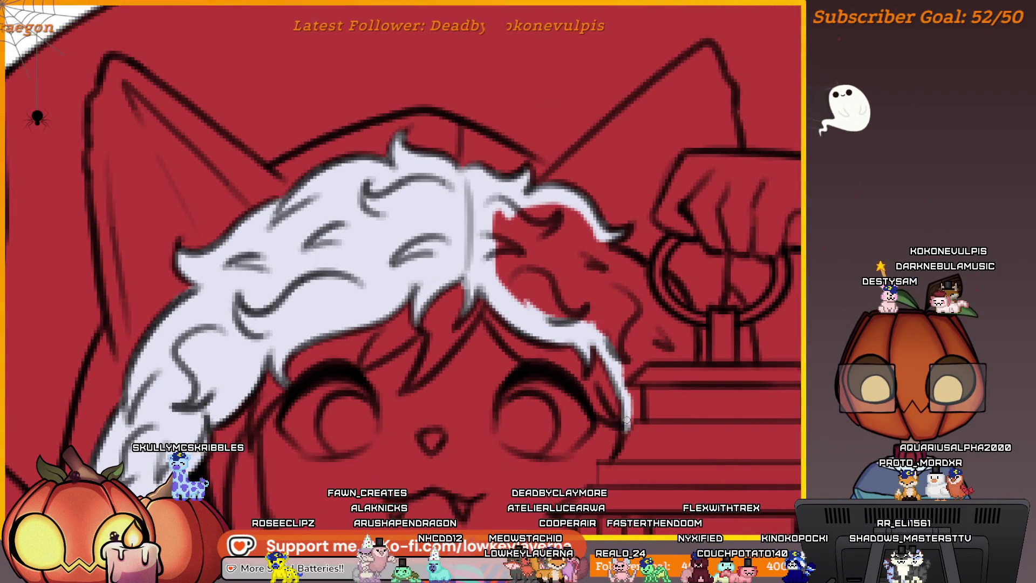
scroll(625, 426, "down", 3)
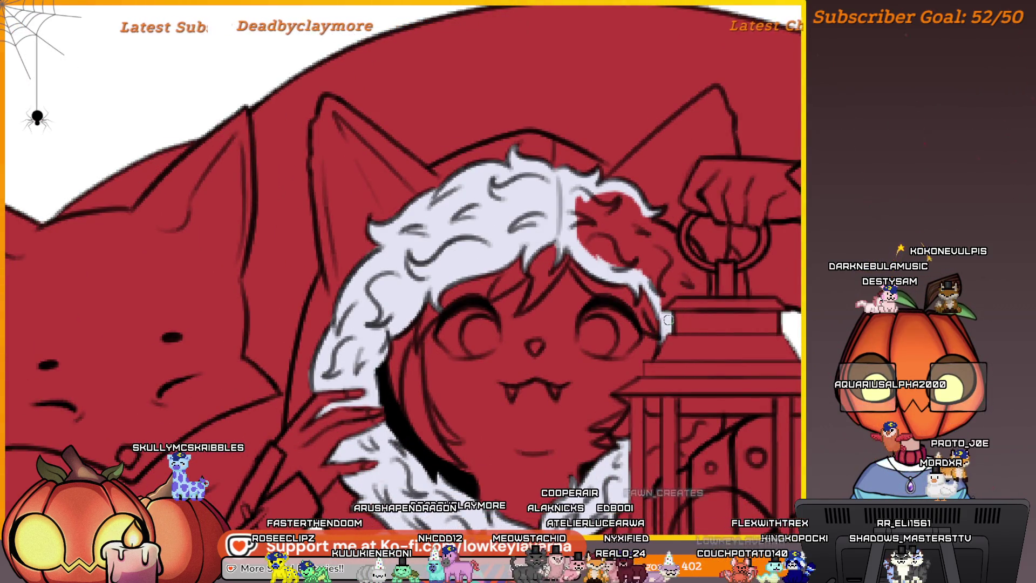
scroll(692, 270, "up", 5)
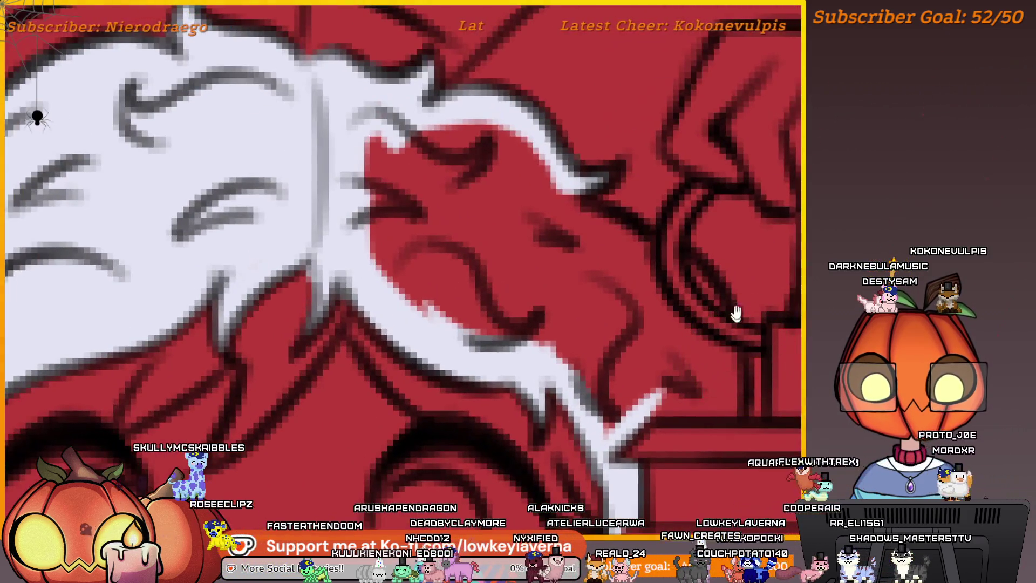
left_click_drag(736, 313, 631, 319)
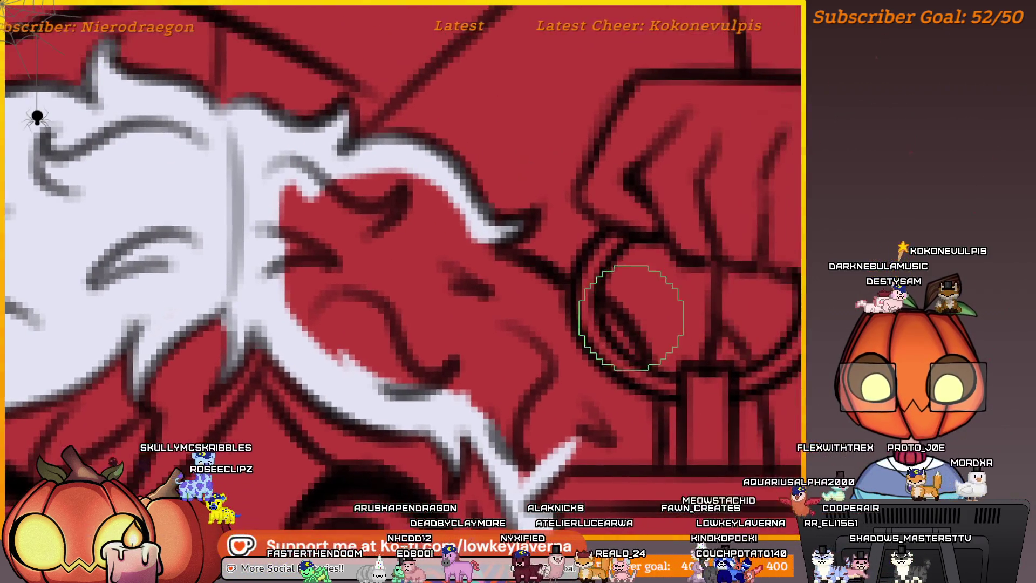
key("bracketright")
key("bracketright")
key("bracketright")
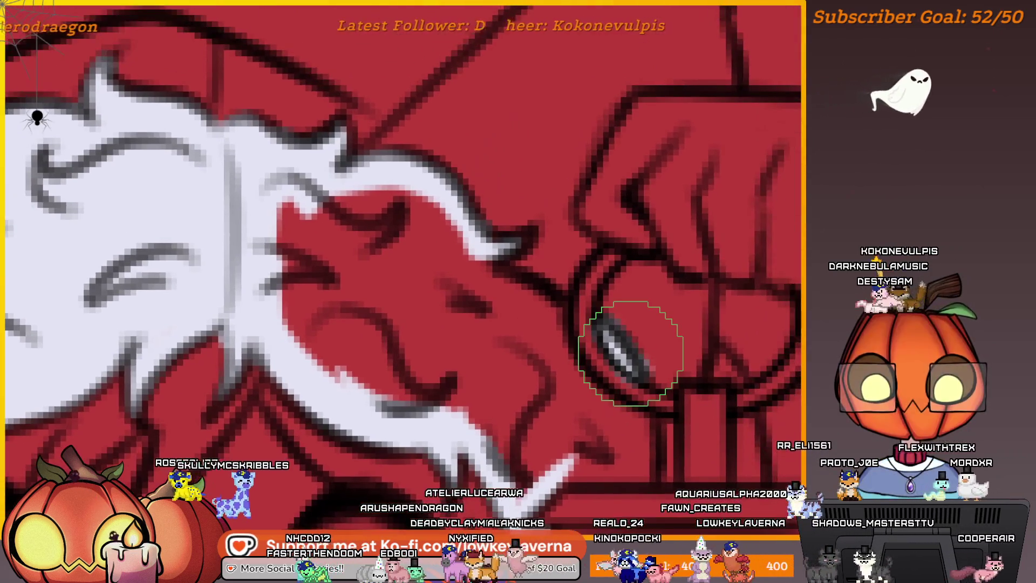
left_click_drag(631, 351, 696, 345)
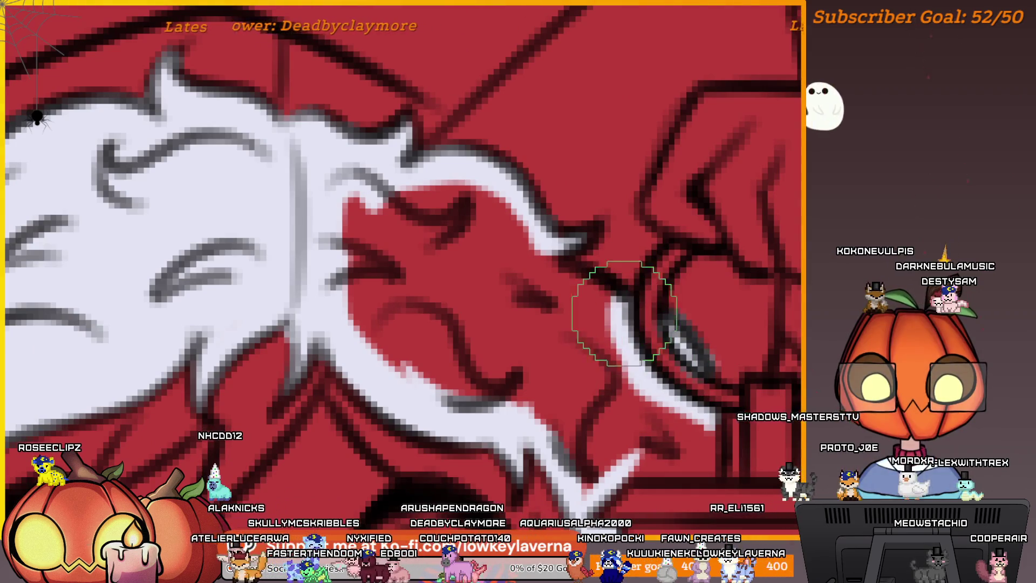
left_click_drag(583, 286, 620, 282)
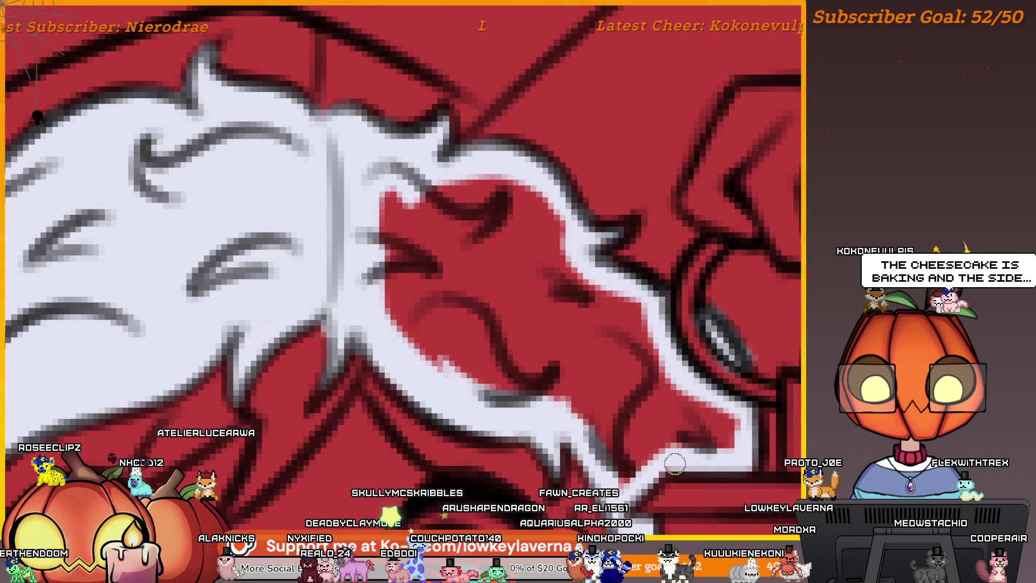
scroll(675, 463, "down", 1)
key("bracketright")
key("bracketright")
key("bracketright")
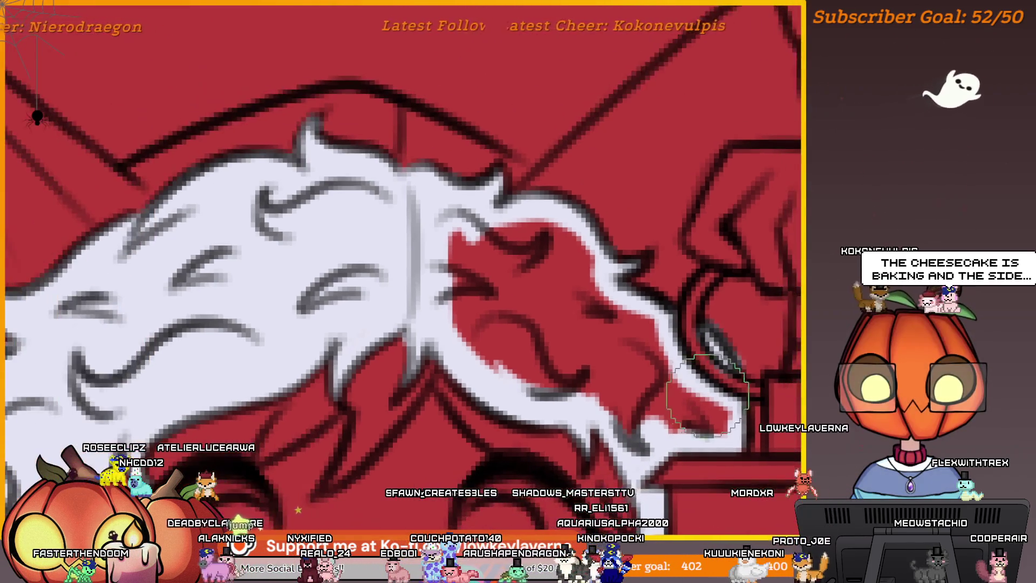
mouse_move(707, 394)
left_mouse_down()
mouse_move(678, 427)
mouse_move(599, 345)
mouse_move(556, 323)
left_mouse_up()
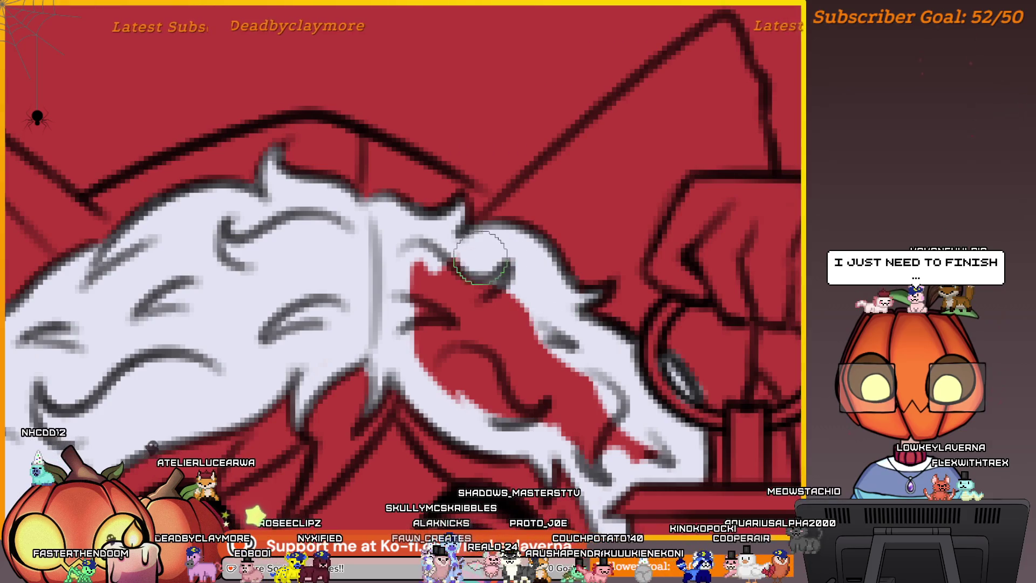
Cover the red patch in the fur trim with white and zoom out to the full illustration
left_click_drag(491, 406, 563, 418)
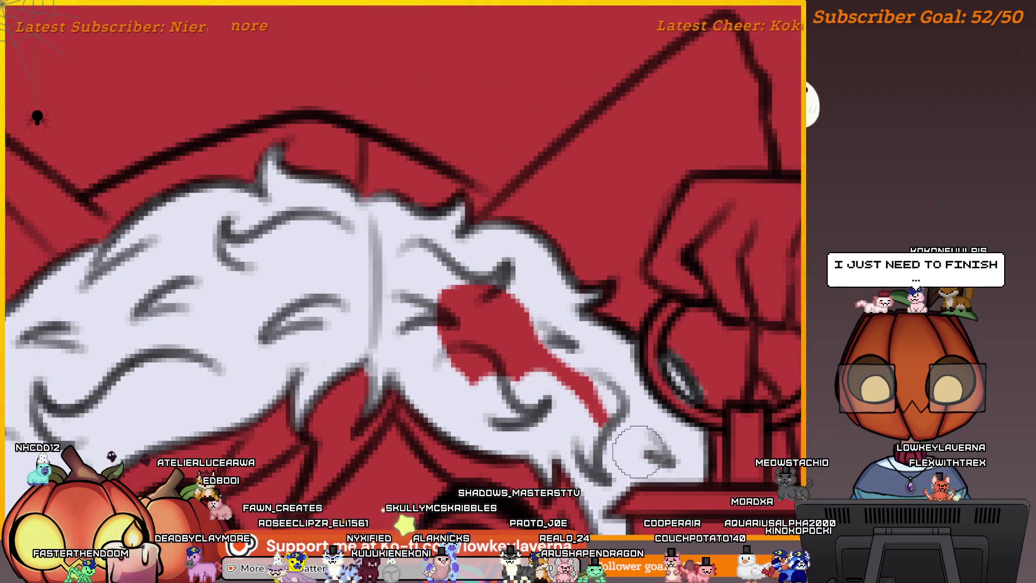
mouse_move(640, 453)
left_mouse_down()
mouse_move(583, 412)
mouse_move(486, 381)
mouse_move(442, 318)
left_mouse_up()
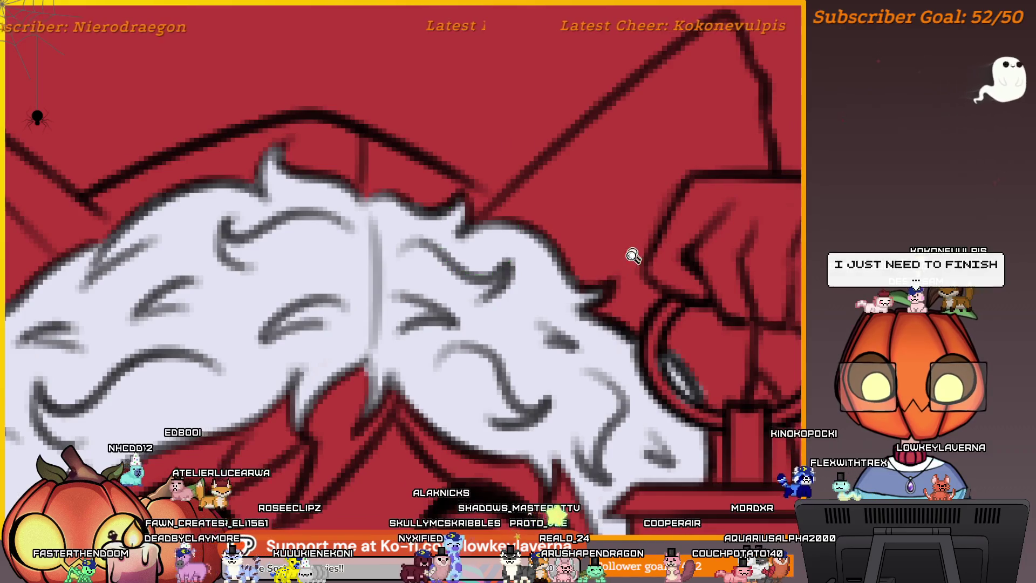
key("ctrl+0")
scroll(690, 321, "up", 2)
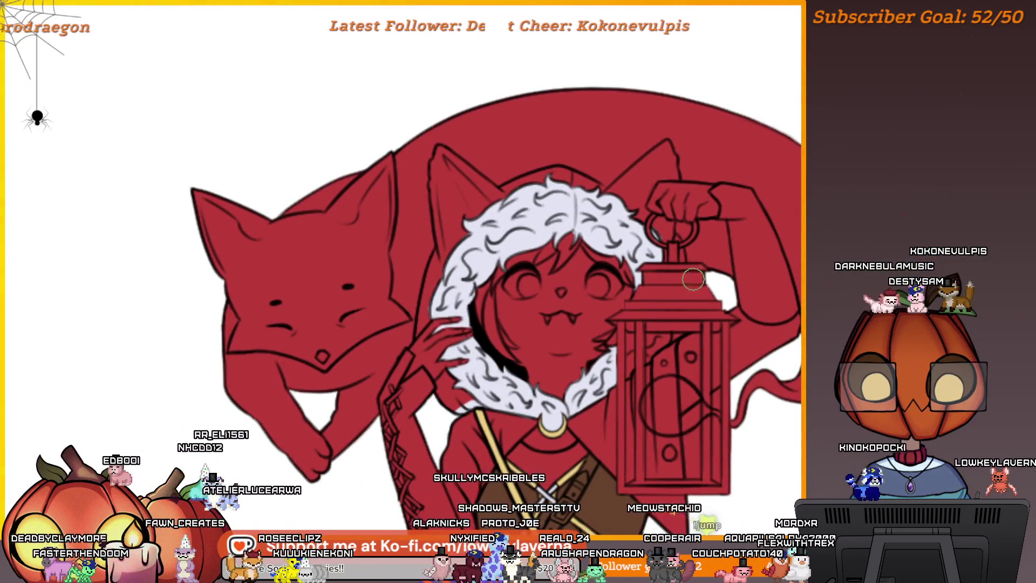
scroll(662, 353, "up", 3)
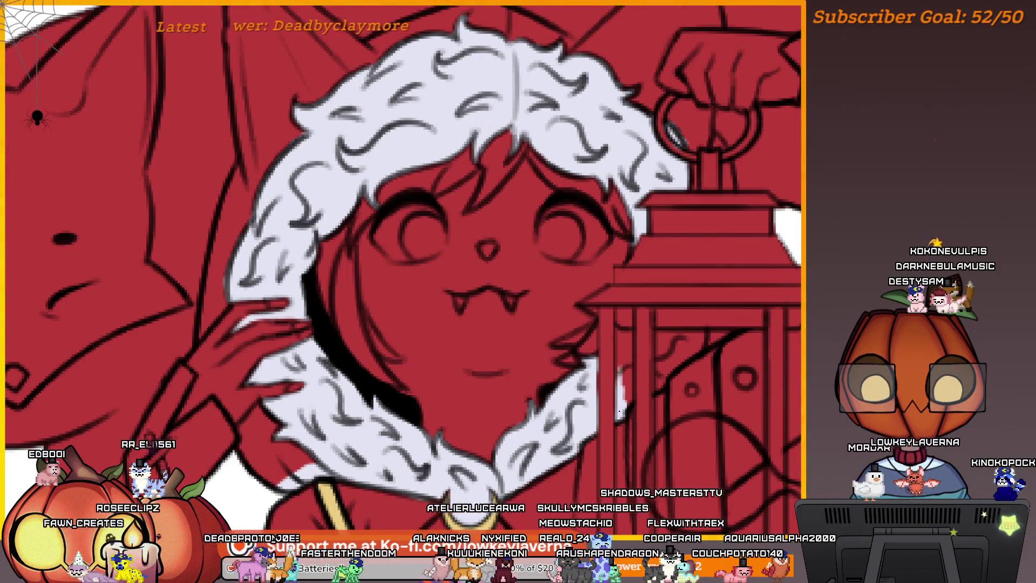
mouse_move(626, 332)
left_mouse_down()
mouse_move(627, 358)
mouse_move(665, 348)
mouse_move(667, 361)
mouse_move(690, 367)
left_mouse_up()
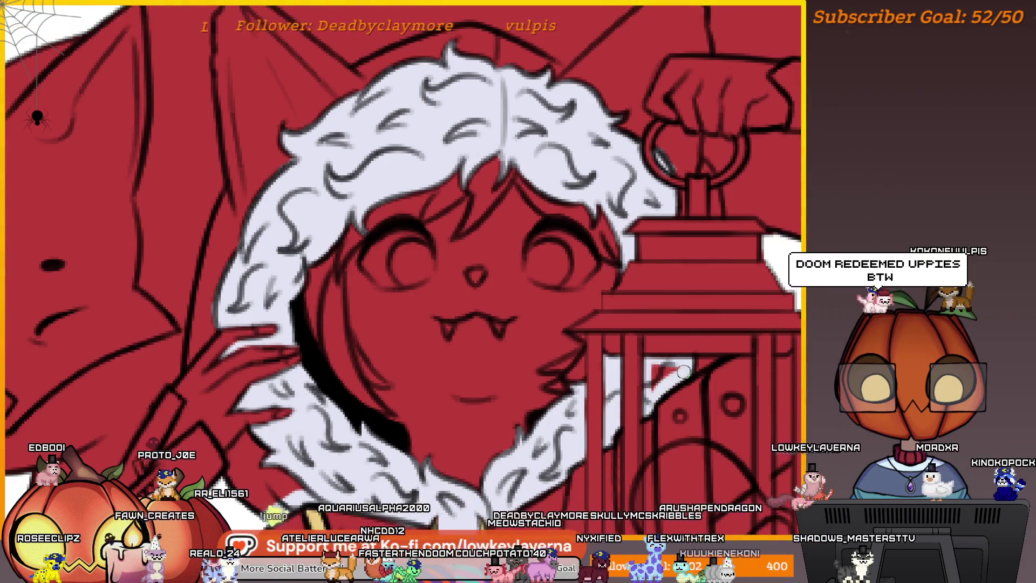
scroll(702, 383, "down", 4)
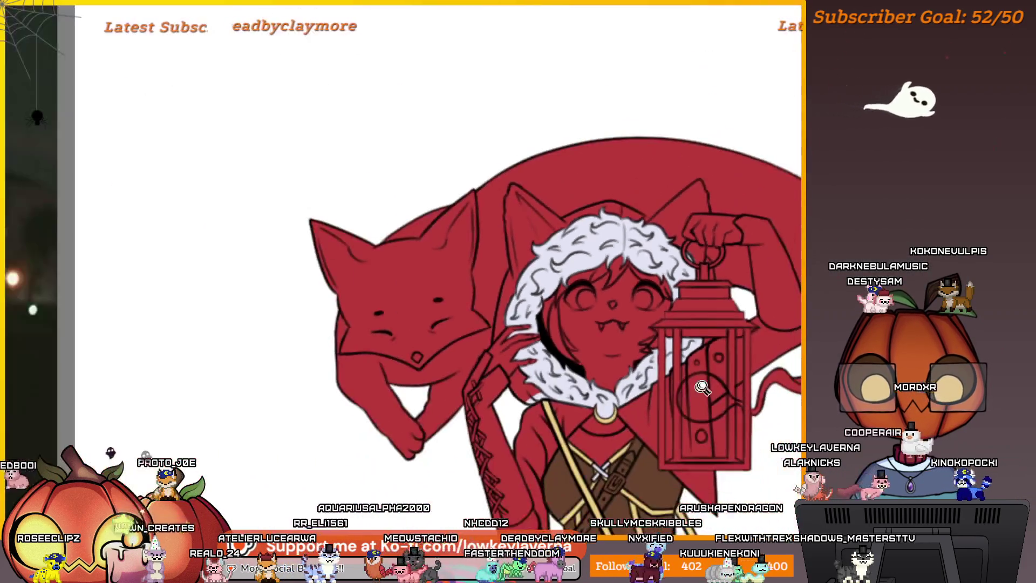
scroll(701, 249, "up", 5)
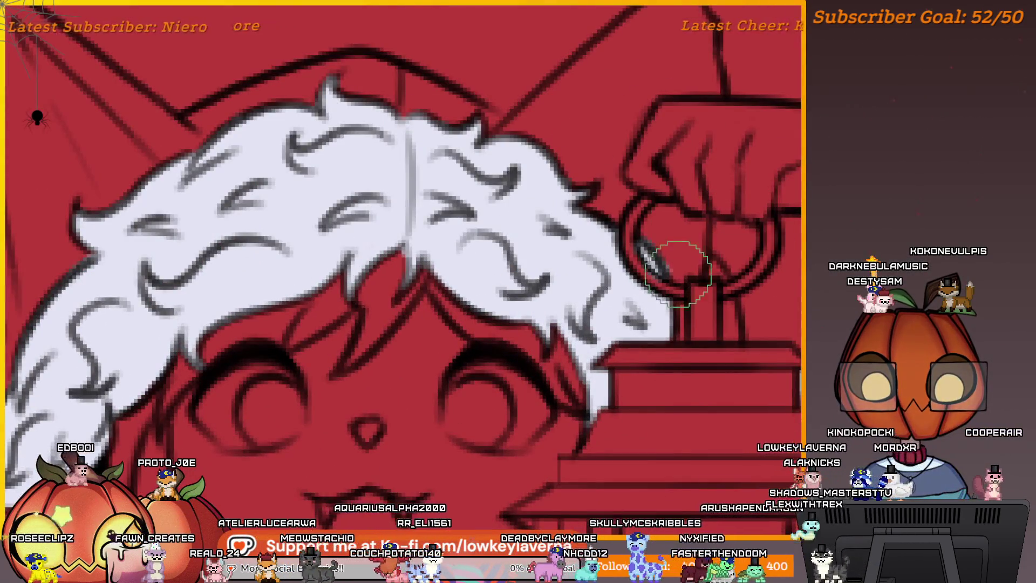
scroll(667, 253, "down", 4)
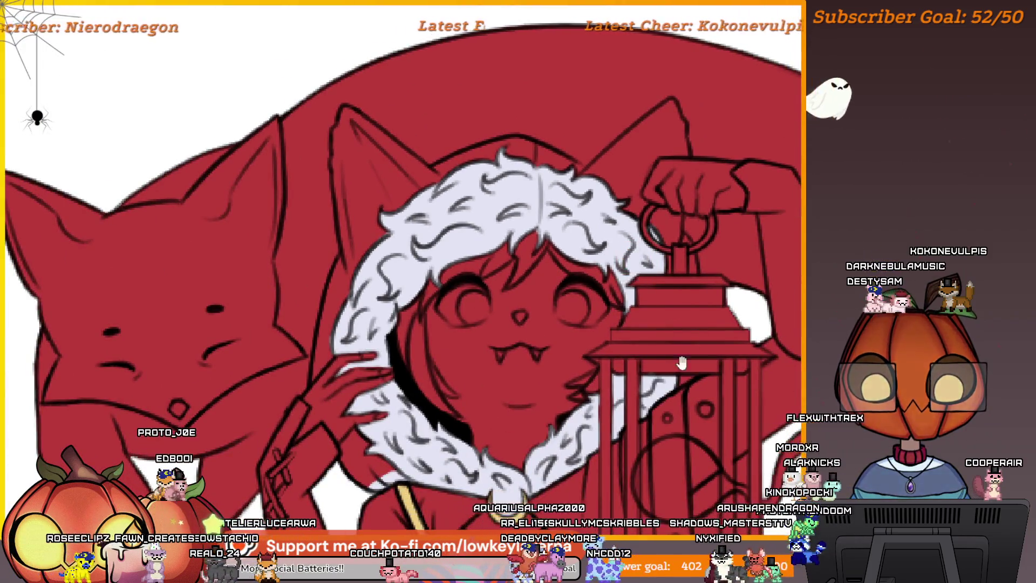
scroll(675, 363, "down", 2)
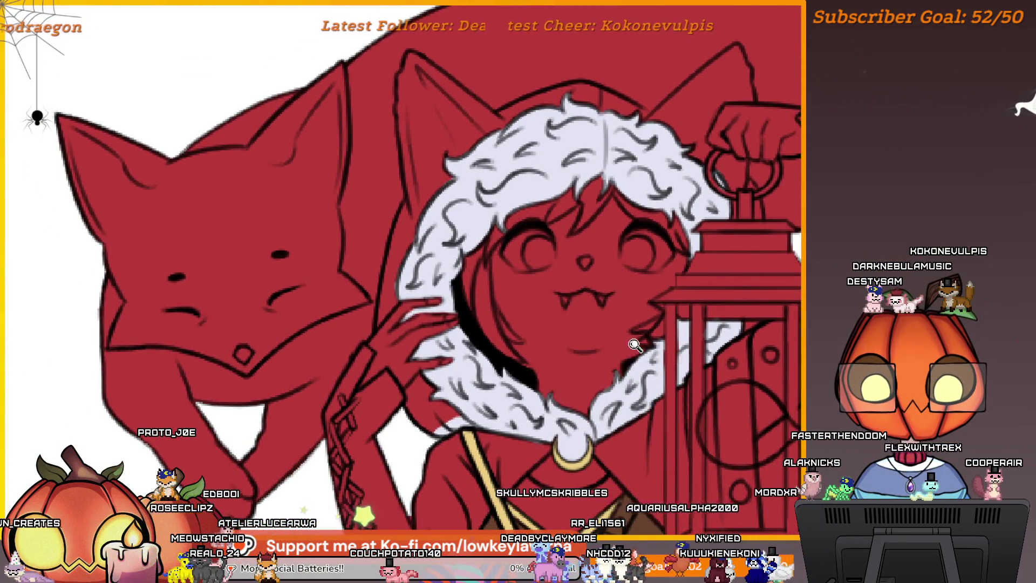
scroll(635, 345, "down", 2)
scroll(650, 456, "down", 2)
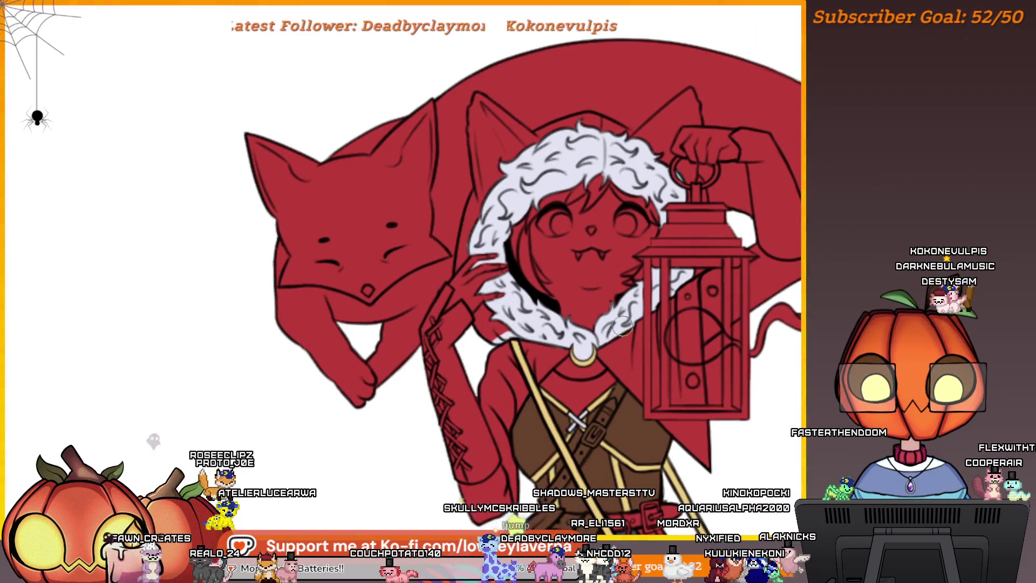
scroll(622, 323, "down", 3)
scroll(710, 372, "down", 2)
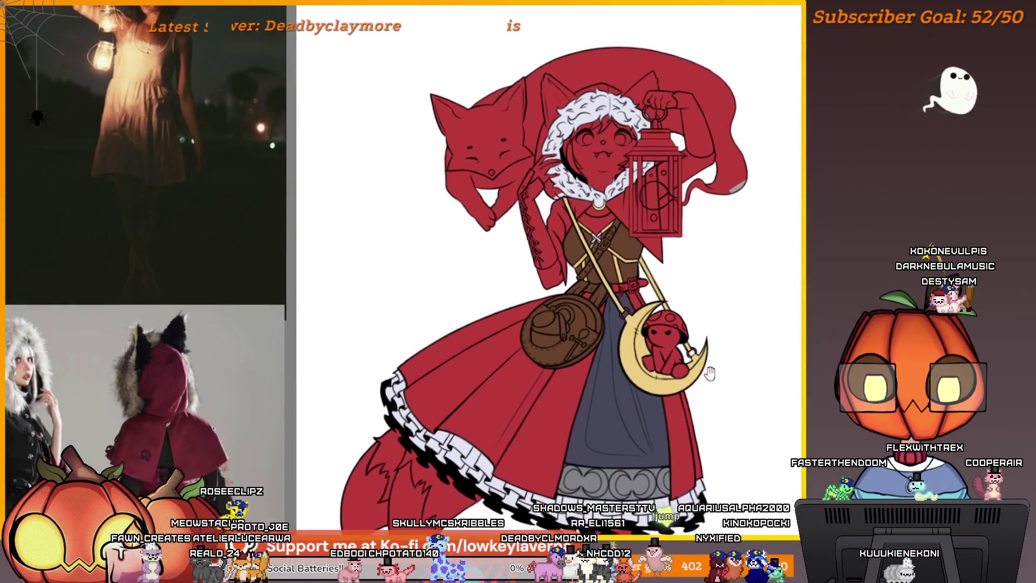
Zoom in and out around the girl's waist belt to frame it
scroll(594, 313, "up", 4)
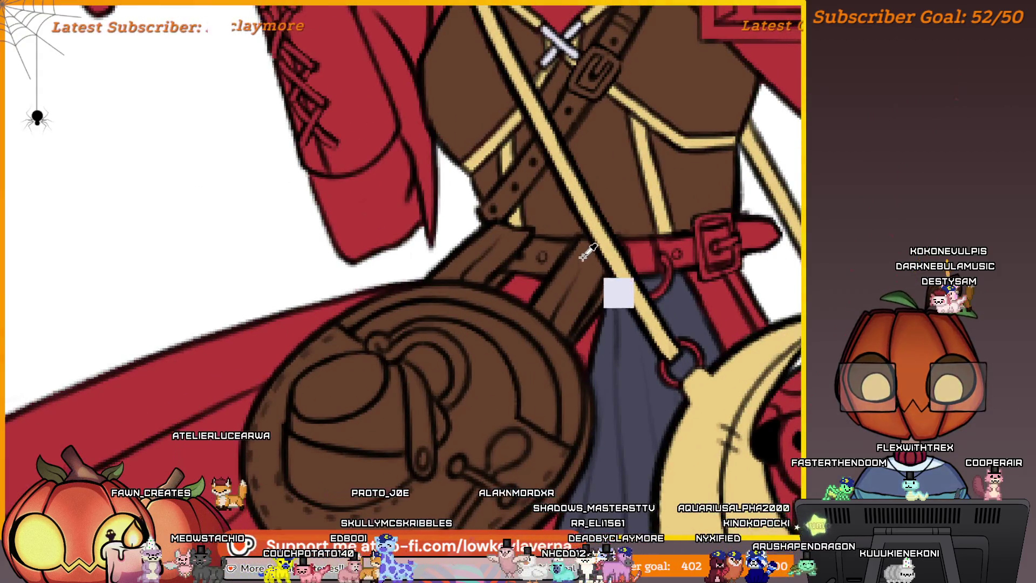
scroll(655, 243, "up", 3)
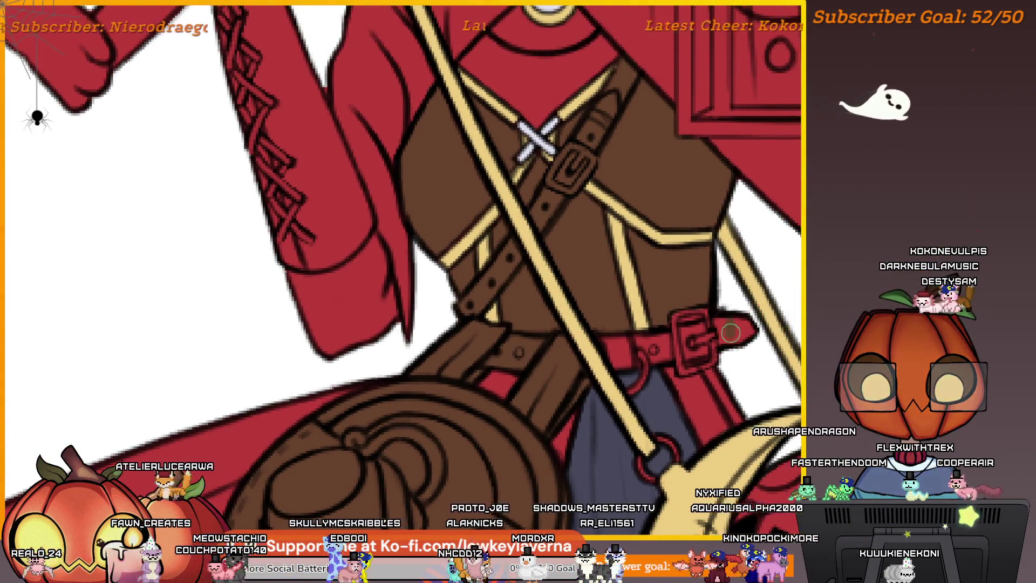
scroll(749, 320, "up", 1)
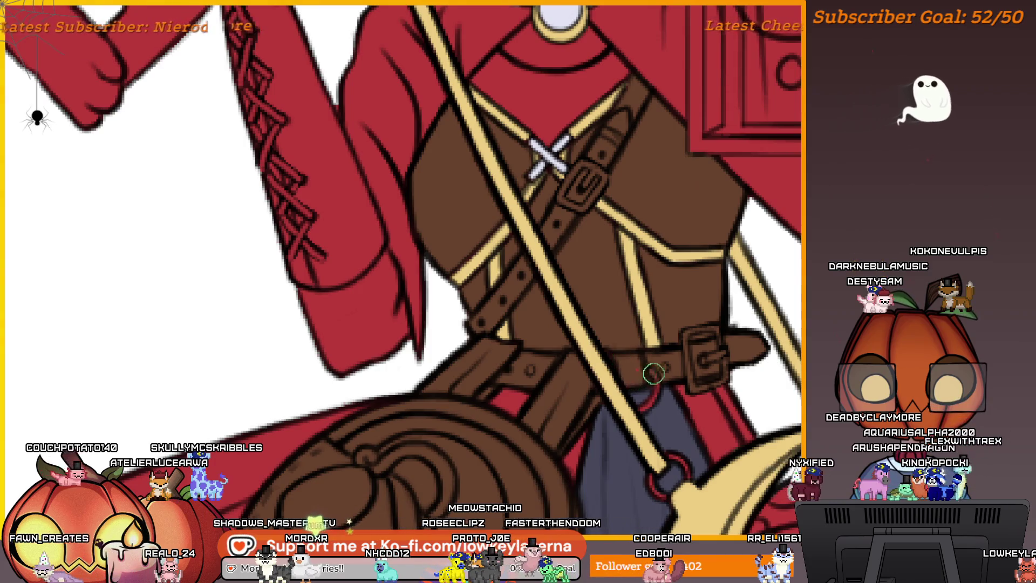
scroll(691, 380, "down", 2)
scroll(690, 380, "down", 3)
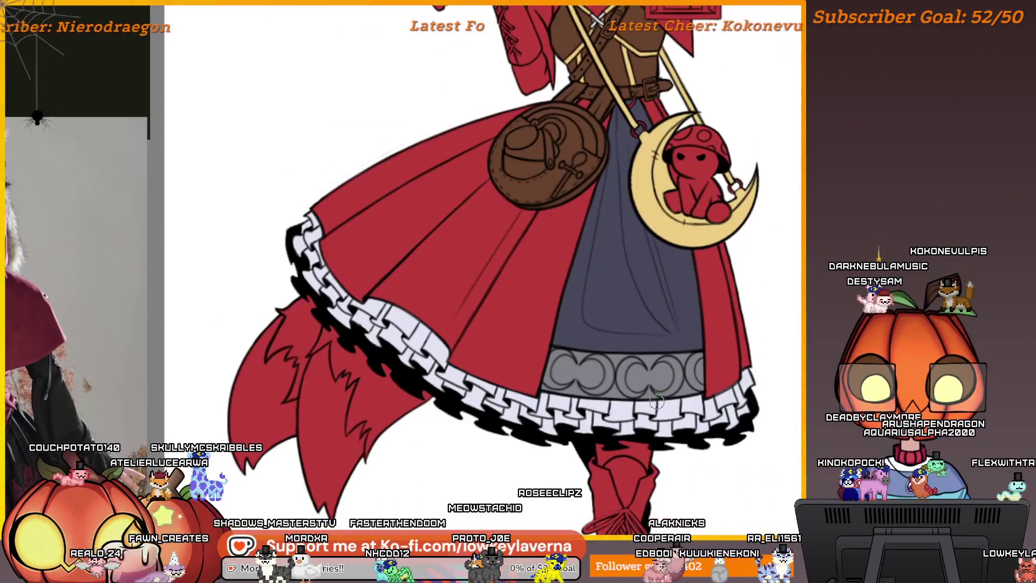
scroll(647, 270, "up", 5)
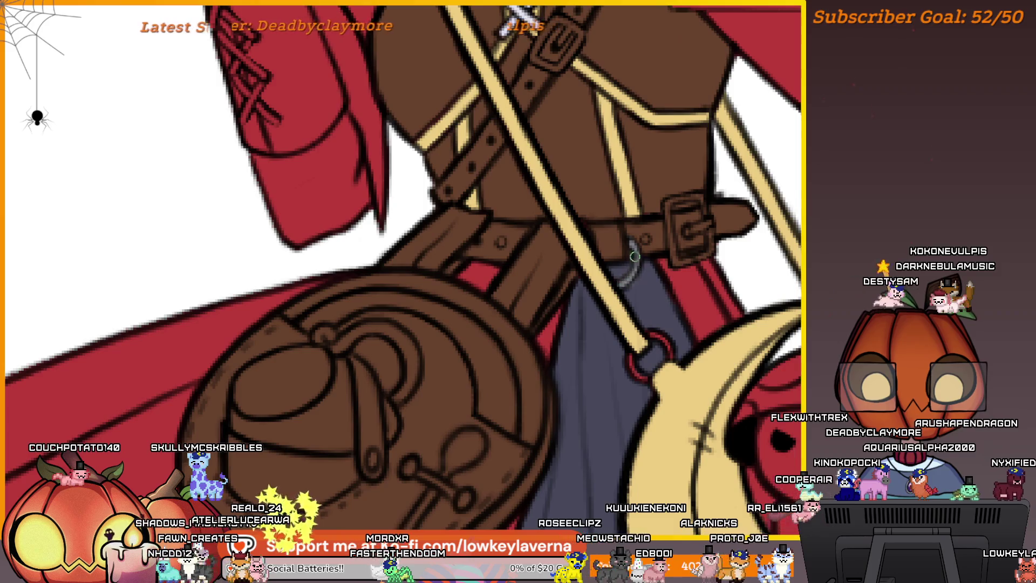
Pan across the belt, satchel and grey underskirt and adjust the zoom on the rings
left_click_drag(637, 252, 646, 295)
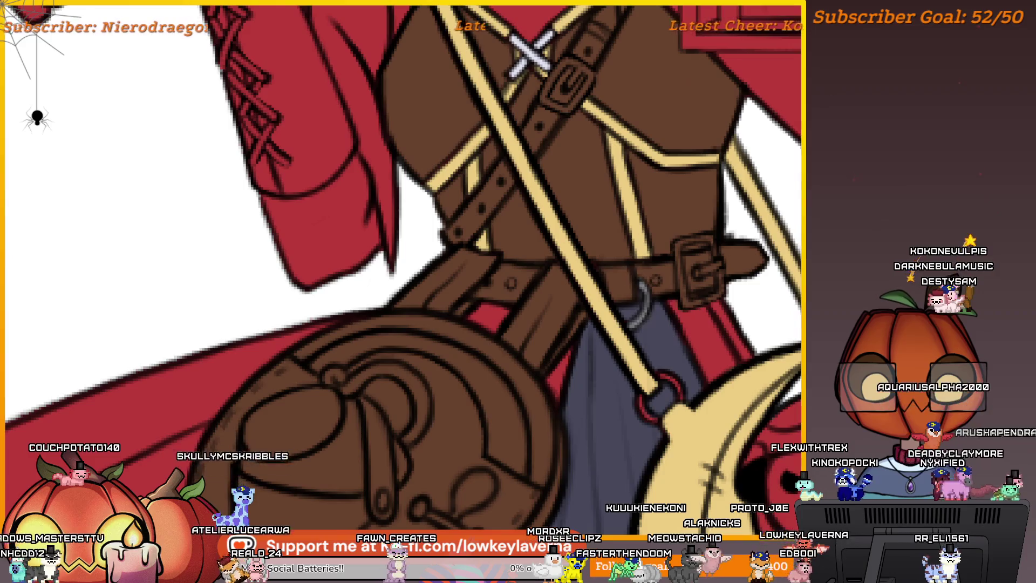
left_click_drag(661, 268, 656, 292)
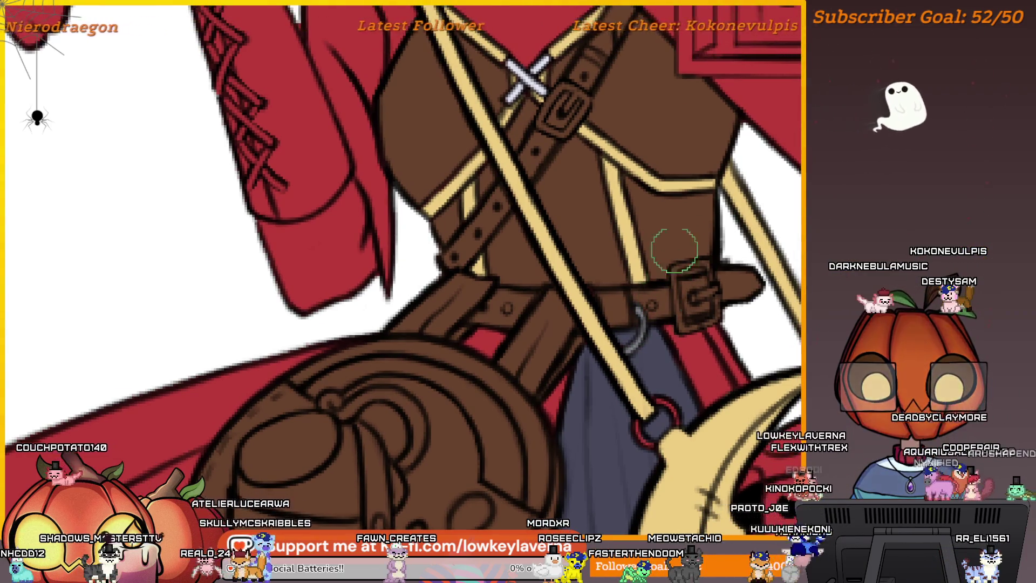
mouse_move(658, 381)
left_mouse_down()
mouse_move(631, 351)
mouse_move(629, 153)
left_mouse_up()
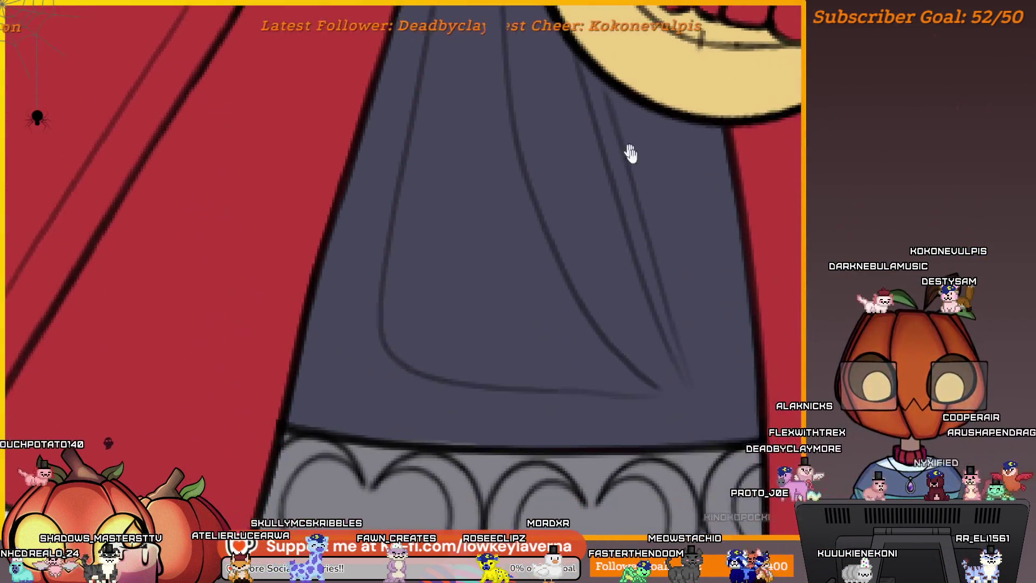
mouse_move(626, 103)
left_mouse_down()
mouse_move(603, 260)
mouse_move(582, 260)
left_mouse_up()
scroll(603, 260, "down", 3)
scroll(620, 352, "up", 1)
scroll(573, 244, "up", 1)
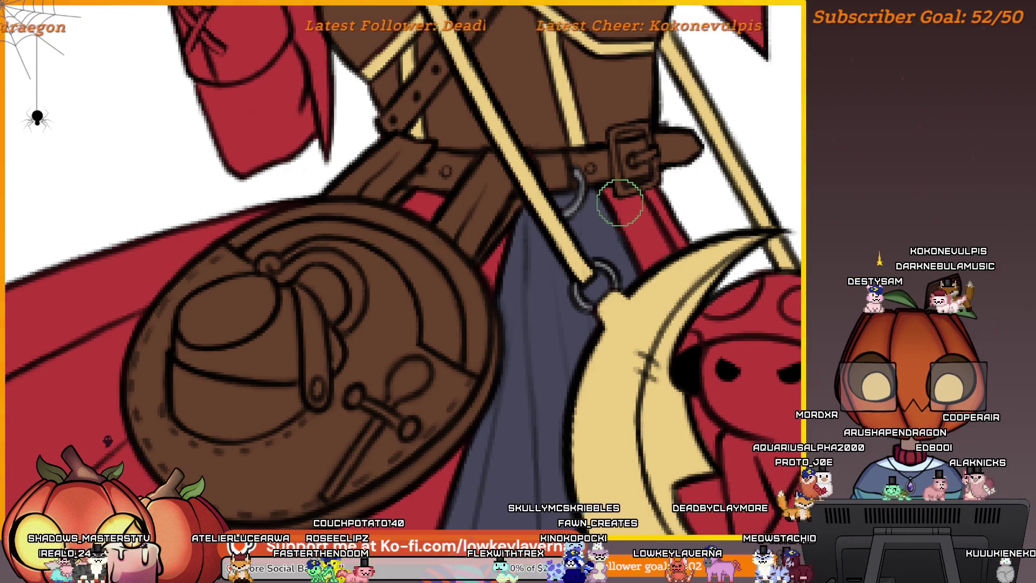
scroll(622, 332, "down", 2)
scroll(636, 319, "down", 2)
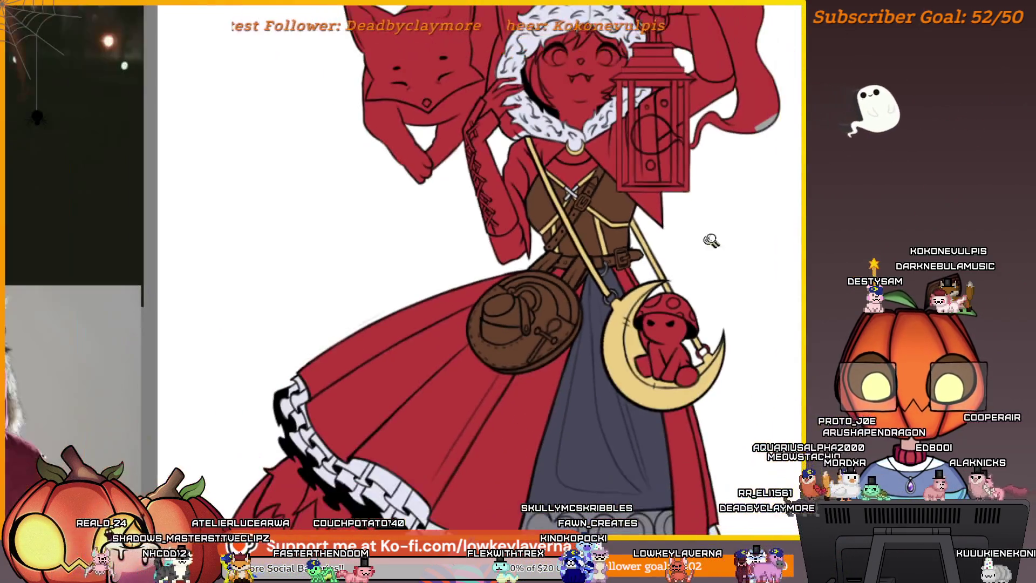
scroll(696, 294, "up", 1)
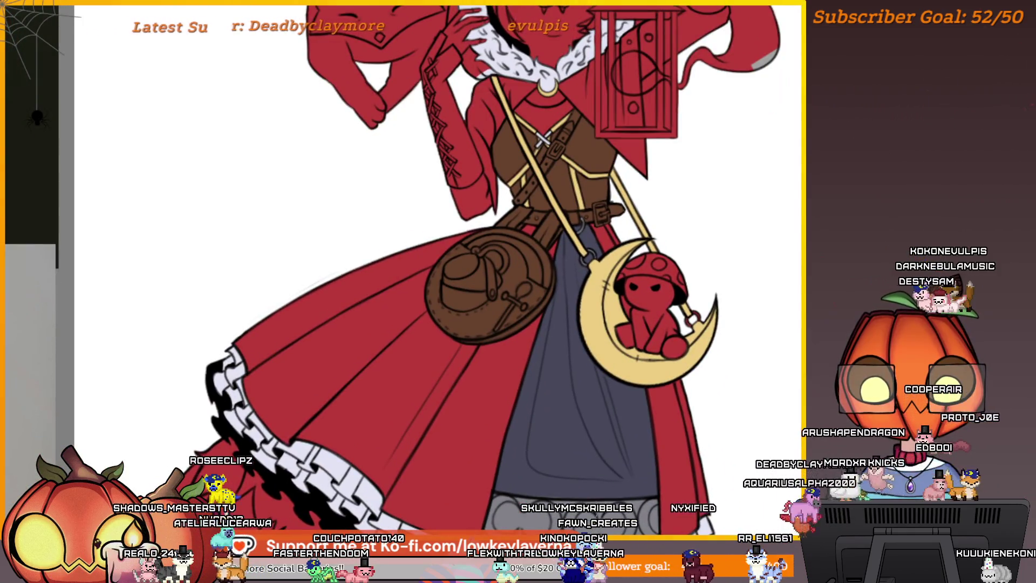
scroll(749, 160, "up", 4)
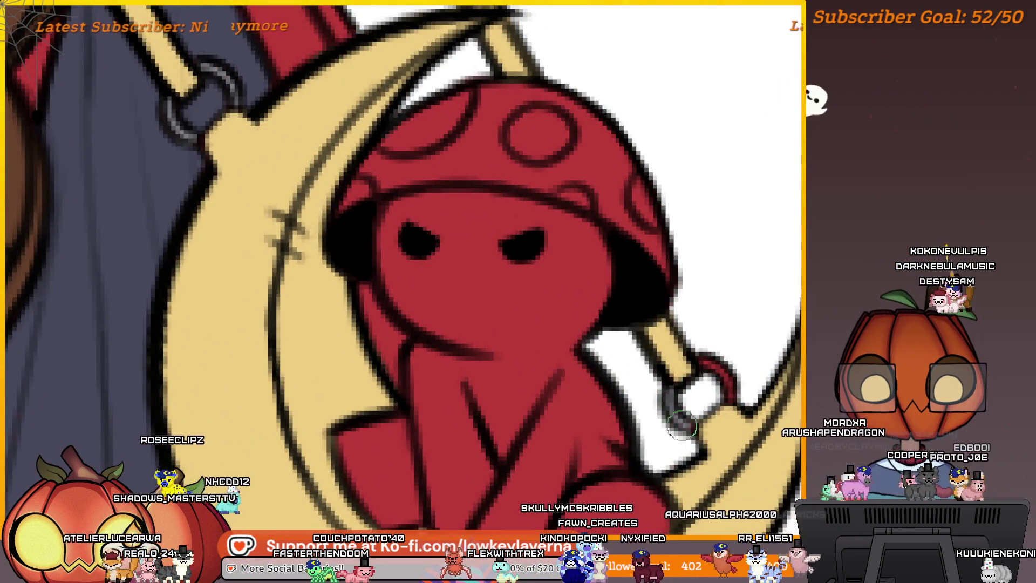
scroll(734, 378, "down", 2)
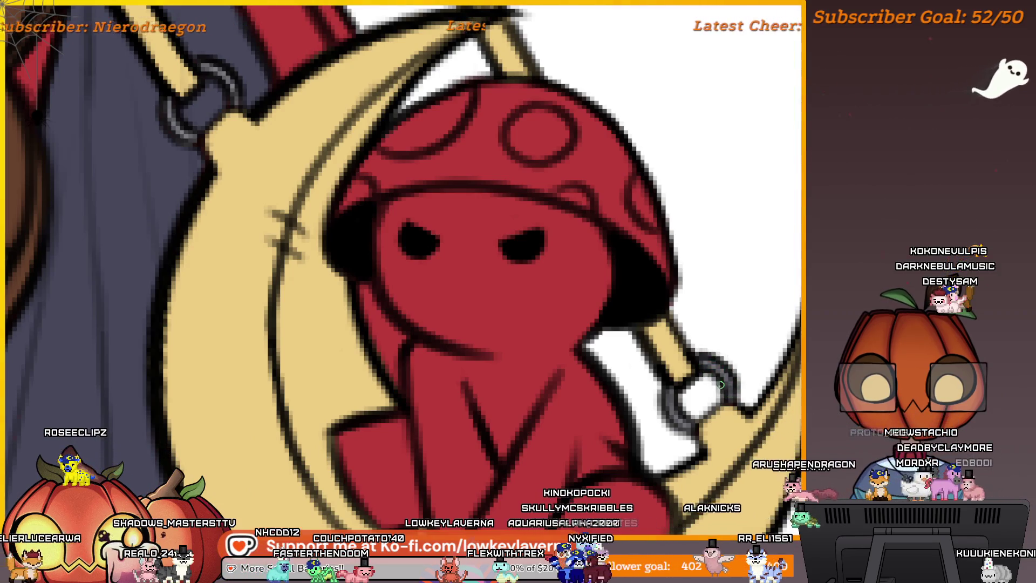
scroll(678, 383, "down", 1)
scroll(679, 383, "down", 3)
scroll(727, 365, "up", 1)
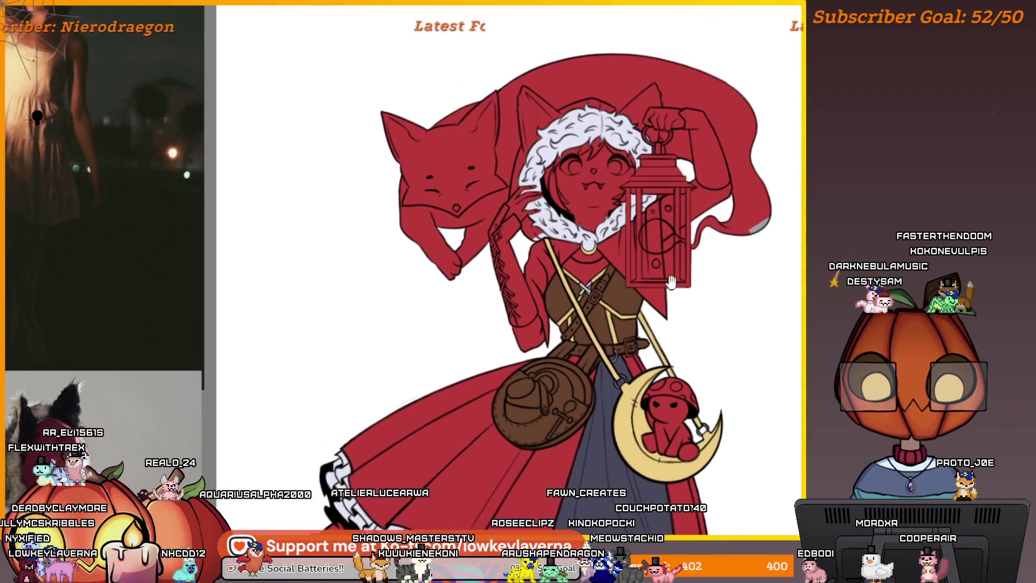
scroll(587, 181, "down", 3)
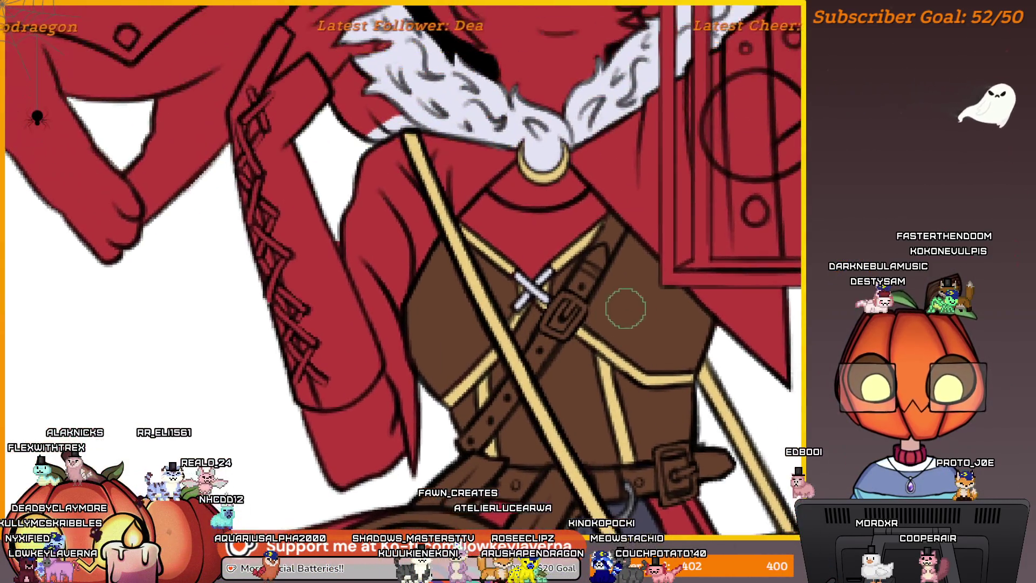
Add a light yellow highlight to the satchel buckle
scroll(624, 305, "up", 6)
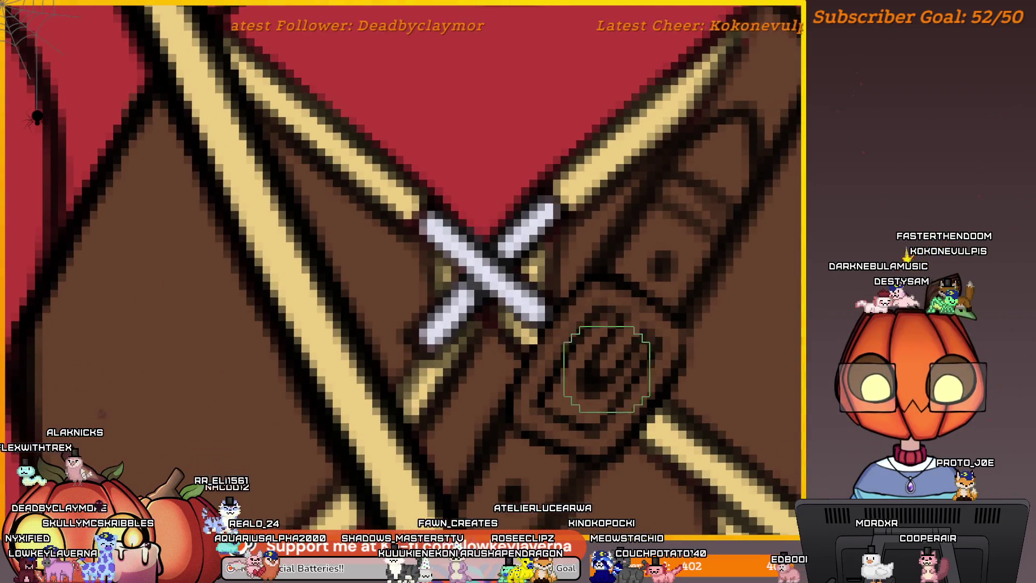
mouse_move(594, 378)
left_mouse_down()
mouse_move(639, 307)
mouse_move(578, 294)
mouse_move(540, 362)
mouse_move(535, 413)
left_mouse_up()
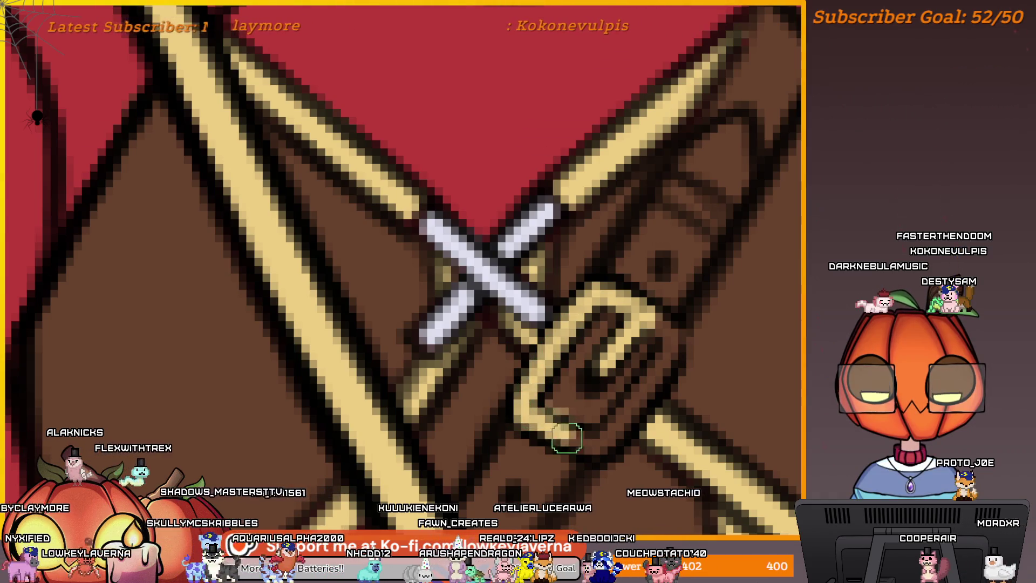
scroll(654, 381, "down", 2)
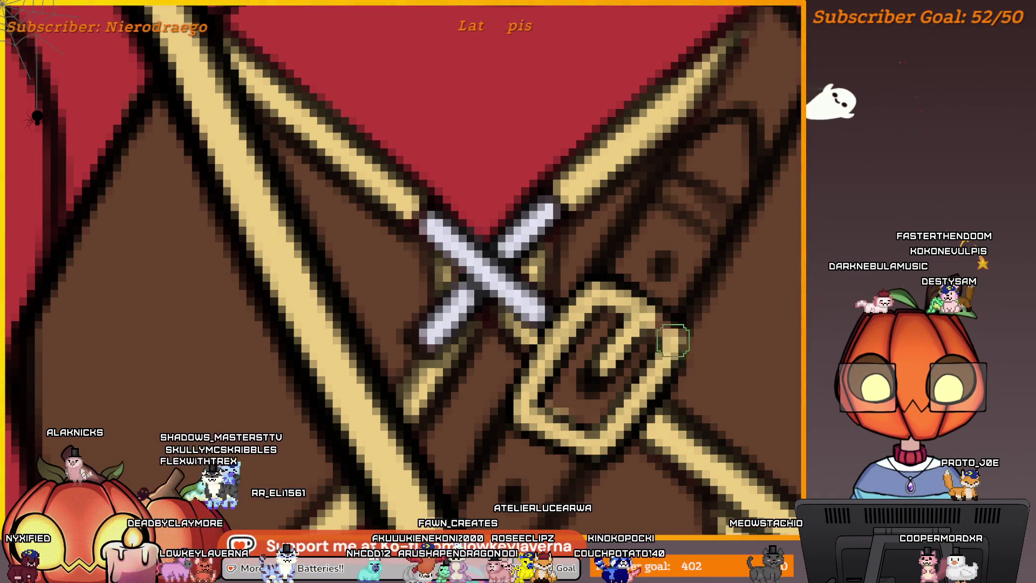
scroll(664, 323, "down", 3)
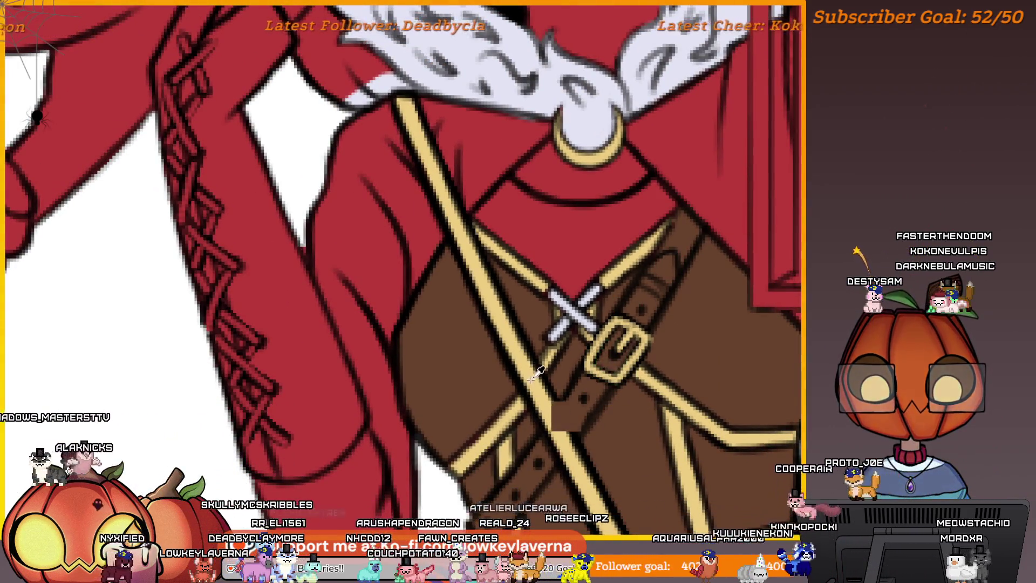
Trace a gold outline around the lower belt buckle below the satchel straps
mouse_move(702, 421)
left_mouse_down()
mouse_move(636, 340)
mouse_move(700, 203)
left_mouse_up()
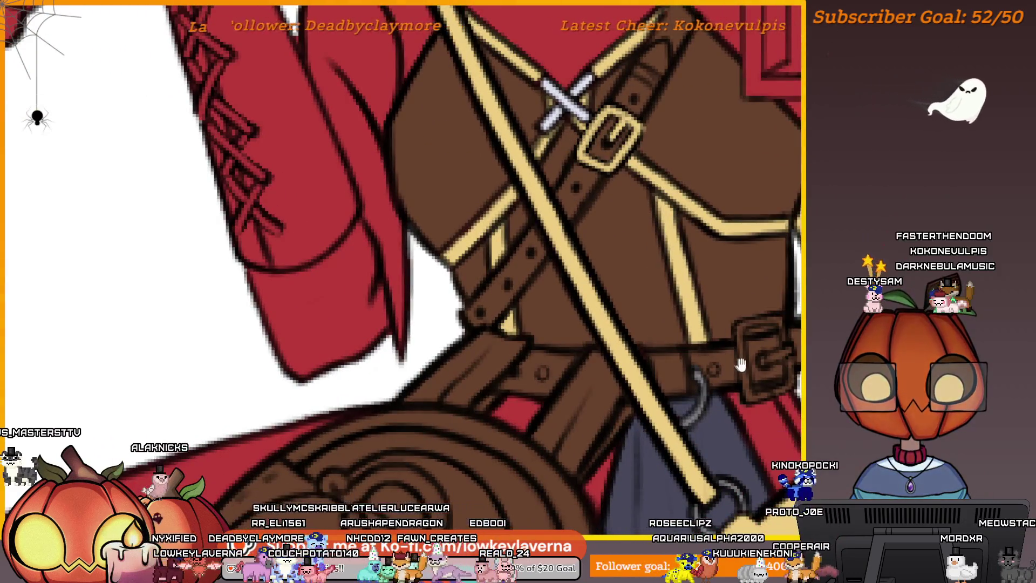
left_click_drag(789, 317, 643, 313)
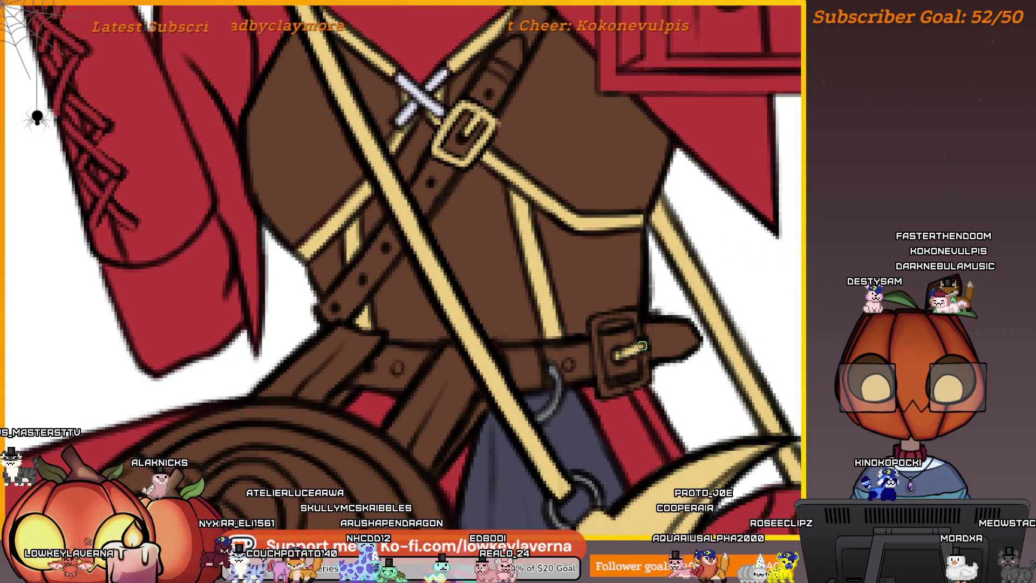
mouse_move(635, 317)
left_mouse_down()
mouse_move(593, 329)
mouse_move(601, 394)
left_mouse_up()
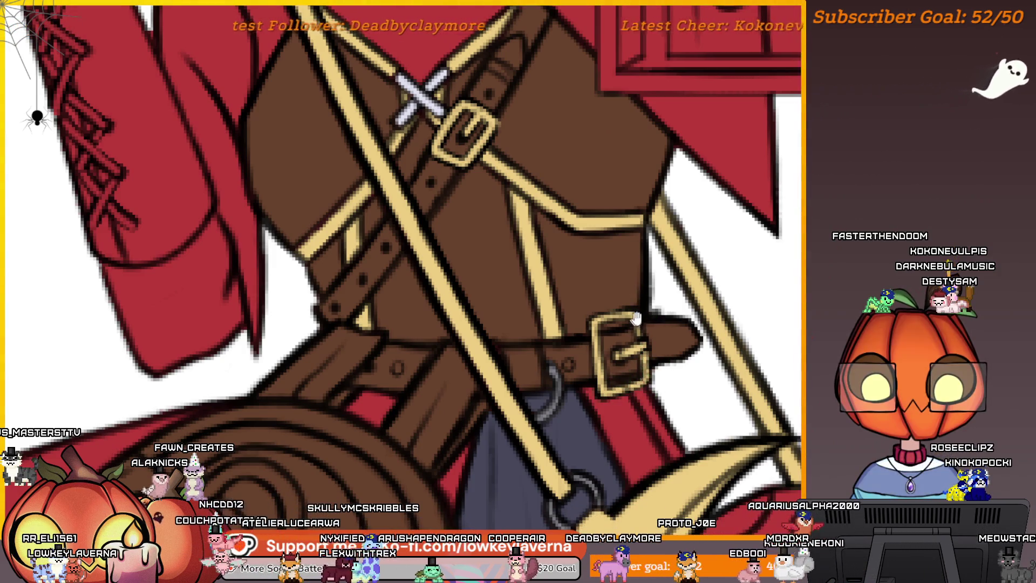
left_click_drag(636, 317, 659, 336)
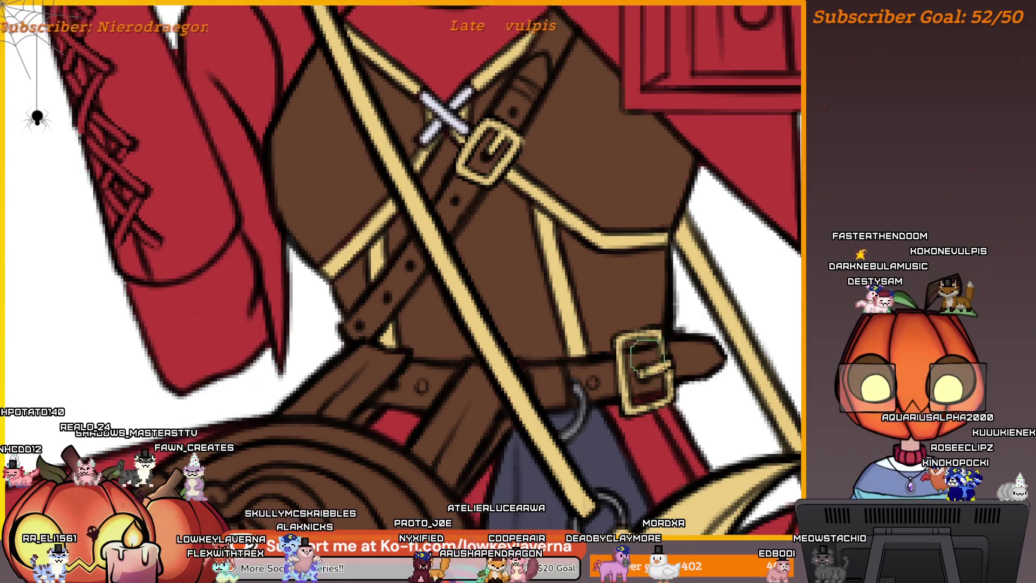
left_click_drag(646, 356, 697, 389)
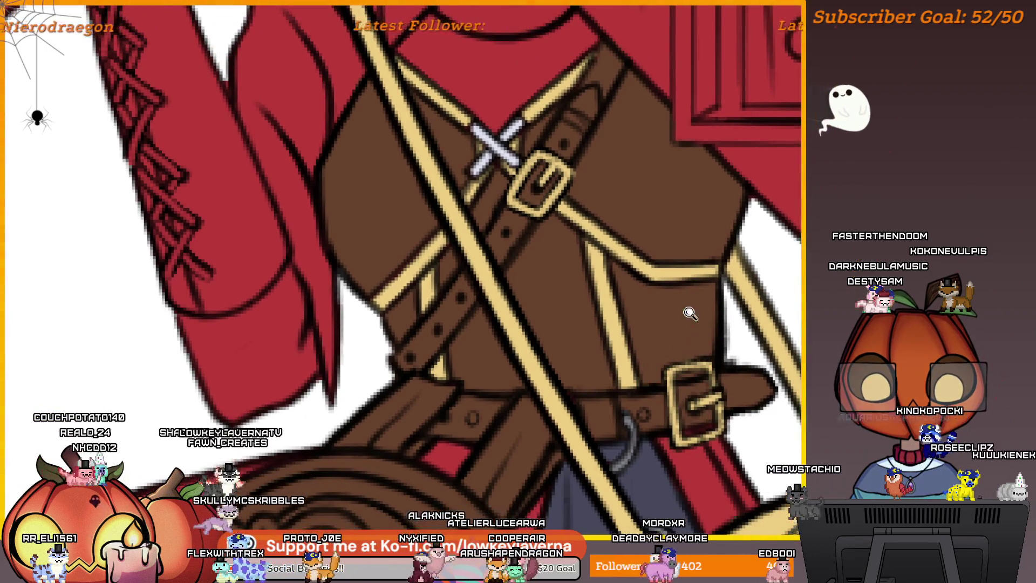
scroll(688, 308, "down", 3)
scroll(691, 313, "up", 2)
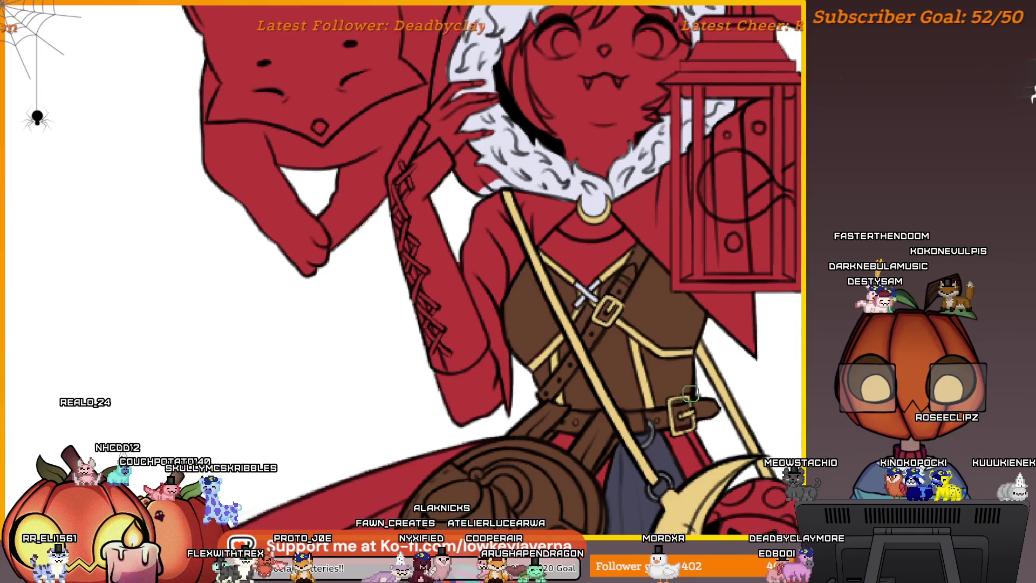
scroll(698, 374, "down", 3)
left_click_drag(735, 384, 691, 331)
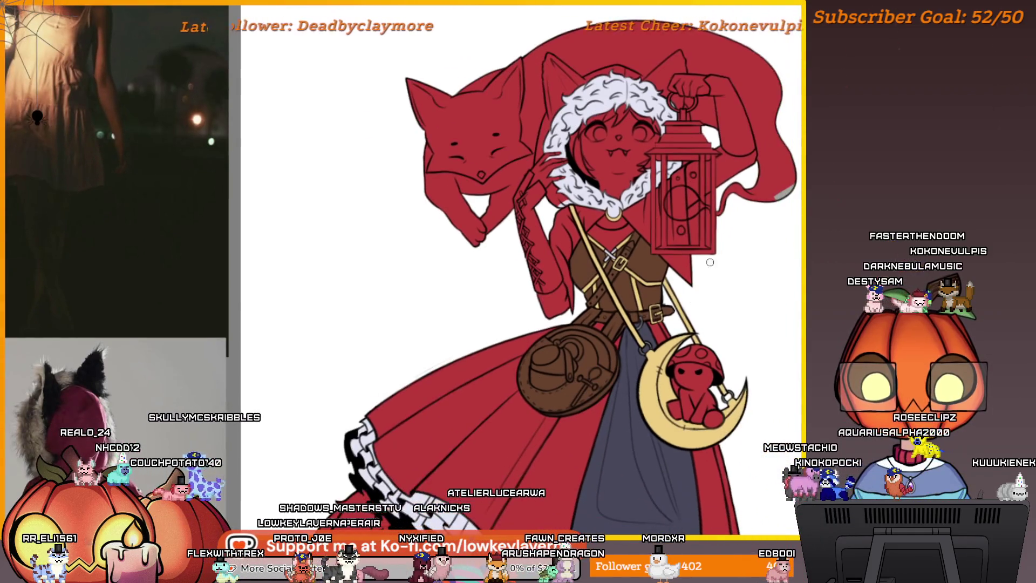
scroll(635, 296, "up", 5)
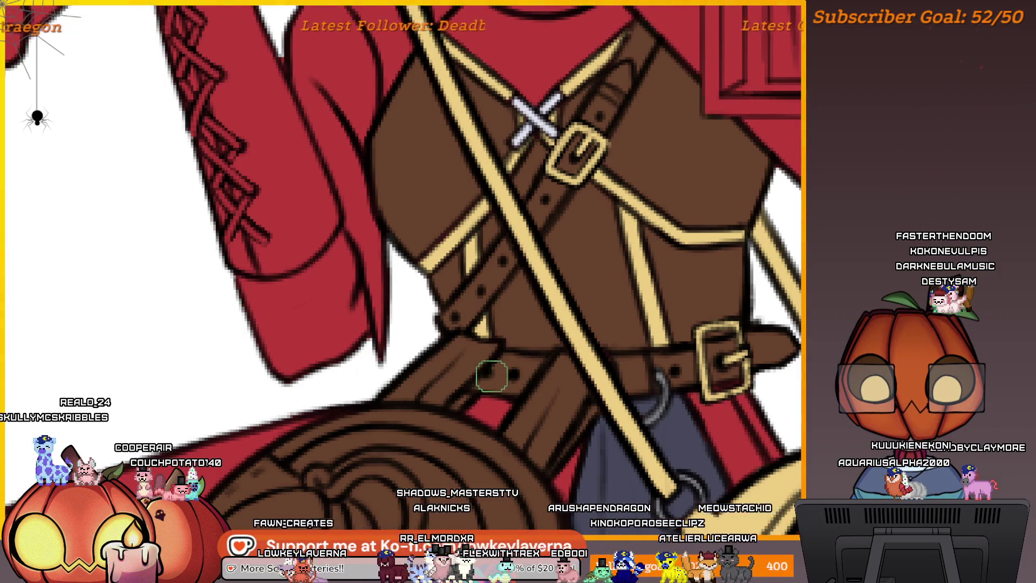
scroll(652, 286, "down", 5)
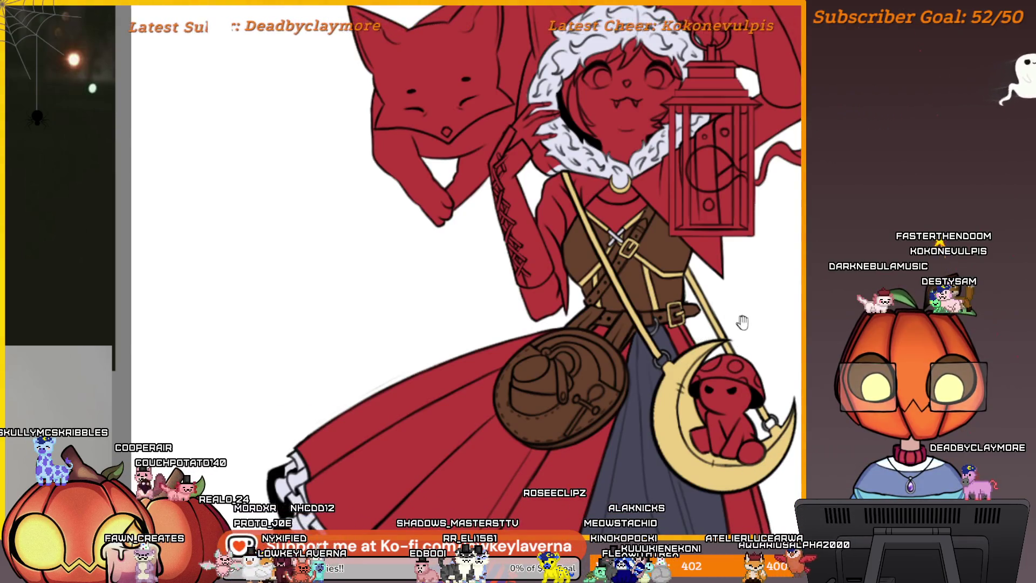
left_click_drag(743, 322, 707, 329)
left_click_drag(578, 378, 609, 374)
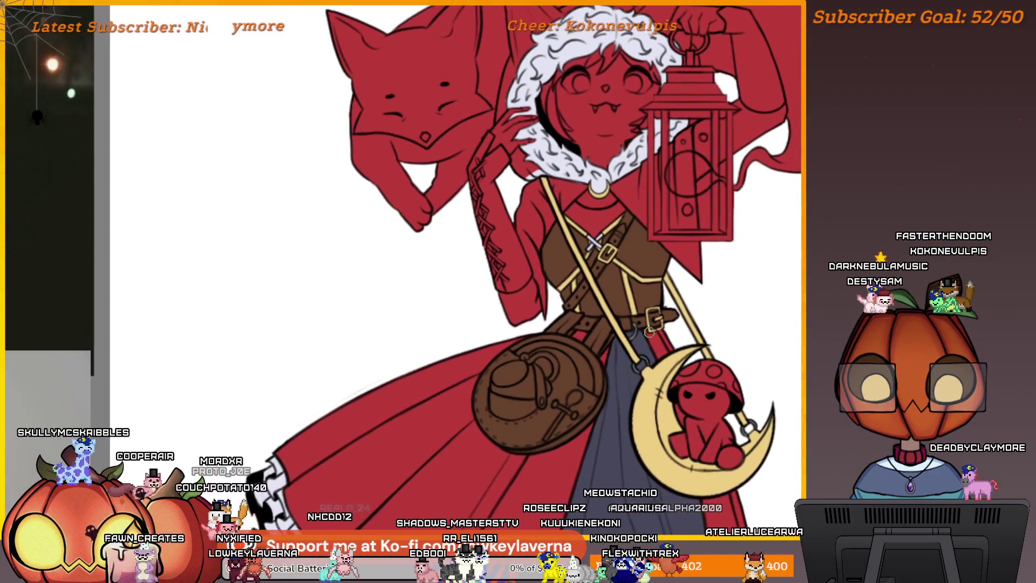
scroll(577, 326, "up", 5)
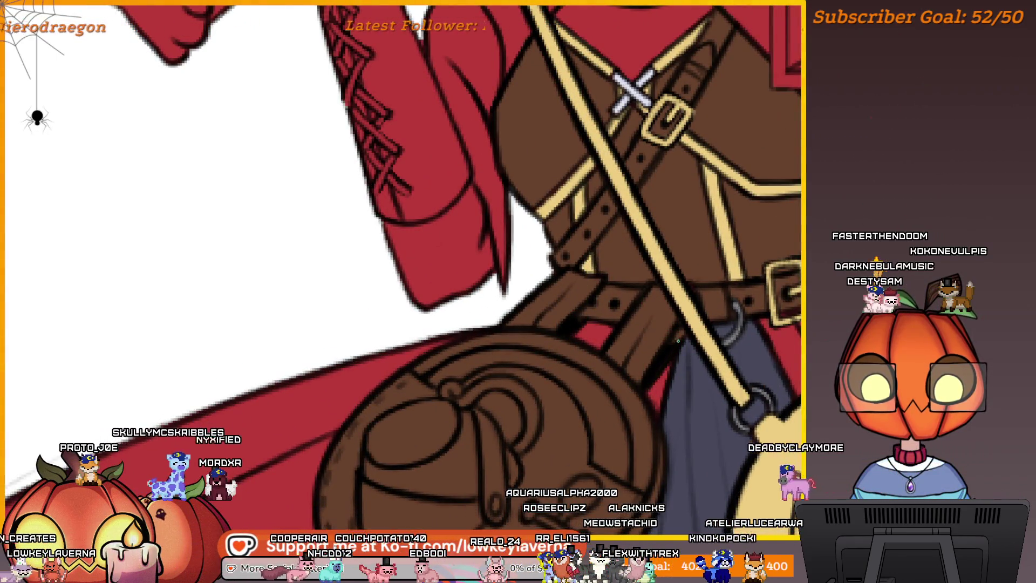
key("ctrl+0")
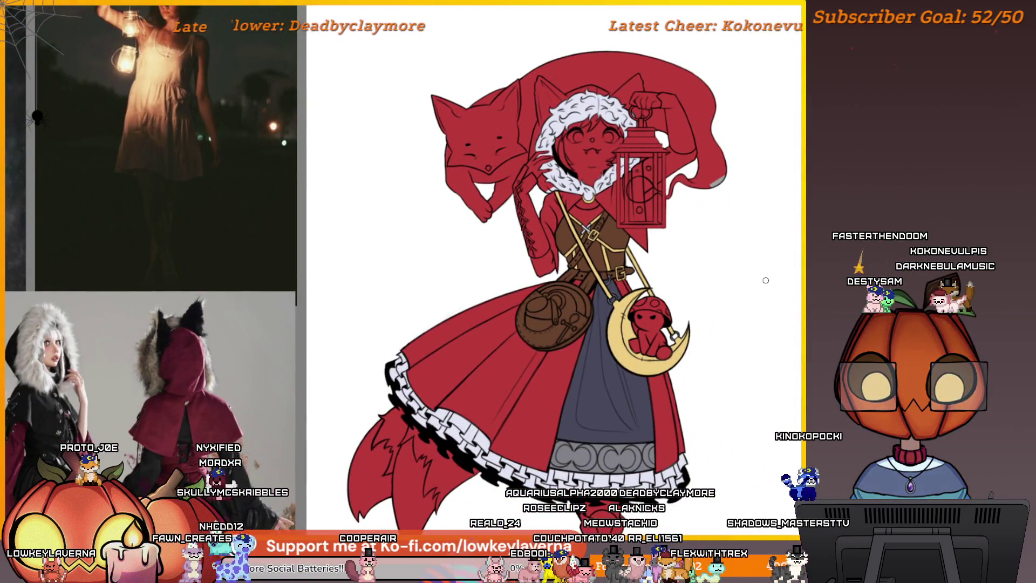
left_click_drag(672, 370, 704, 356)
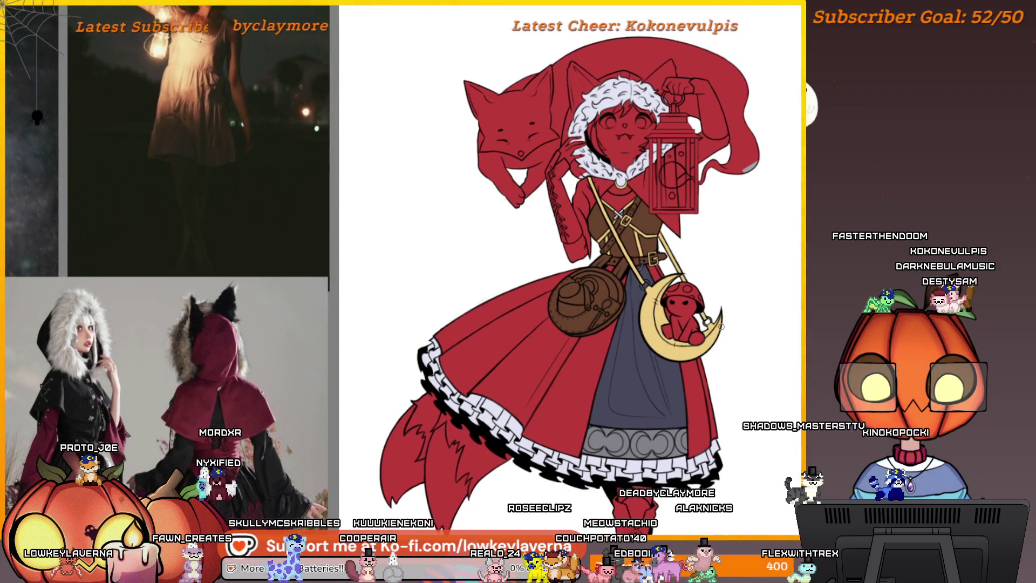
scroll(518, 342, "up", 5)
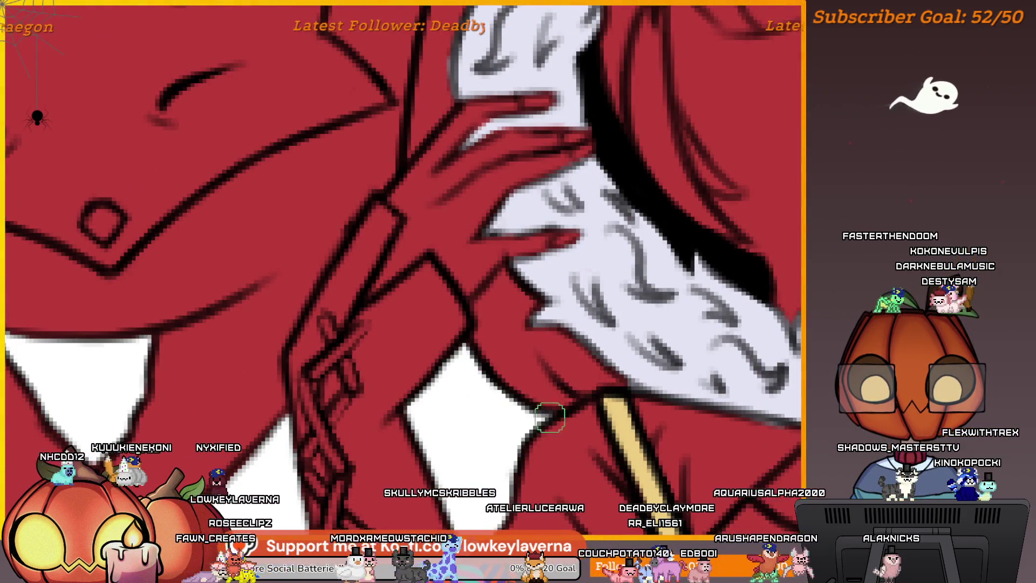
scroll(621, 272, "down", 5)
scroll(621, 272, "up", 5)
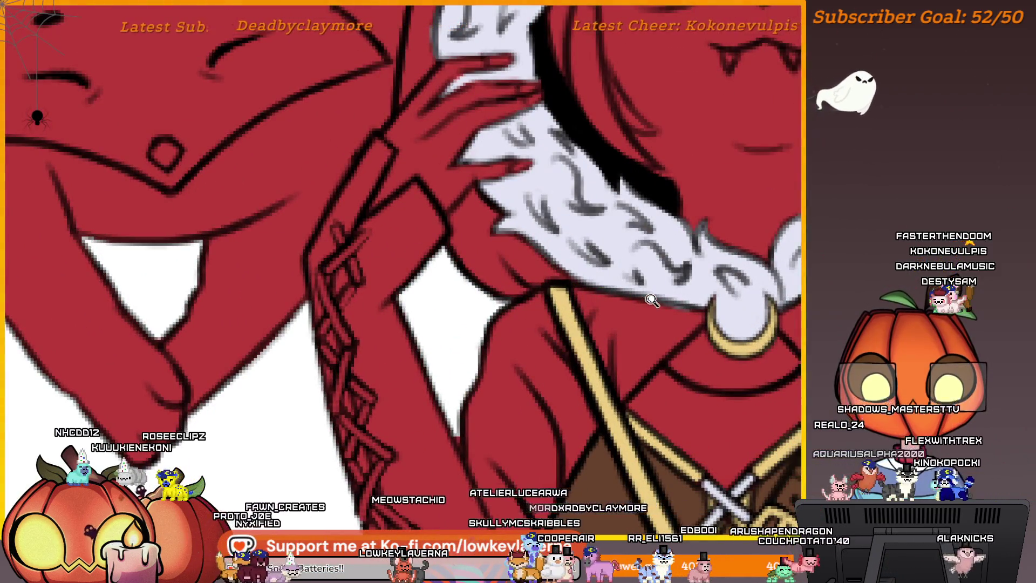
scroll(652, 301, "down", 5)
scroll(704, 379, "up", 3)
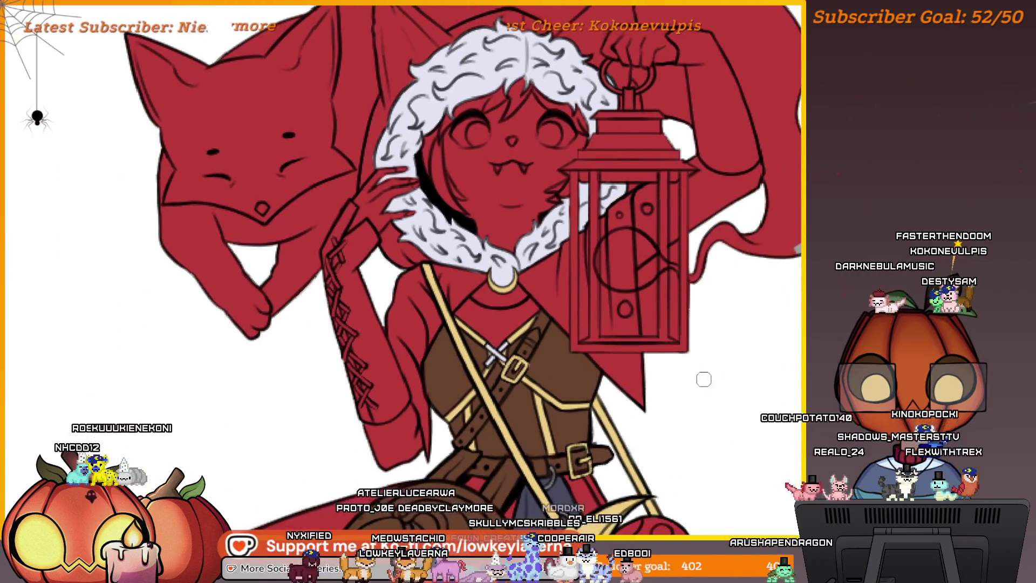
scroll(717, 372, "left", 3)
scroll(735, 332, "down", 3)
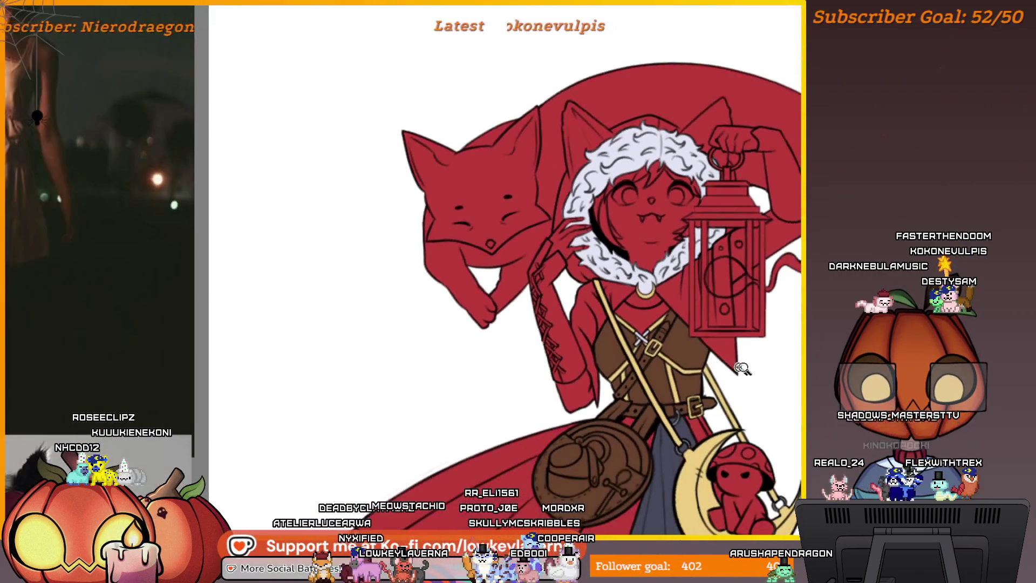
scroll(666, 275, "up", 3)
scroll(577, 423, "down", 3)
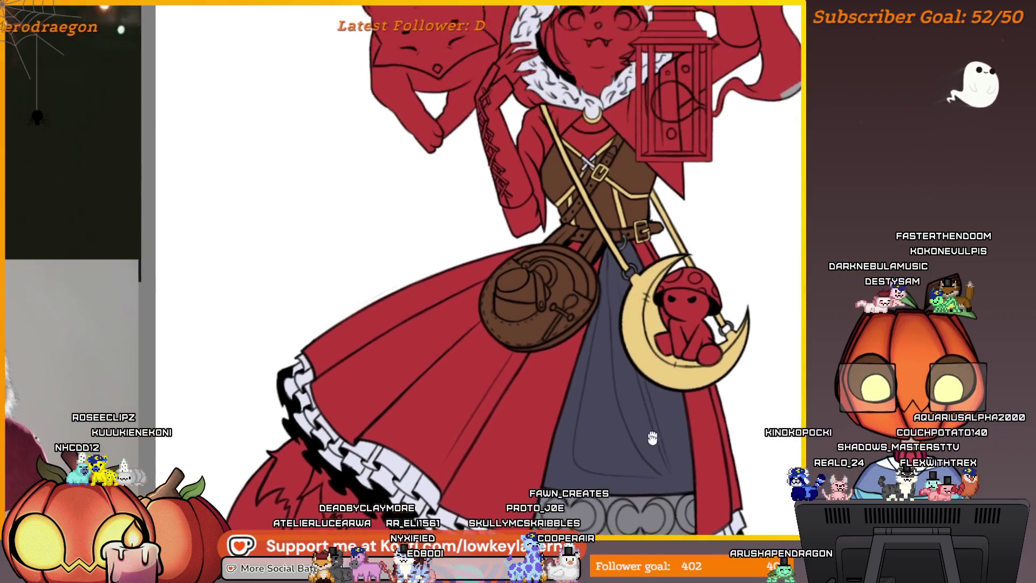
scroll(604, 153, "up", 3)
scroll(607, 384, "down", 3)
scroll(677, 250, "up", 5)
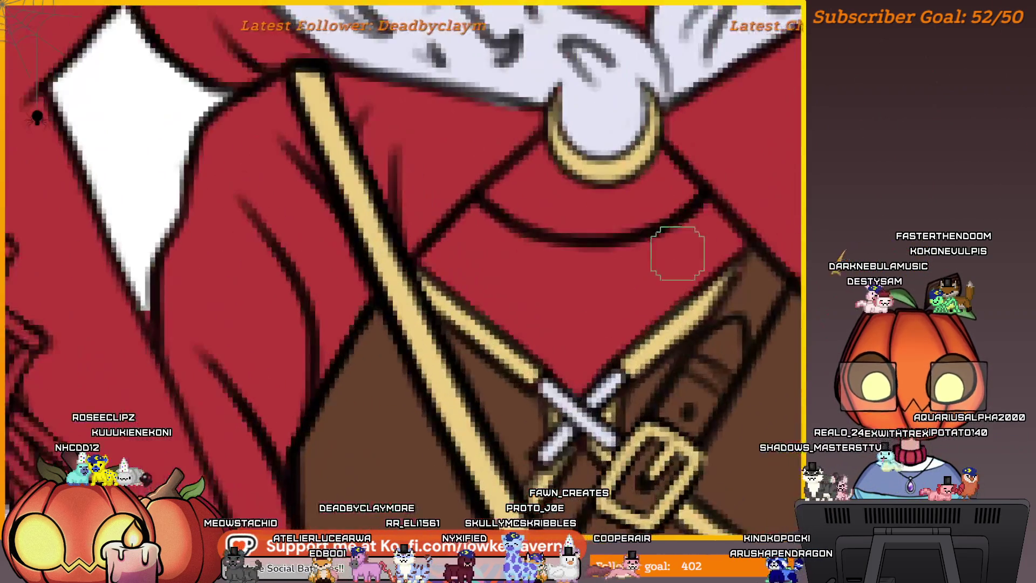
Paint dark bluish shading along the curve beneath the collar ring
mouse_move(744, 278)
left_mouse_down()
mouse_move(594, 300)
mouse_move(532, 262)
mouse_move(469, 316)
left_mouse_up()
scroll(778, 278, "down", 2)
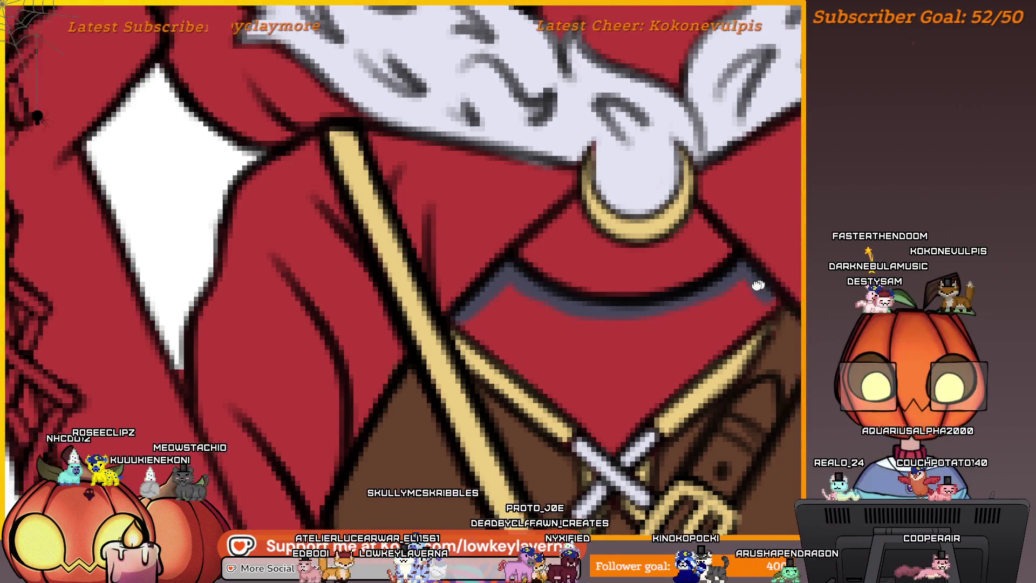
scroll(713, 319, "up", 3)
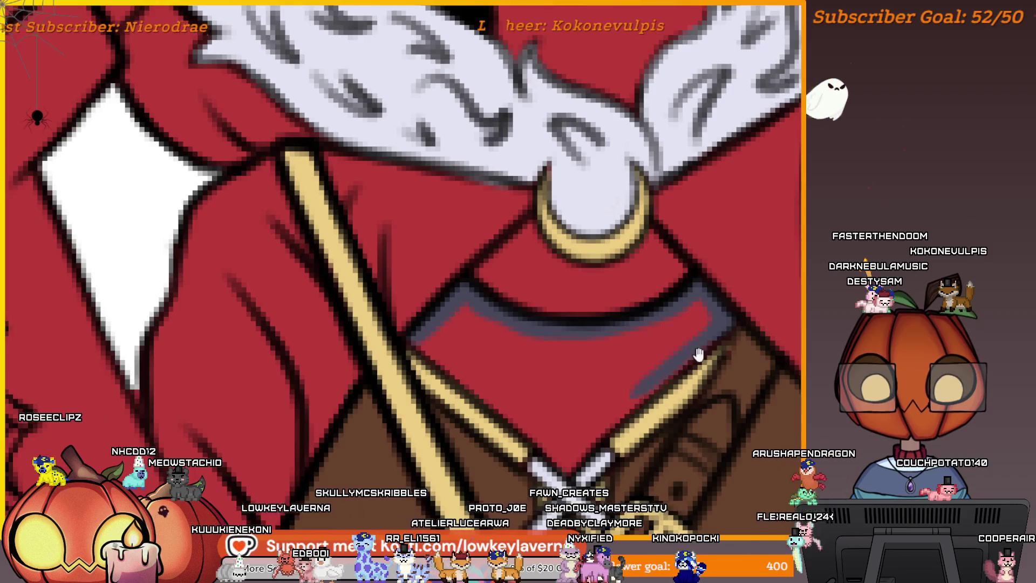
scroll(699, 355, "down", 2)
scroll(721, 332, "up", 2)
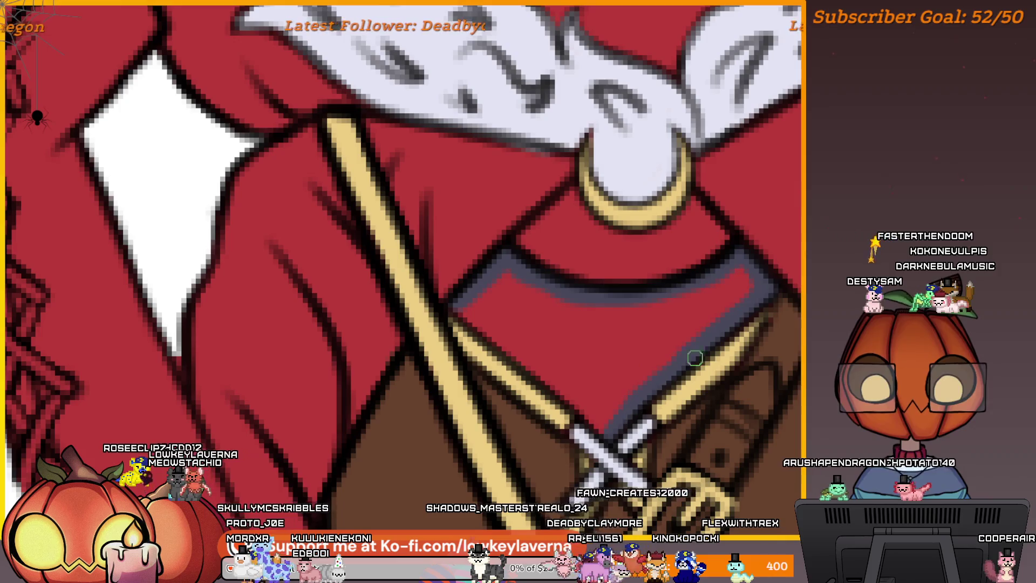
Shrink the brush and erase the stray red stroke in the dark neckline area
left_click_drag(635, 395, 655, 404)
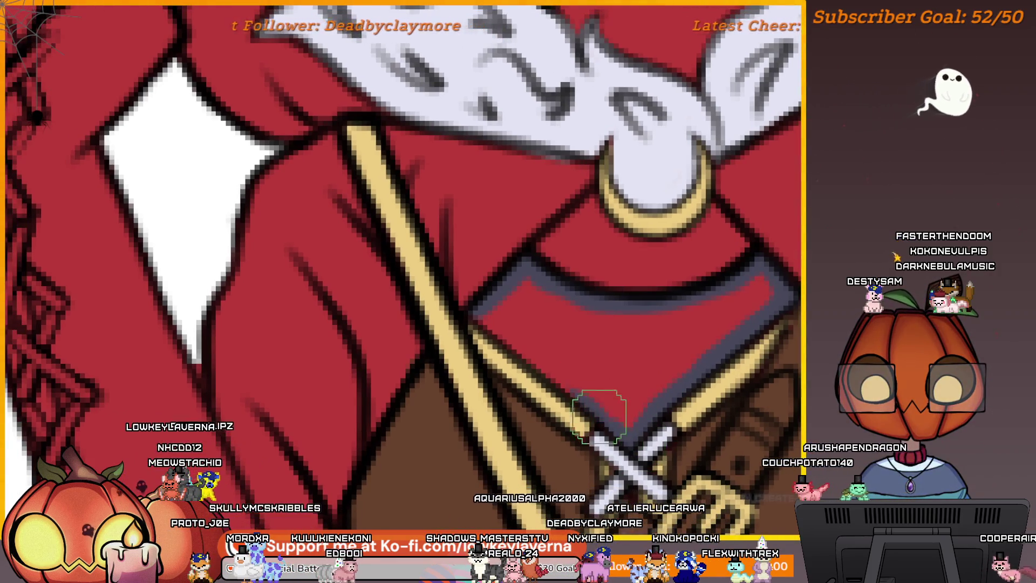
key("bracketleft")
key("bracketleft")
key("bracketleft")
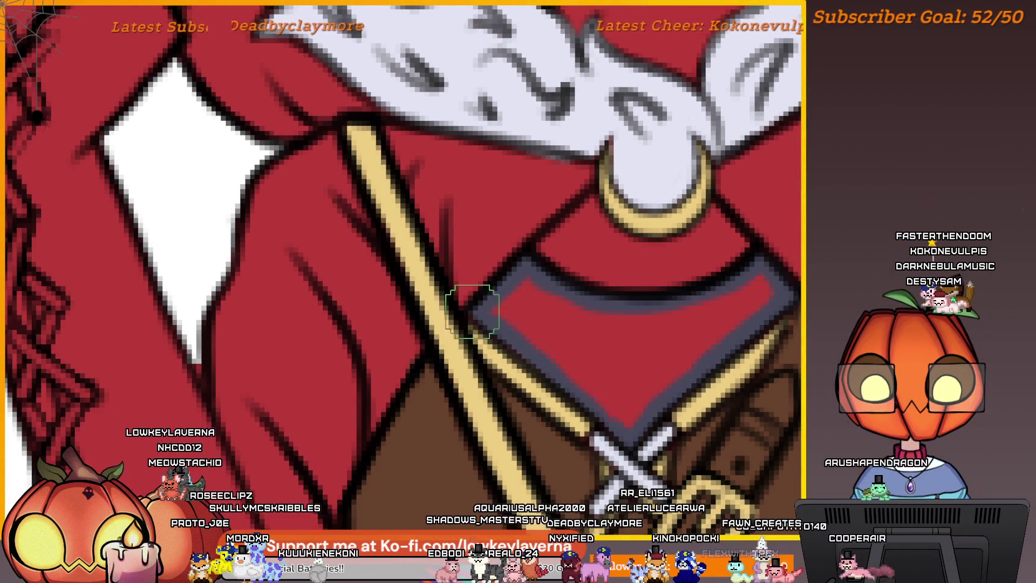
left_click_drag(689, 378, 672, 409)
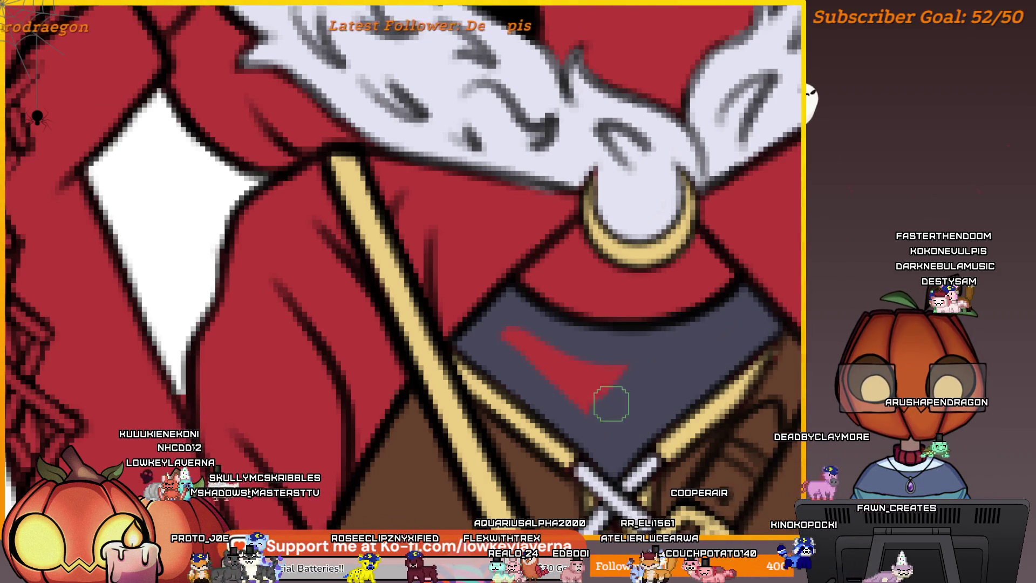
mouse_move(611, 403)
left_mouse_down()
mouse_move(597, 366)
mouse_move(537, 359)
mouse_move(514, 326)
mouse_move(600, 326)
mouse_move(597, 315)
left_mouse_up()
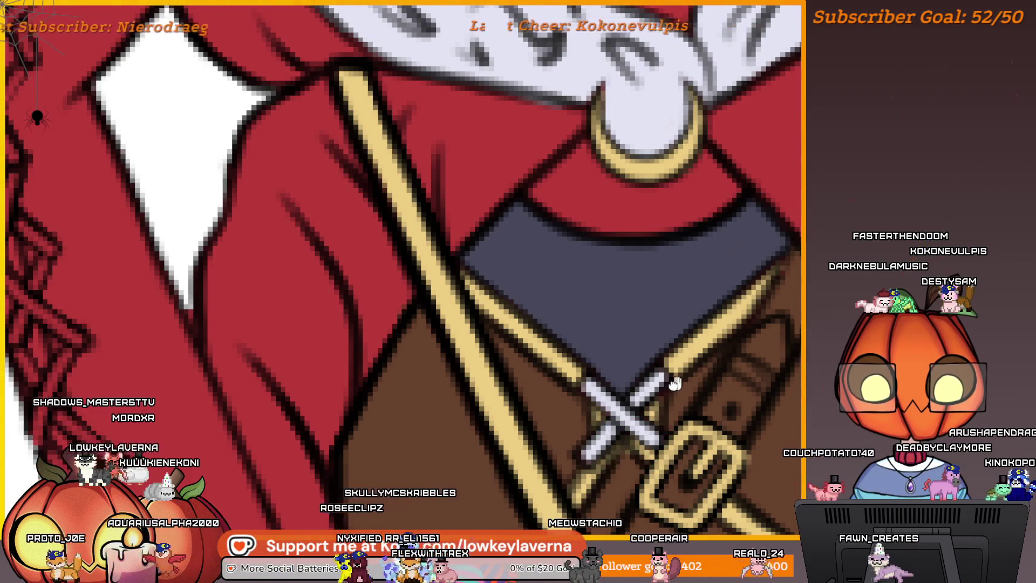
Sample the tan shoulder strap colour as the foreground painting colour
left_click_drag(676, 383, 660, 391)
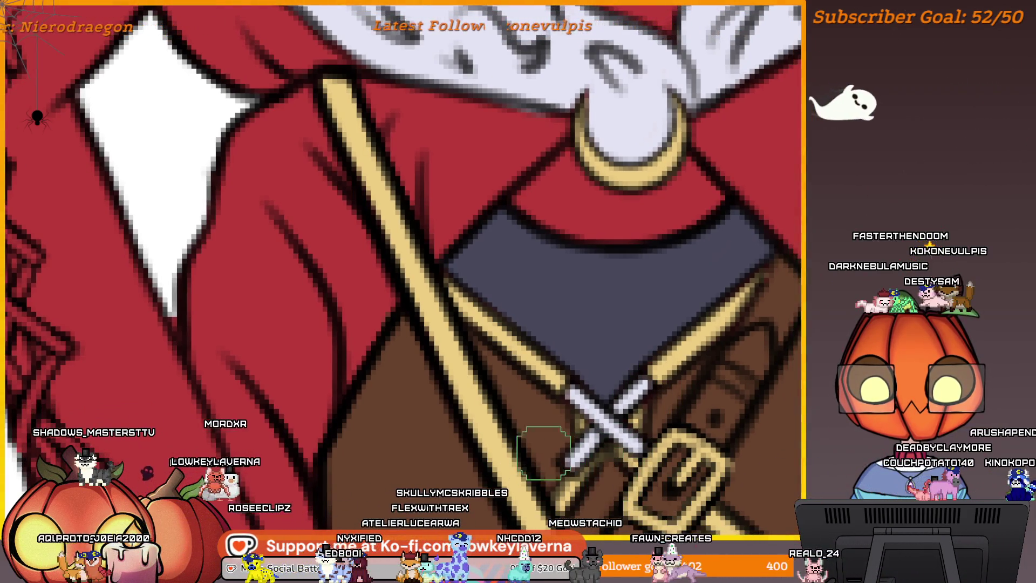
left_click_drag(544, 454, 633, 427)
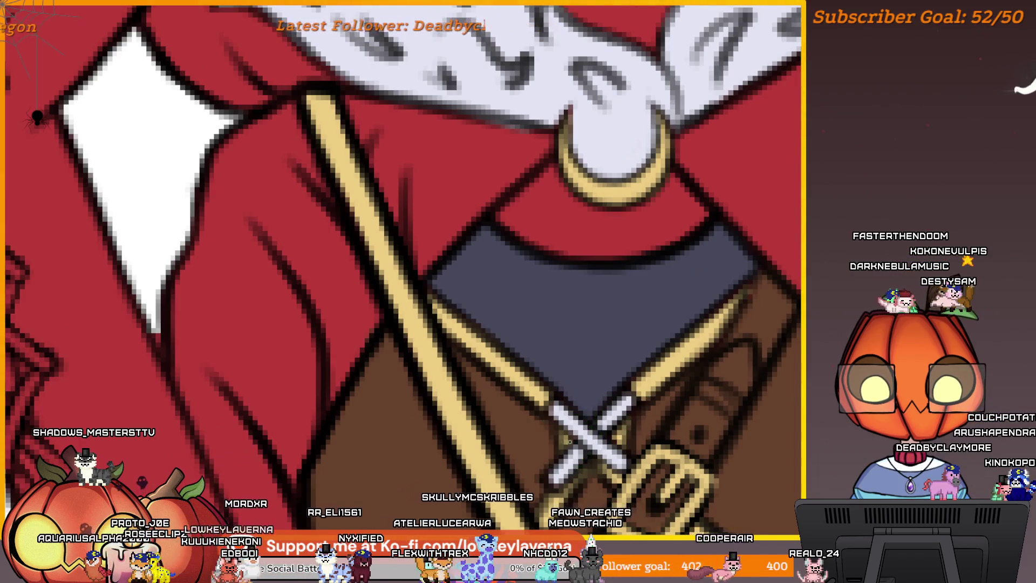
scroll(657, 354, "down", 2)
left_click_drag(740, 289, 708, 265)
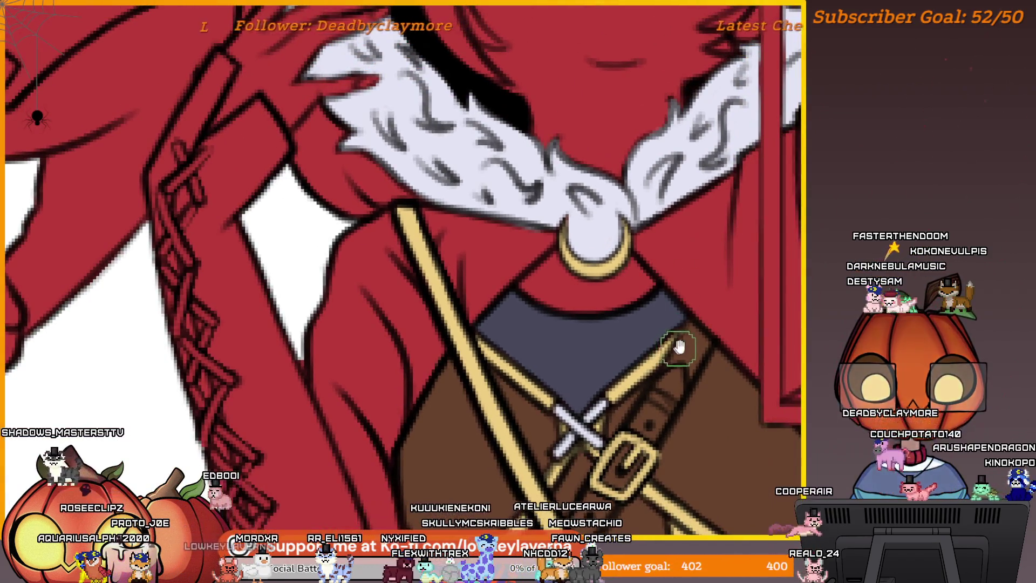
left_click_drag(679, 347, 666, 359)
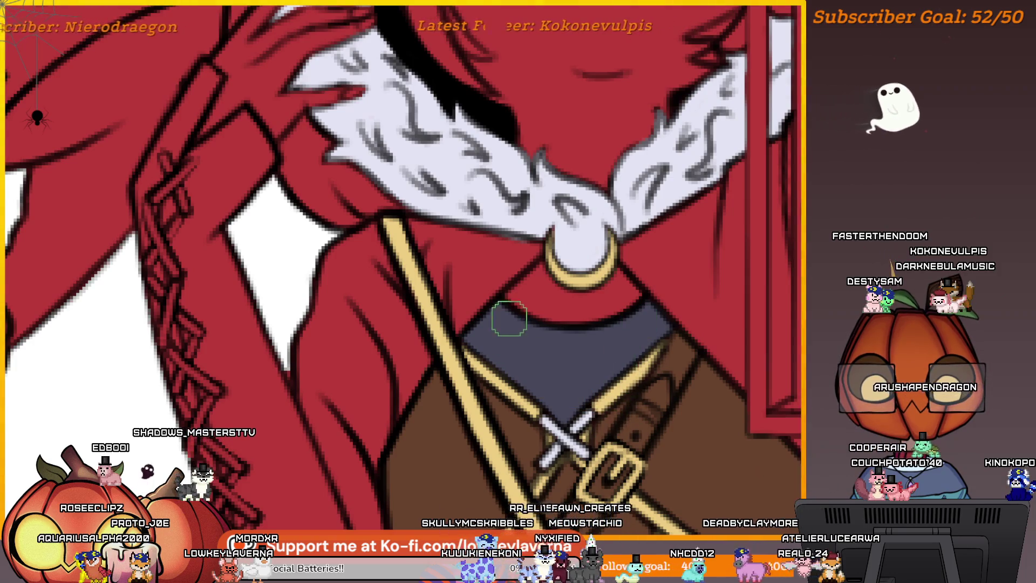
left_click(447, 347, "alt")
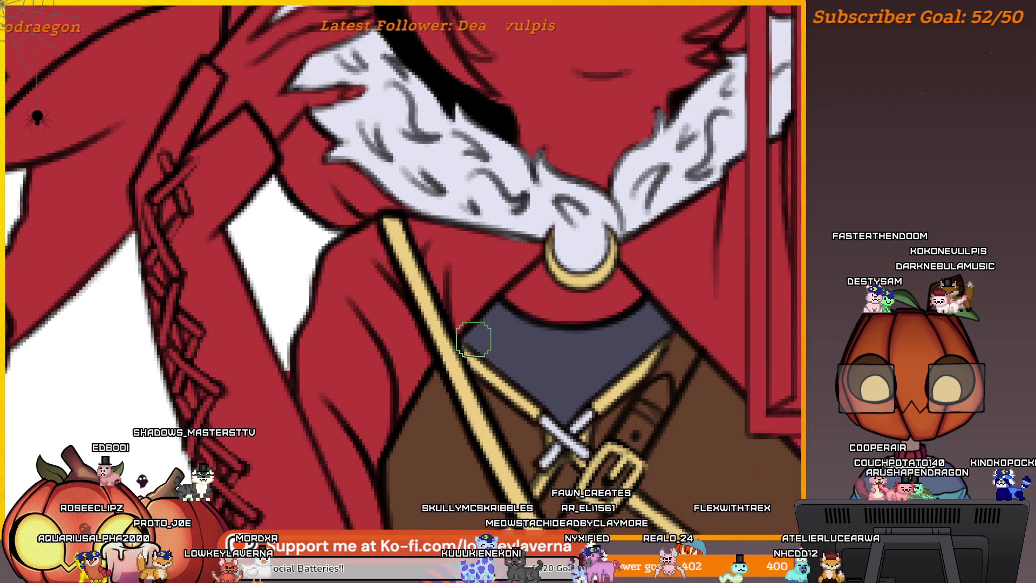
scroll(599, 350, "down", 3)
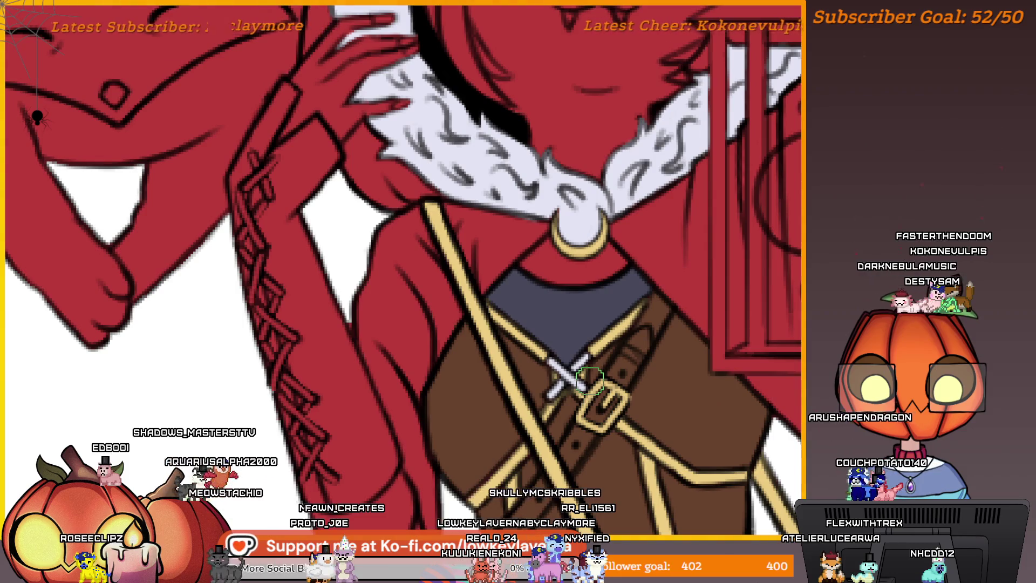
Paint the first skirt-band crescent gold along its left side, bottom and top arc
scroll(620, 332, "down", 3)
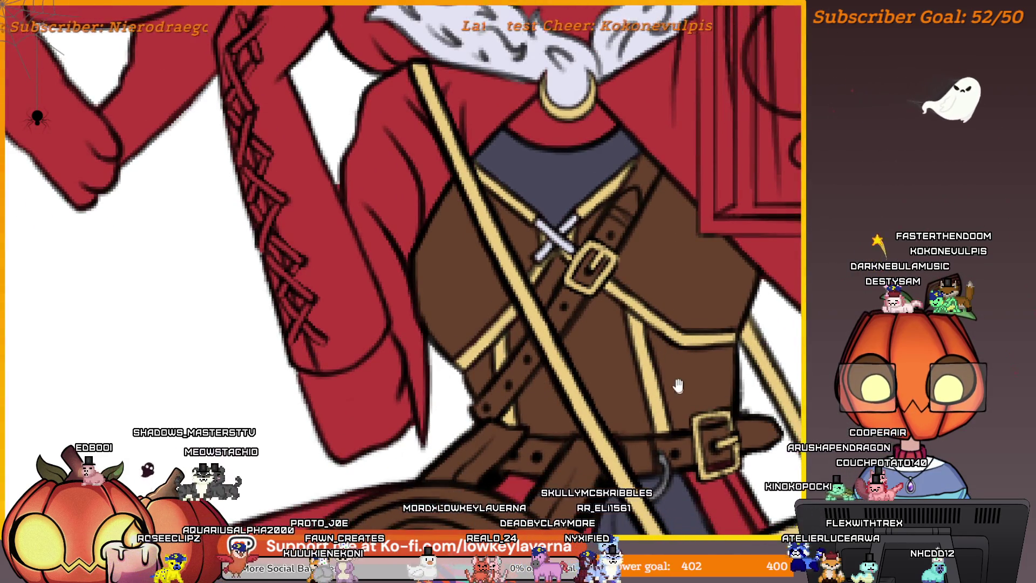
scroll(672, 357, "down", 2)
scroll(666, 320, "down", 4)
scroll(674, 262, "up", 2)
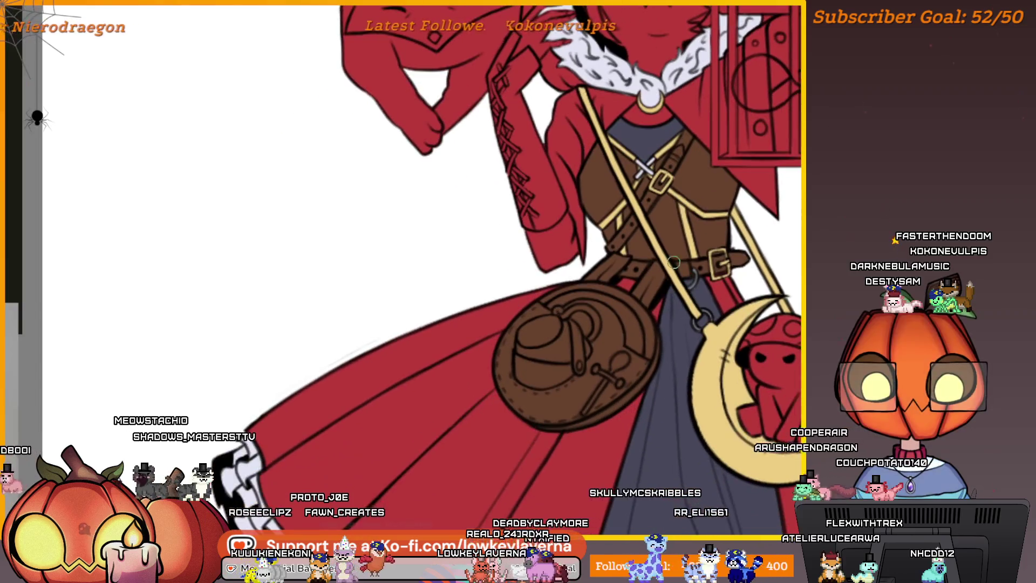
scroll(669, 262, "down", 4)
scroll(679, 352, "up", 2)
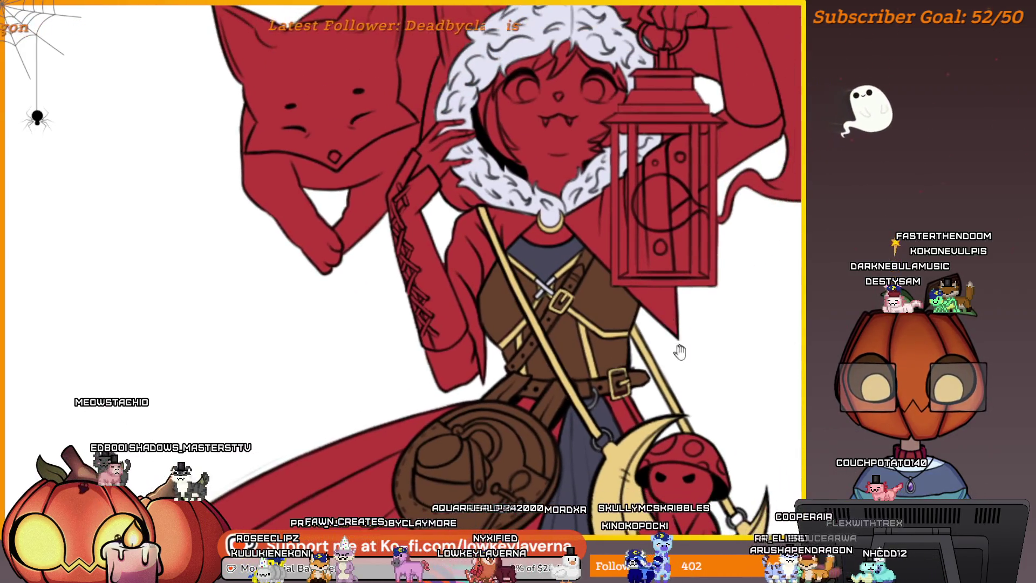
scroll(685, 382, "down", 2)
scroll(702, 367, "down", 4)
scroll(725, 363, "up", 2)
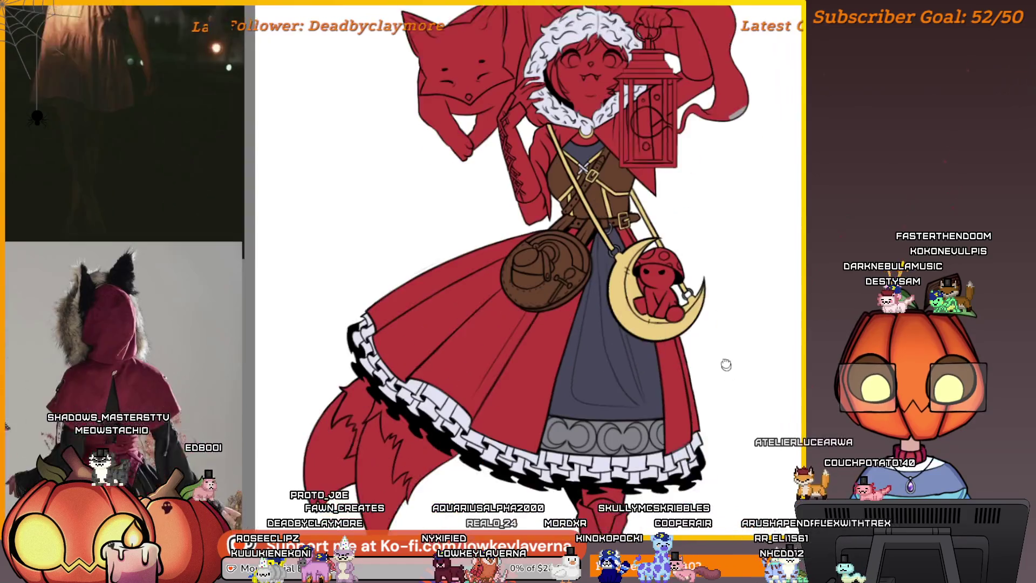
scroll(696, 313, "down", 2)
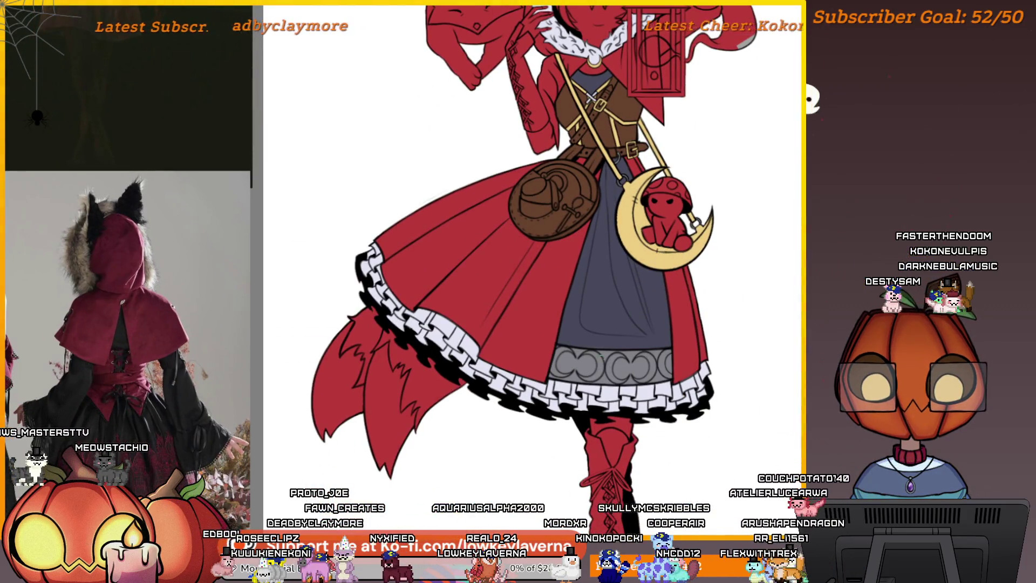
scroll(599, 358, "up", 5)
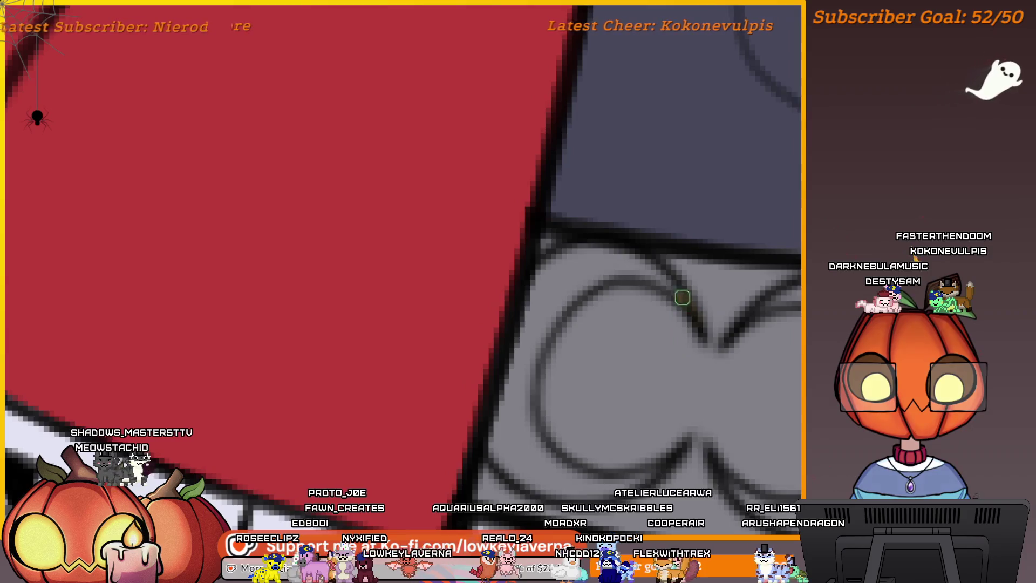
scroll(706, 263, "down", 1)
mouse_move(632, 245)
left_mouse_down()
mouse_move(526, 319)
mouse_move(512, 372)
mouse_move(537, 439)
left_mouse_up()
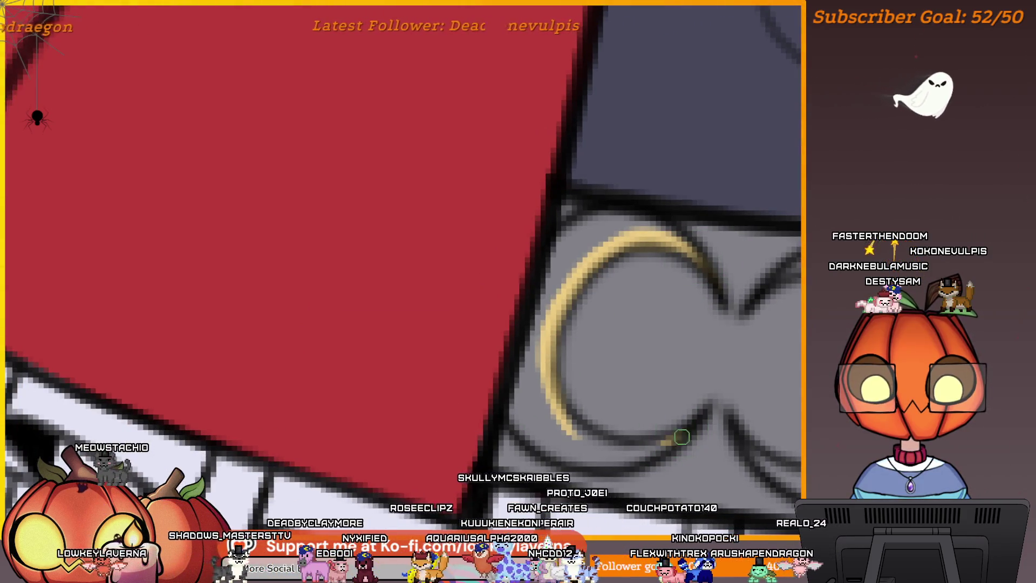
left_click_drag(678, 435, 567, 416)
left_click_drag(655, 410, 668, 418)
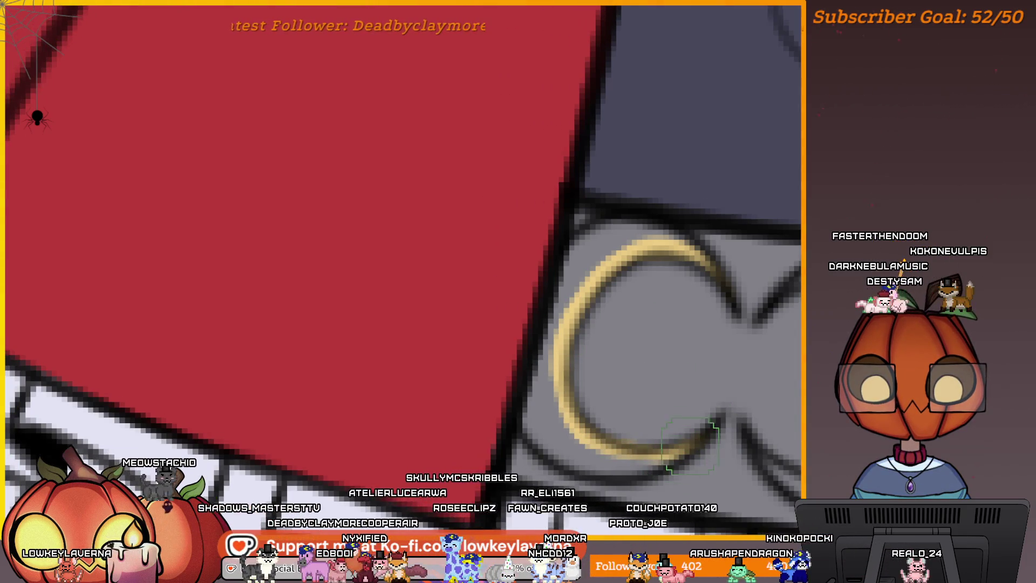
left_click_drag(583, 342, 594, 356)
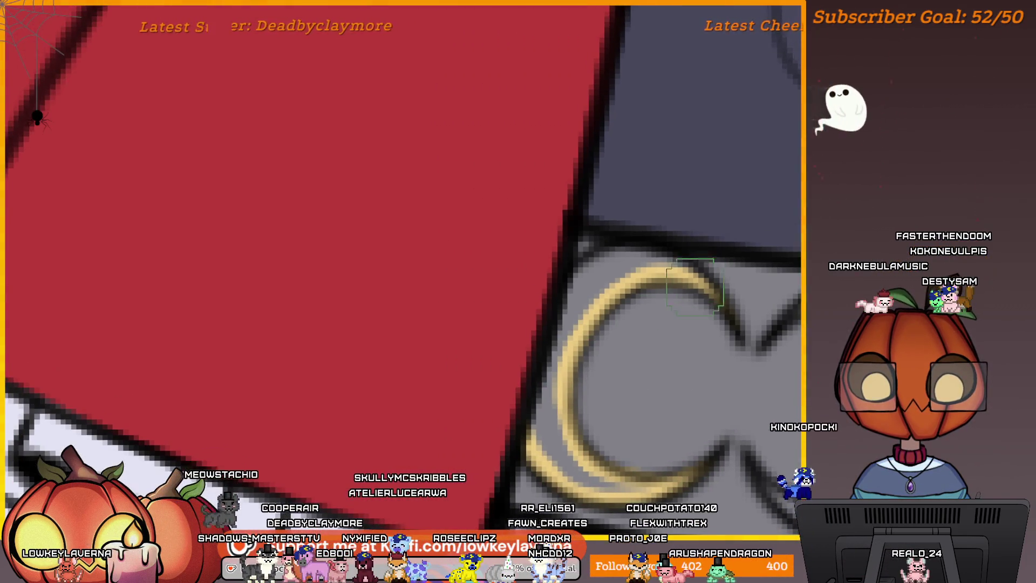
mouse_move(693, 260)
left_mouse_down()
mouse_move(648, 251)
mouse_move(595, 293)
mouse_move(575, 476)
left_mouse_up()
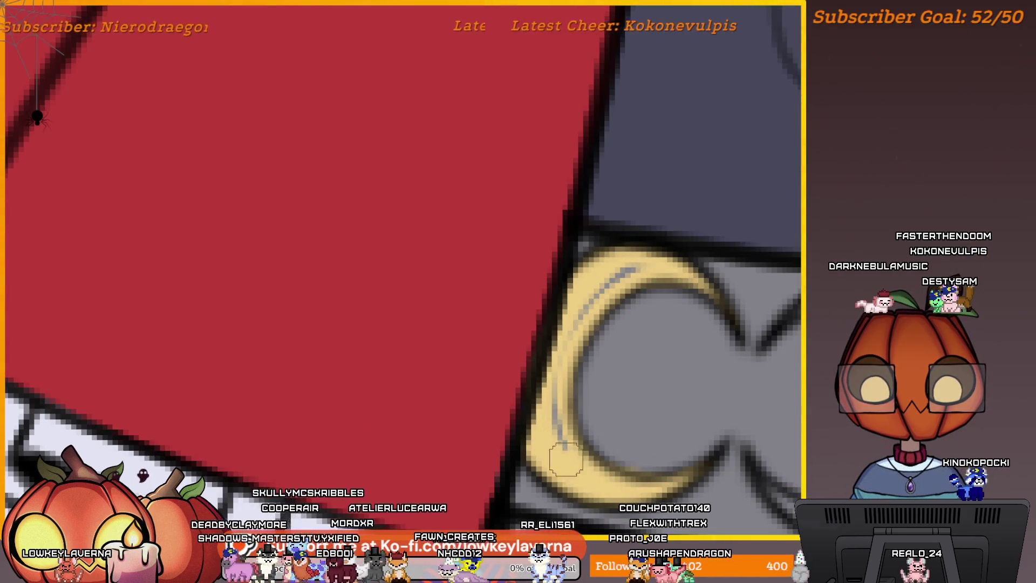
Paint the second crescent ring solidly gold
mouse_move(705, 255)
left_mouse_down()
mouse_move(583, 331)
mouse_move(551, 322)
left_mouse_up()
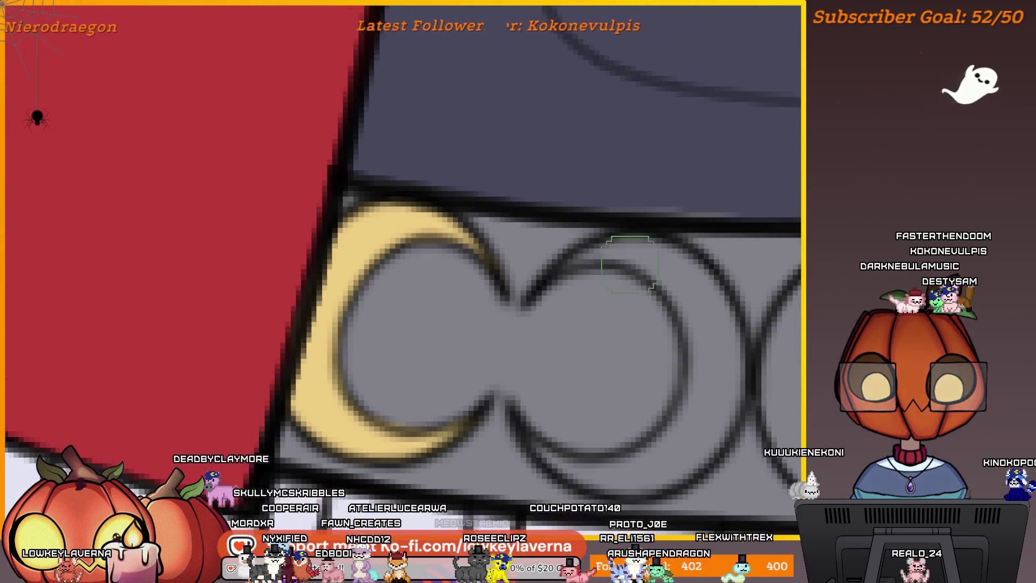
mouse_move(687, 225)
left_mouse_down()
mouse_move(662, 213)
mouse_move(539, 254)
left_mouse_up()
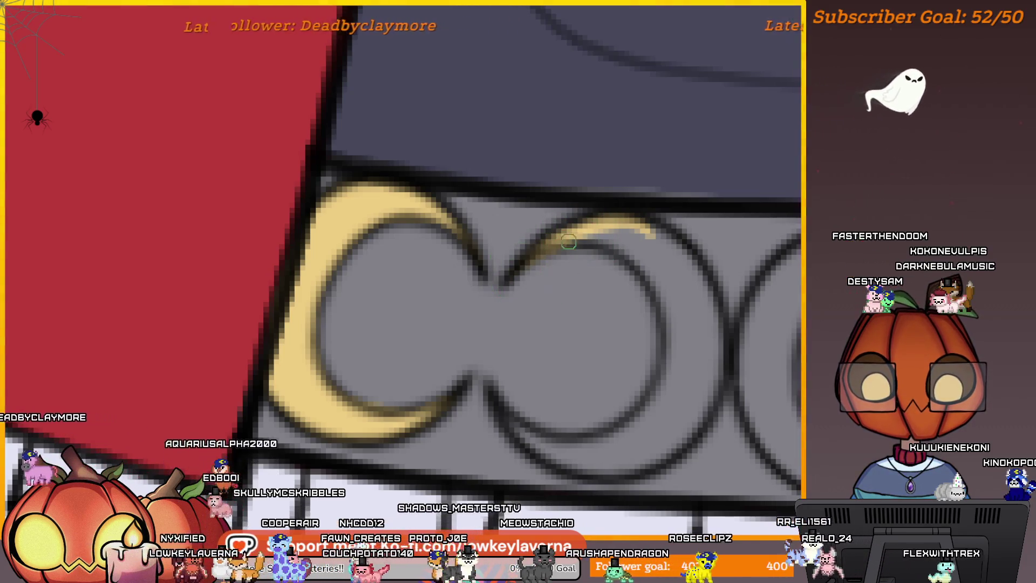
mouse_move(607, 232)
left_mouse_down()
mouse_move(658, 292)
mouse_move(669, 402)
left_mouse_up()
mouse_move(669, 402)
left_mouse_down()
mouse_move(685, 363)
mouse_move(724, 348)
mouse_move(648, 415)
mouse_move(557, 377)
left_mouse_up()
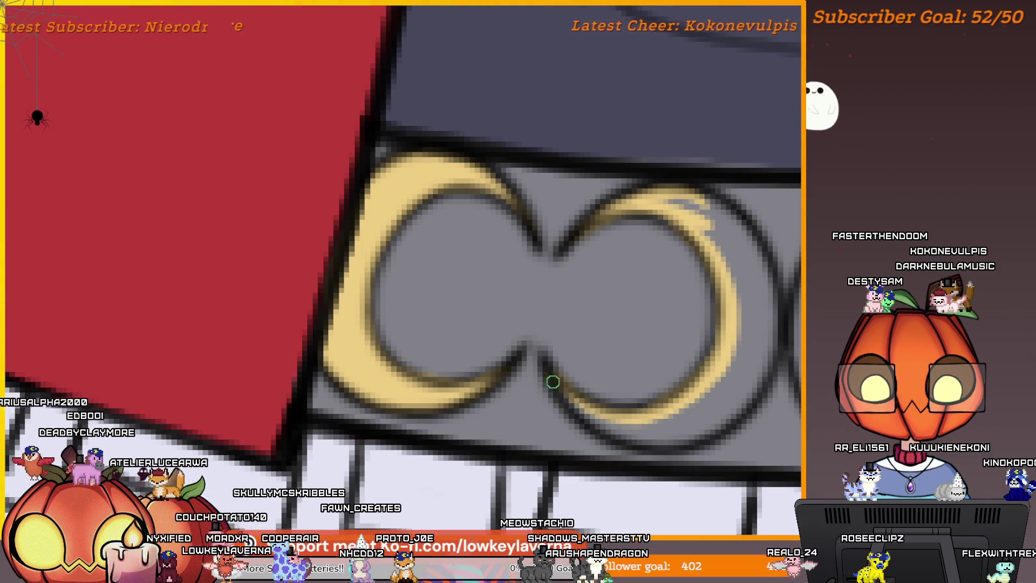
scroll(689, 421, "up", 1)
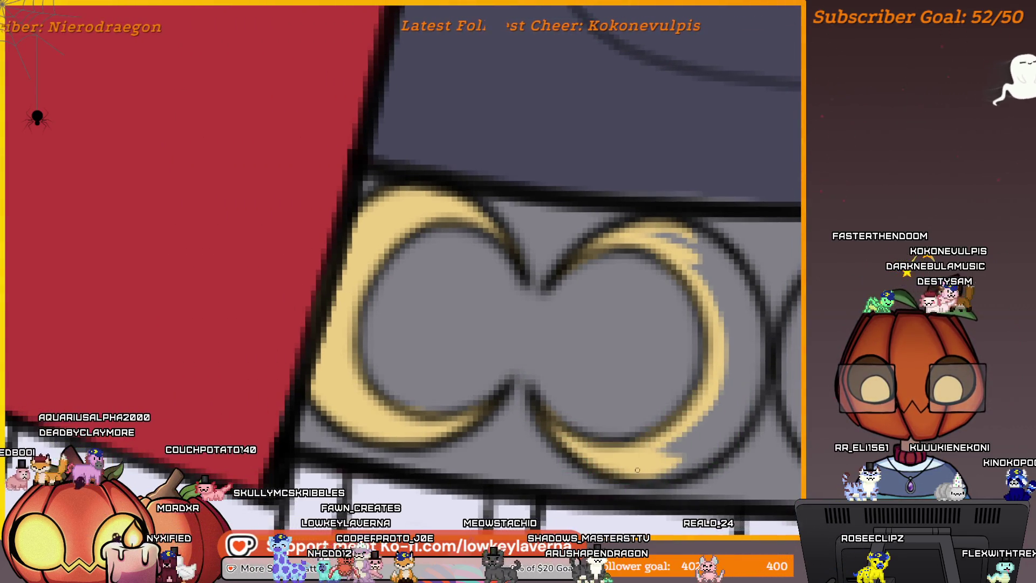
left_click_drag(741, 421, 667, 460)
mouse_move(758, 367)
left_mouse_down()
mouse_move(740, 267)
mouse_move(670, 229)
mouse_move(728, 335)
mouse_move(648, 466)
left_mouse_up()
left_click_drag(687, 292, 737, 340)
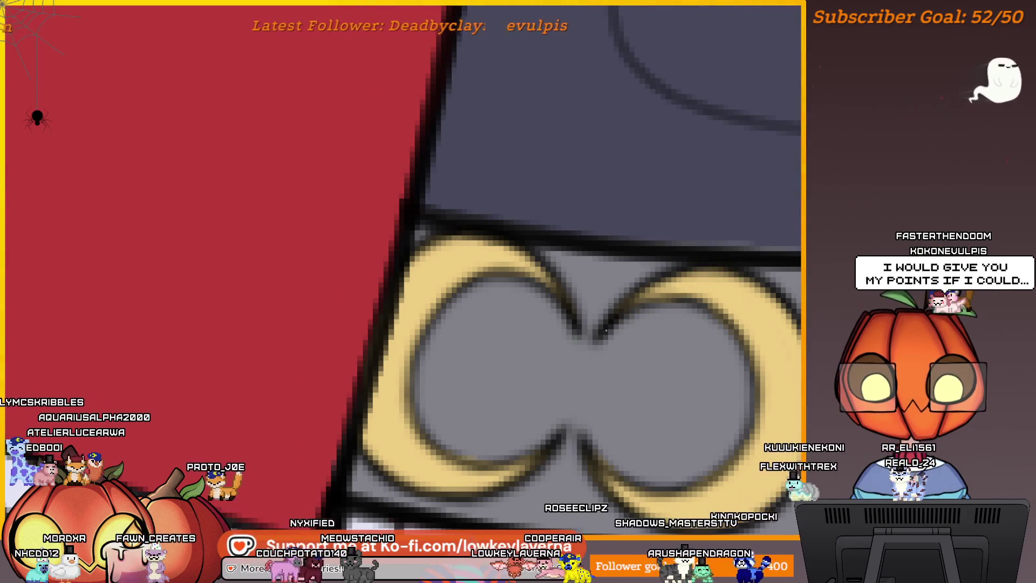
Paint the third crescent gold along its top, inner edge and bottom
left_click_drag(731, 410, 629, 381)
mouse_move(732, 414)
left_mouse_down()
mouse_move(639, 423)
mouse_move(694, 428)
left_mouse_up()
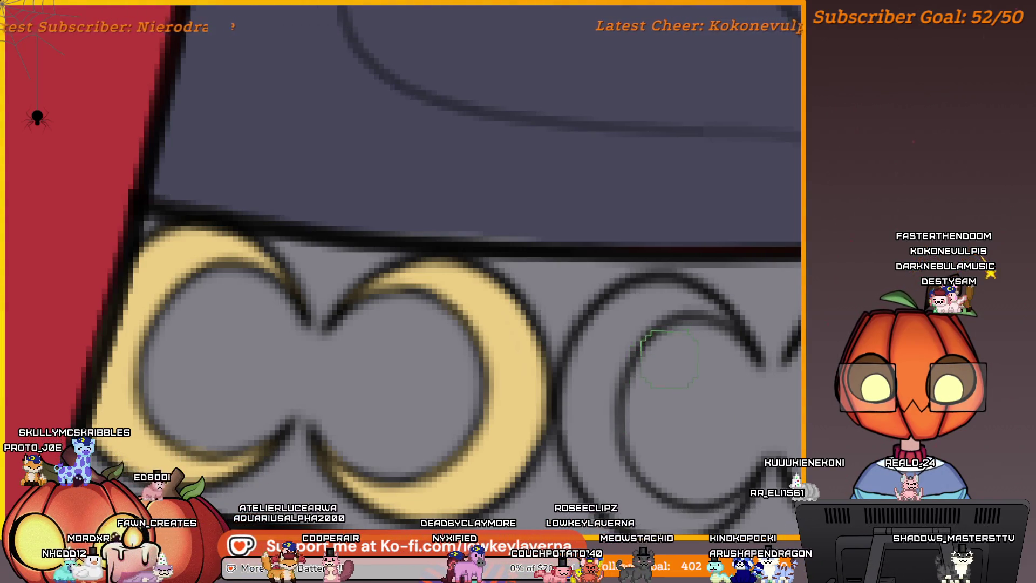
mouse_move(721, 417)
left_mouse_down()
mouse_move(696, 432)
mouse_move(703, 386)
left_mouse_up()
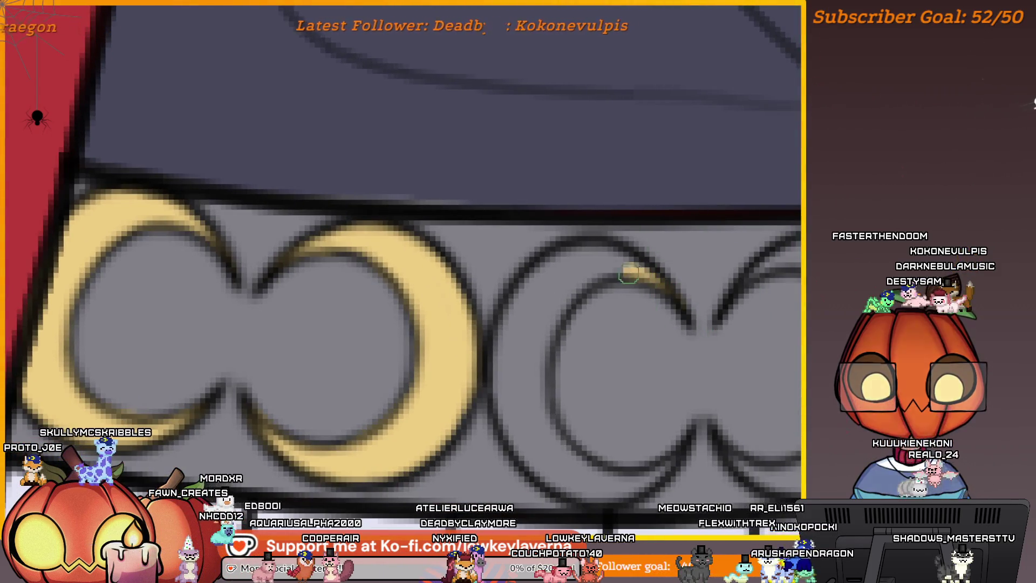
left_click_drag(662, 421, 686, 408)
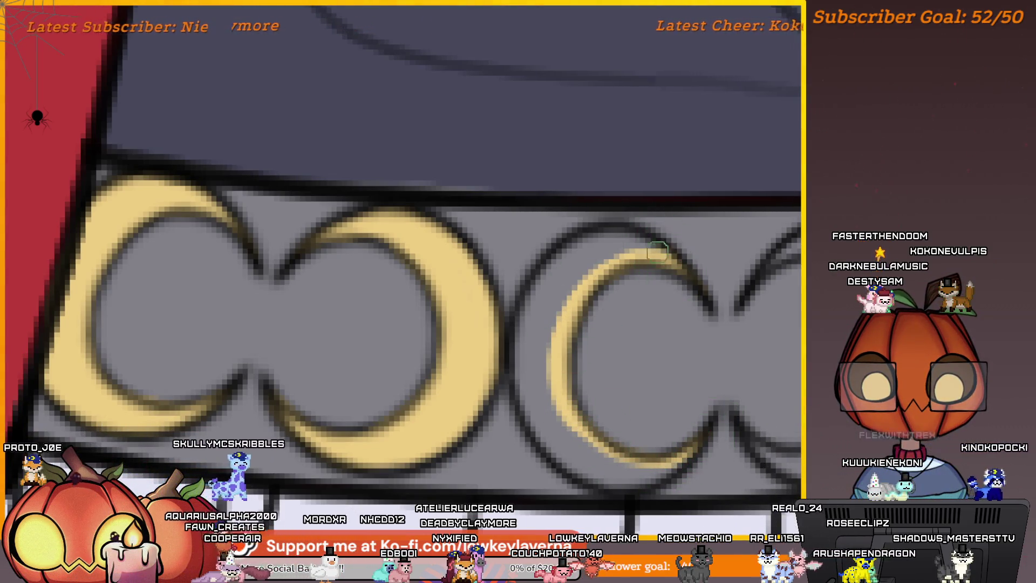
left_click_drag(658, 251, 553, 269)
mouse_move(623, 240)
left_mouse_down()
mouse_move(516, 364)
mouse_move(521, 394)
mouse_move(583, 466)
left_mouse_up()
left_click_drag(661, 478, 550, 462)
scroll(662, 421, "up", 2)
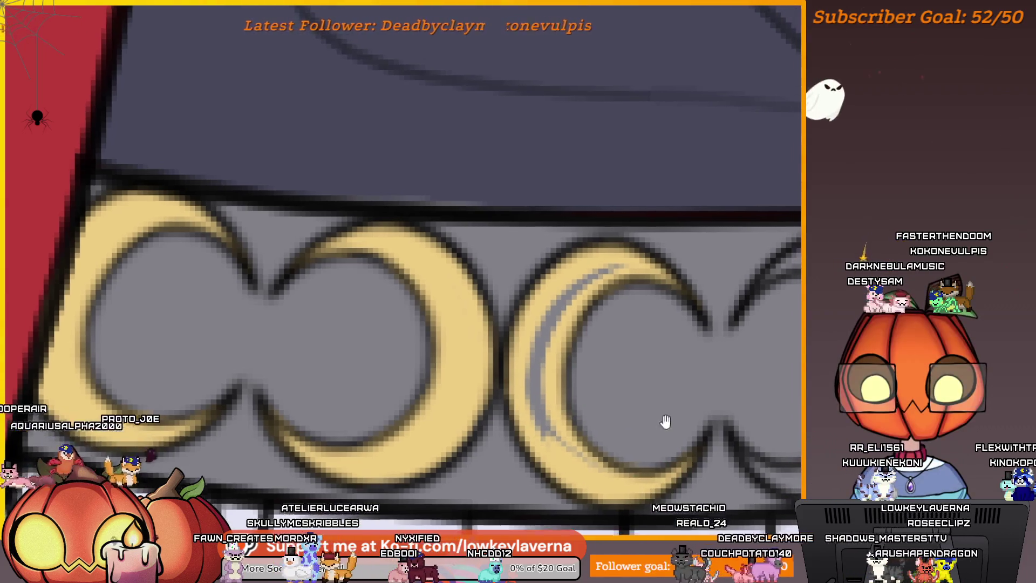
left_click_drag(611, 264, 565, 436)
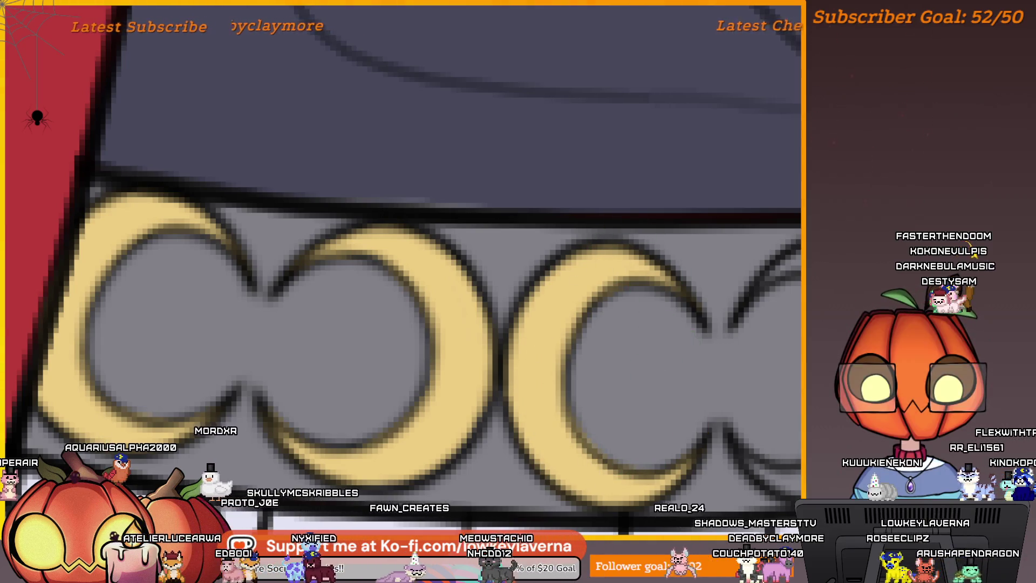
Add gold along the next crescent's top, then zoom out from the trim
left_click_drag(718, 354, 495, 364)
mouse_move(607, 262)
left_mouse_down()
mouse_move(532, 267)
mouse_move(502, 290)
left_mouse_up()
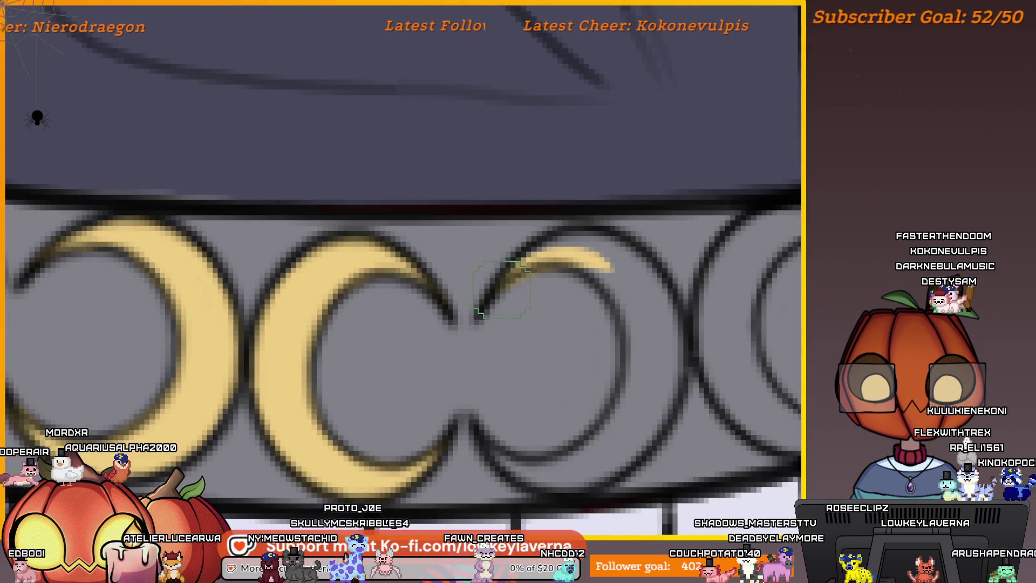
mouse_move(546, 241)
left_mouse_down()
mouse_move(601, 238)
mouse_move(654, 283)
mouse_move(664, 421)
mouse_move(593, 477)
left_mouse_up()
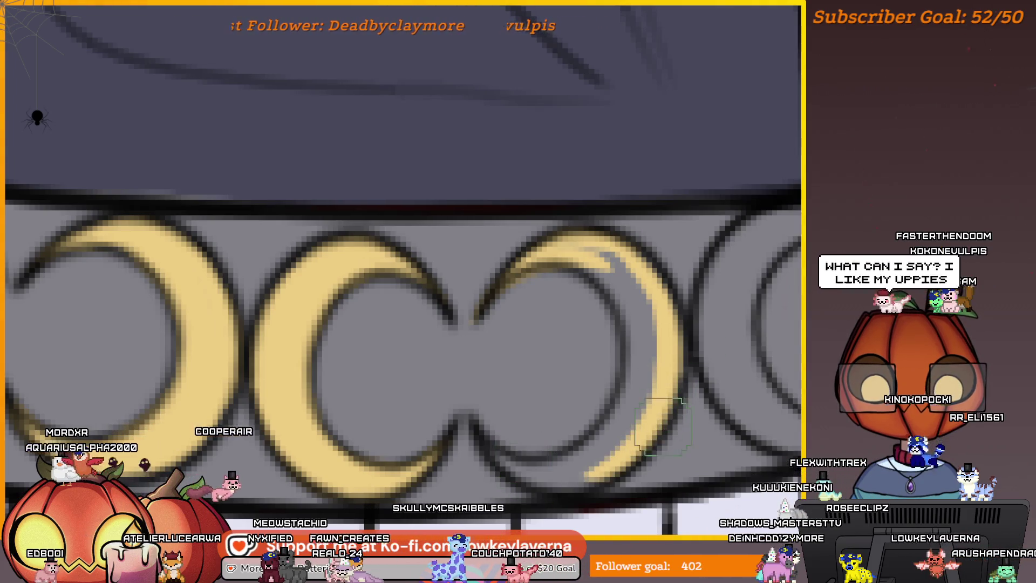
mouse_move(662, 426)
left_mouse_down()
mouse_move(701, 435)
mouse_move(712, 414)
mouse_move(739, 402)
left_mouse_up()
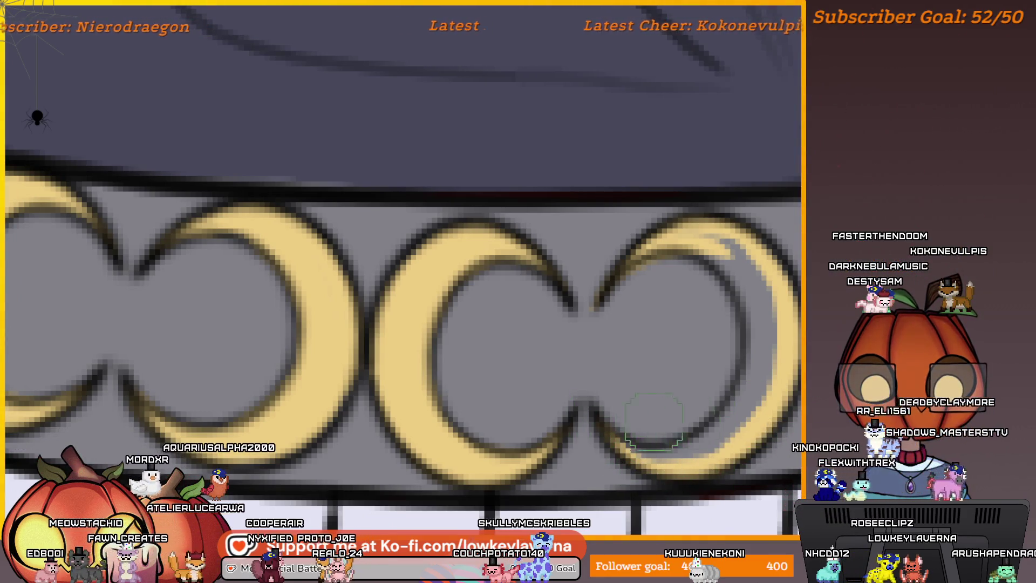
left_click_drag(711, 438, 736, 370)
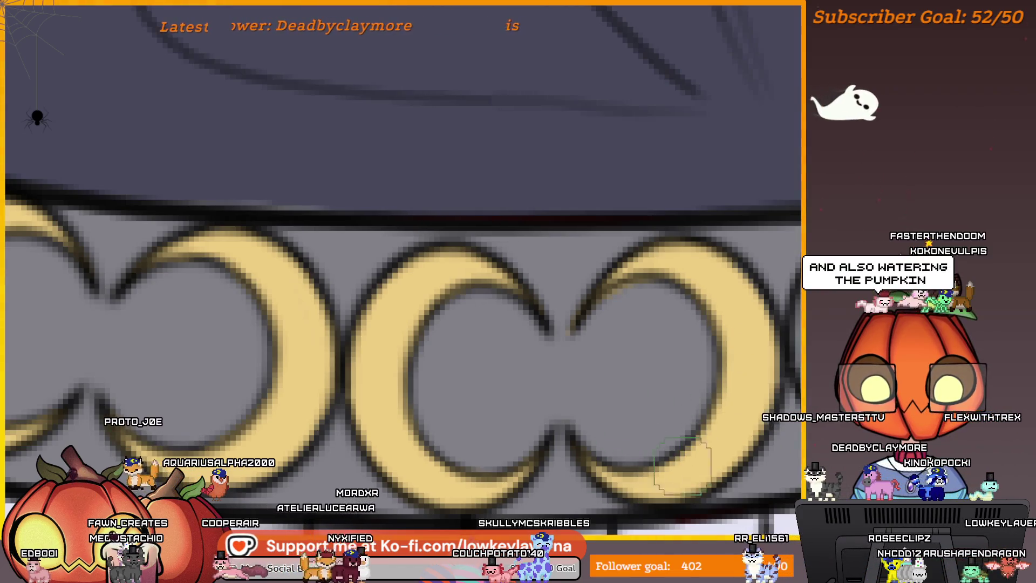
left_click_drag(725, 298, 752, 334)
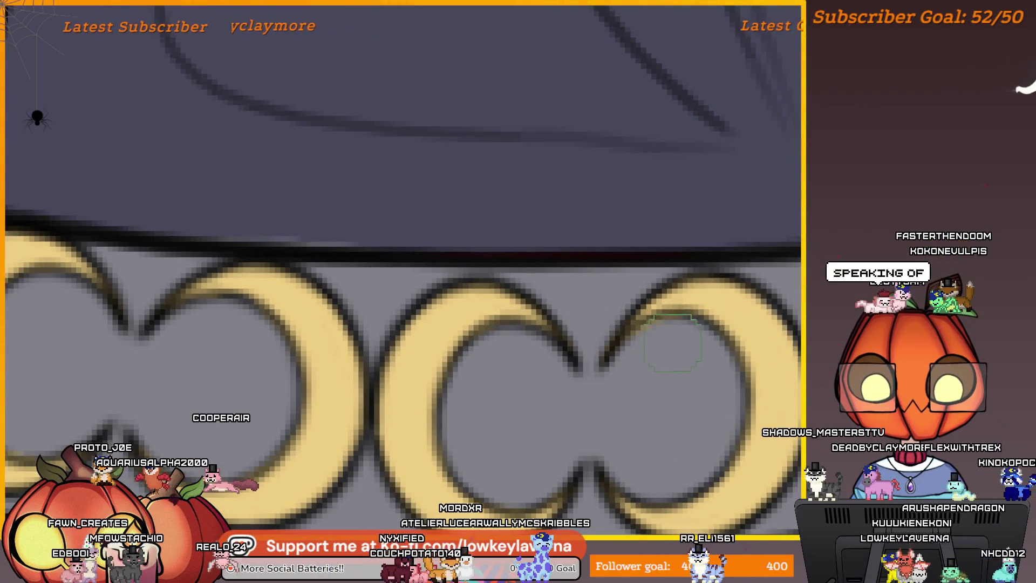
left_click(708, 291, "alt")
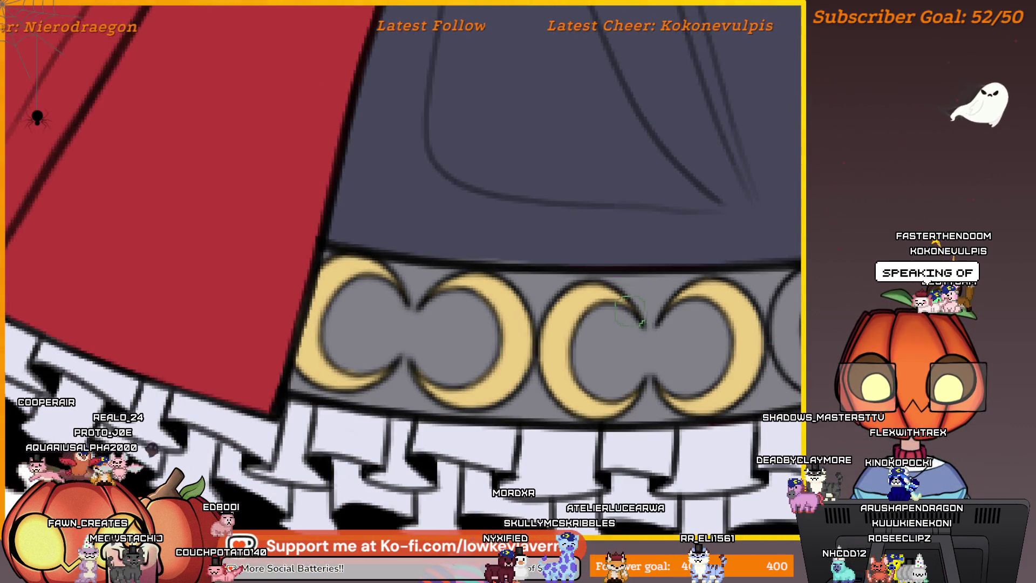
Paint yellow over the dark top outline of the rightmost crescent
left_click_drag(747, 349, 579, 352)
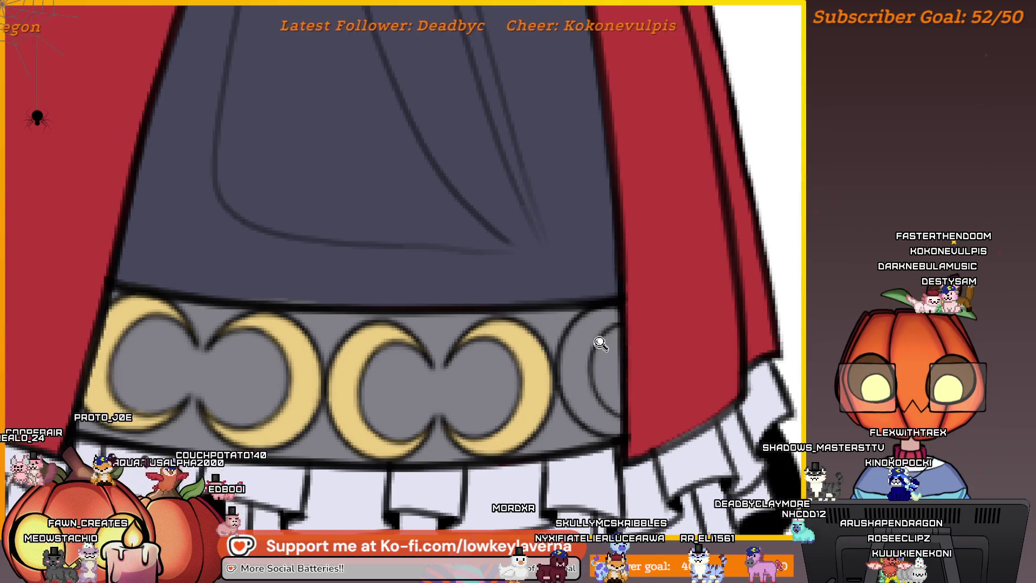
left_click(600, 344)
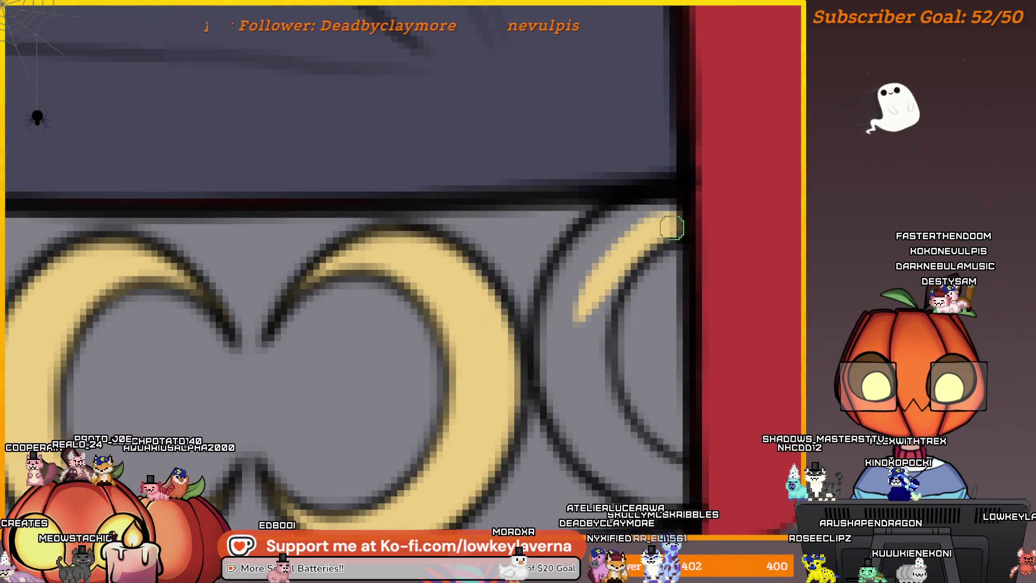
scroll(637, 324, "left", 2)
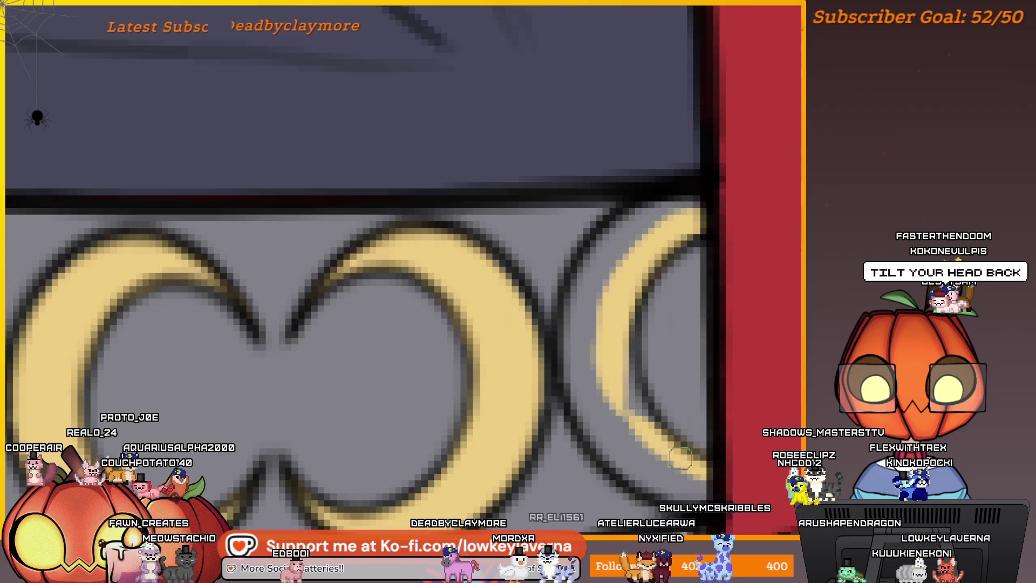
mouse_move(684, 227)
left_mouse_down()
mouse_move(671, 212)
mouse_move(606, 245)
mouse_move(567, 358)
mouse_move(704, 486)
left_mouse_up()
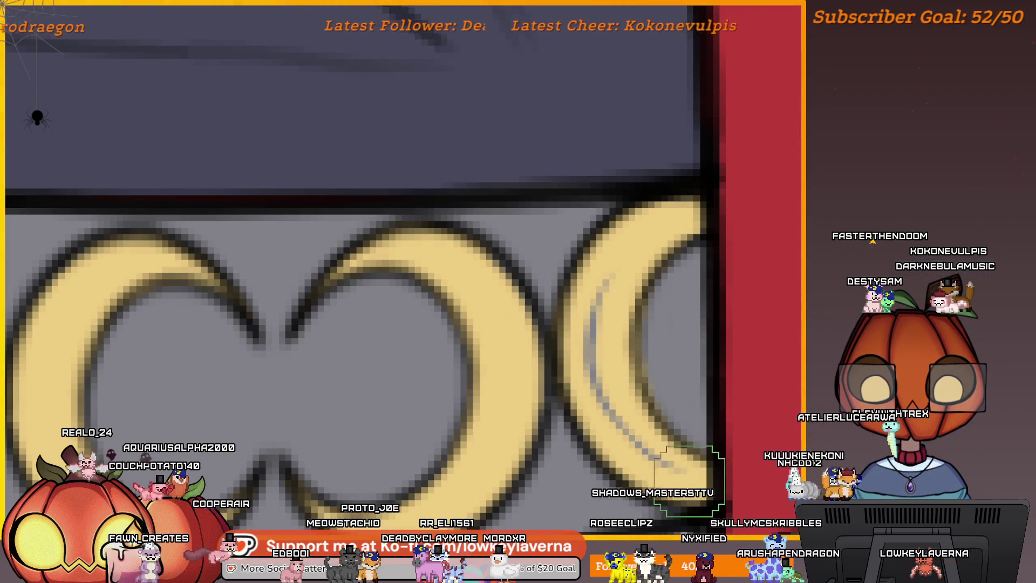
Zoom out and pan across the skirt band to review the gold crescents
scroll(655, 303, "down", 3)
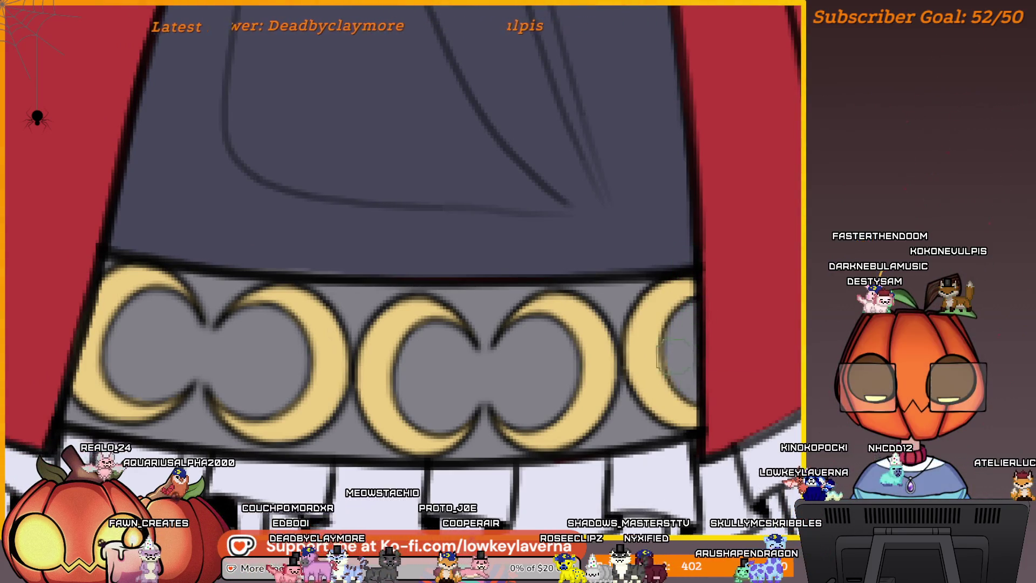
scroll(648, 296, "down", 2)
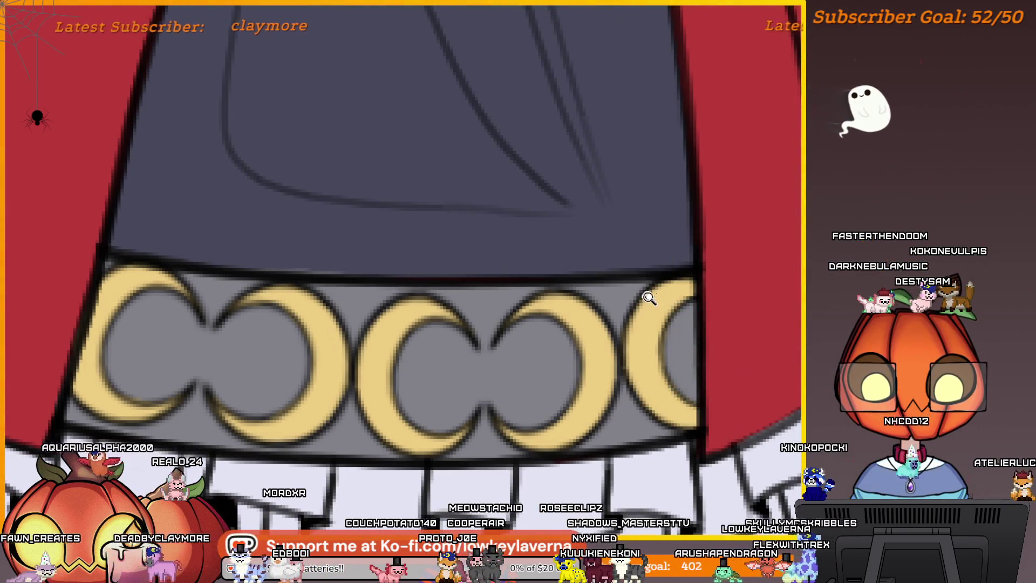
scroll(648, 296, "down", 2)
left_click_drag(648, 311, 713, 409)
scroll(754, 338, "up", 5)
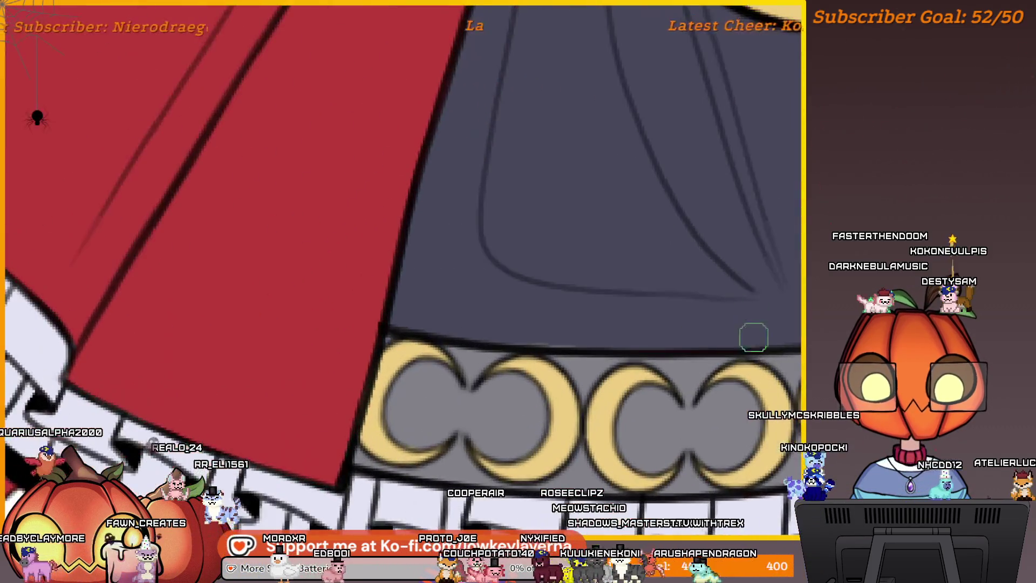
left_click_drag(735, 343, 752, 360)
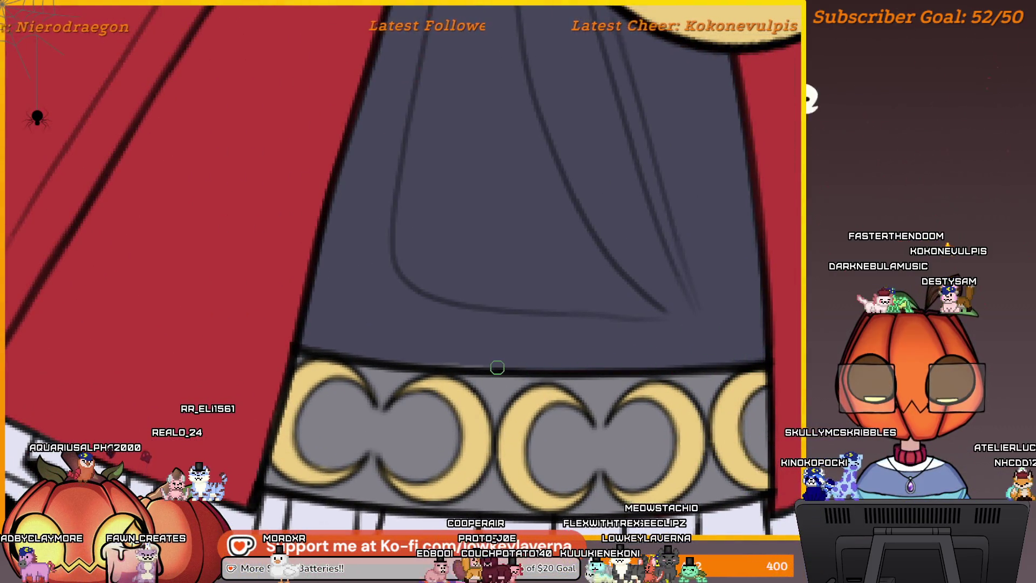
scroll(454, 333, "down", 5)
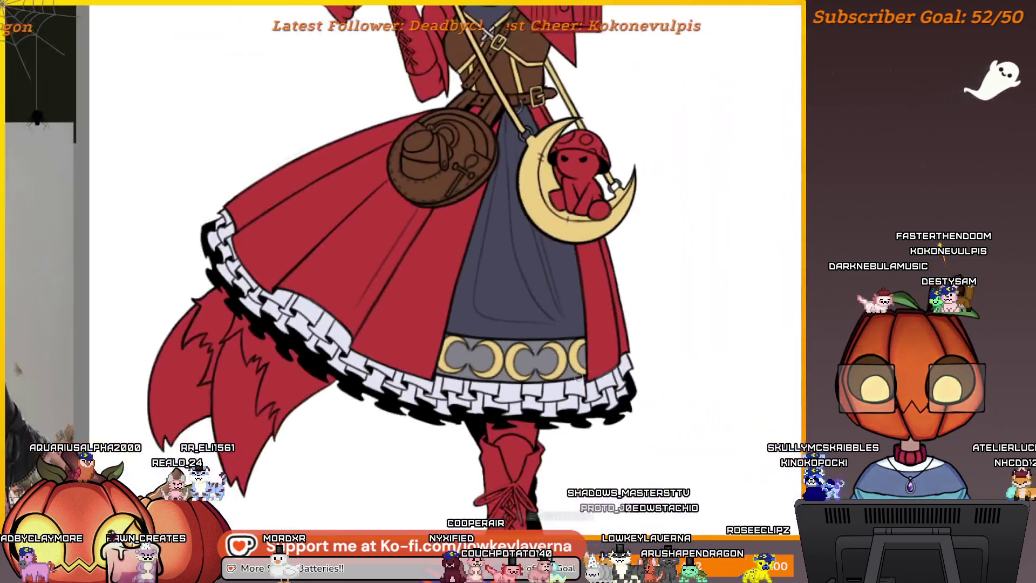
Zoom out to the full figure and pick the skirt's grey-blue as the paint colour
scroll(634, 370, "down", 3)
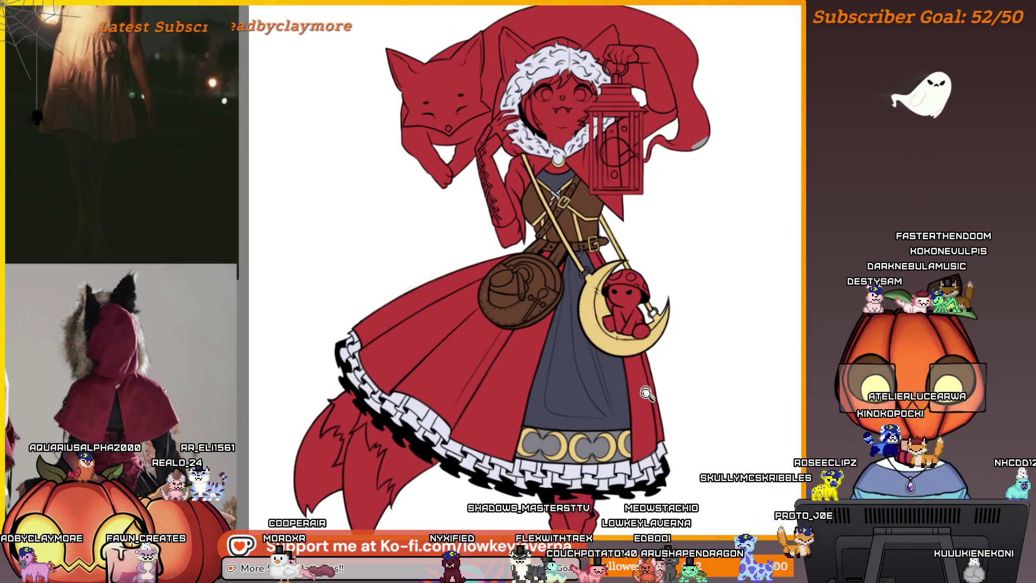
scroll(675, 369, "down", 2)
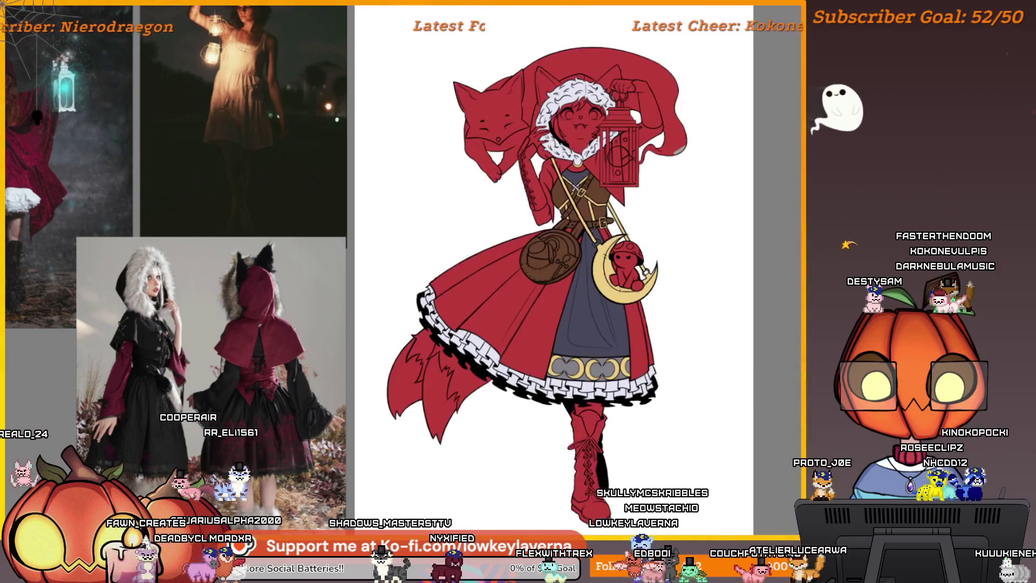
left_click(586, 330, "ctrl")
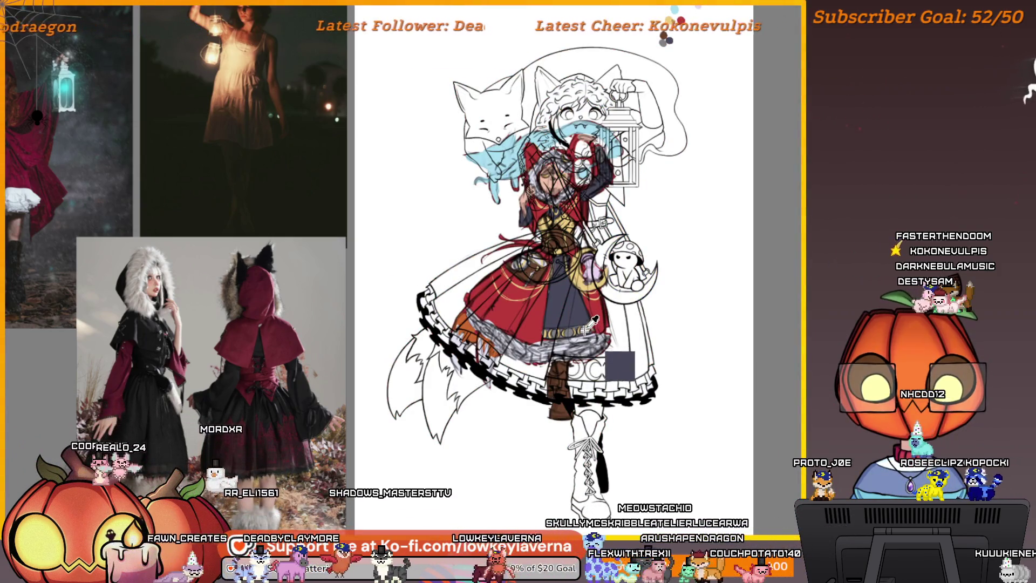
scroll(618, 84, "up", 5)
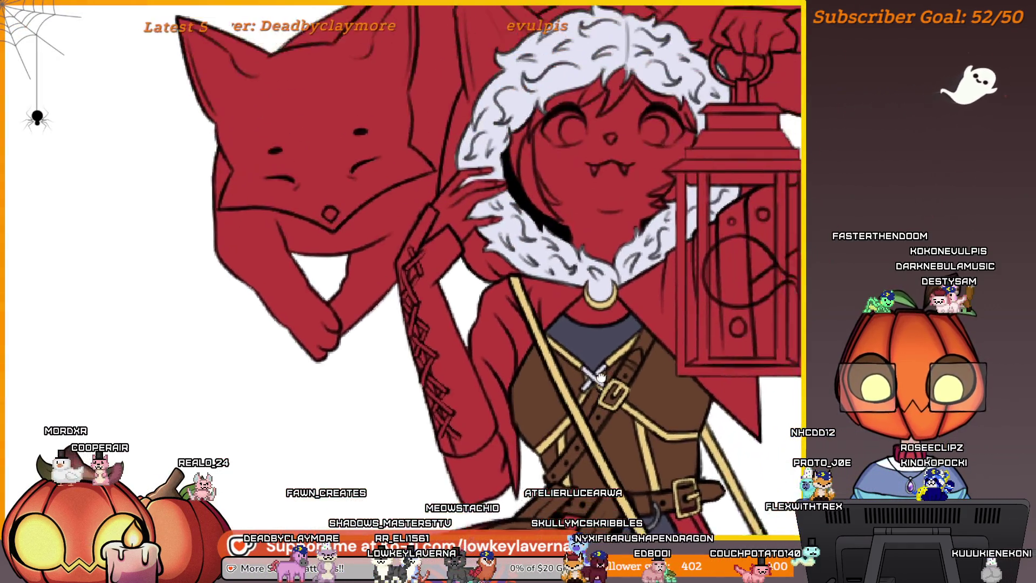
Paint a peach skin tone across the neck under the gold collar ring
scroll(580, 404, "up", 8)
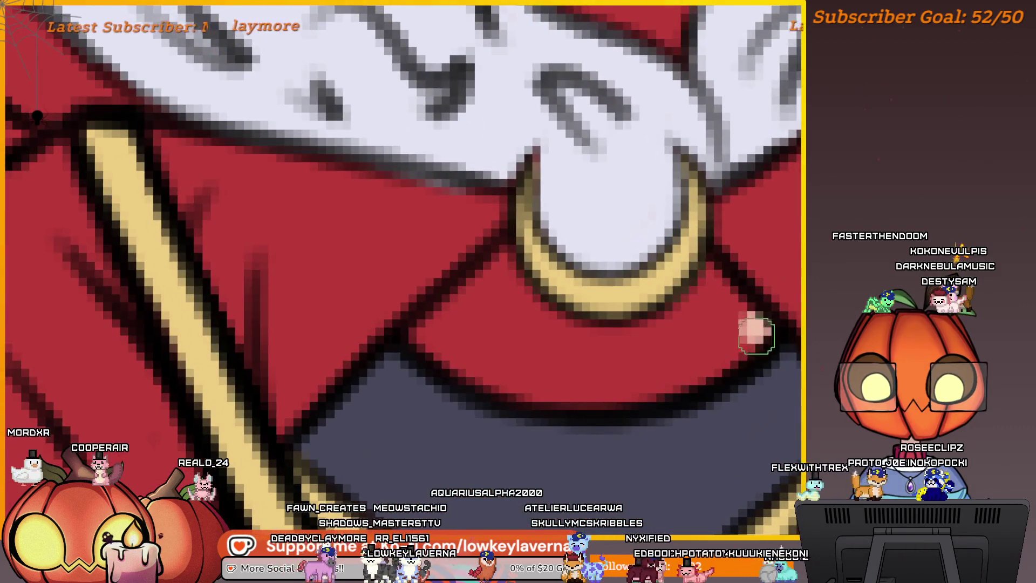
left_click_drag(756, 335, 727, 279)
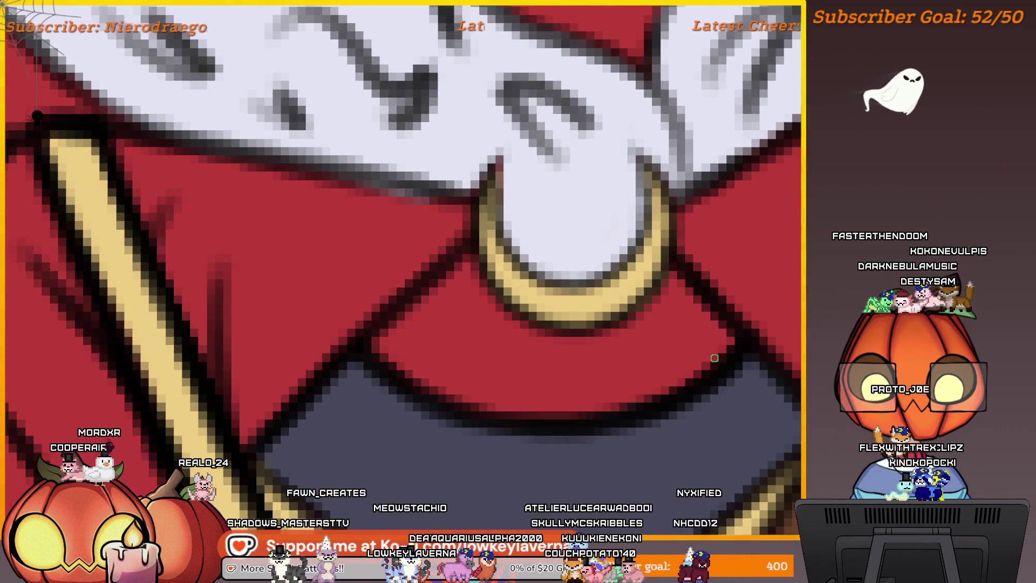
mouse_move(726, 326)
left_mouse_down()
mouse_move(642, 373)
mouse_move(486, 396)
mouse_move(388, 349)
left_mouse_up()
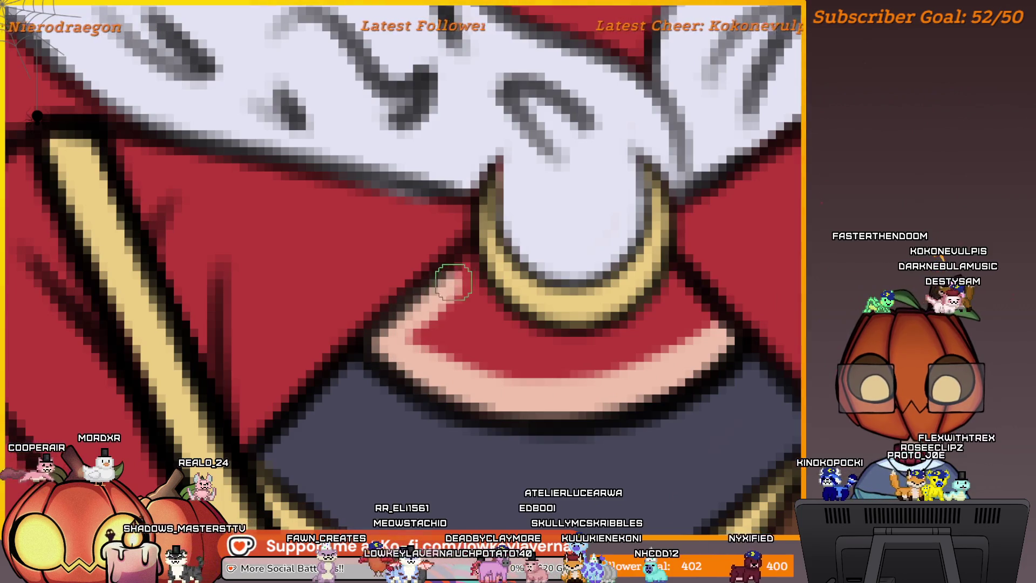
mouse_move(469, 269)
left_mouse_down()
mouse_move(589, 348)
mouse_move(664, 318)
mouse_move(678, 294)
mouse_move(702, 315)
mouse_move(621, 362)
mouse_move(527, 363)
mouse_move(420, 335)
left_mouse_up()
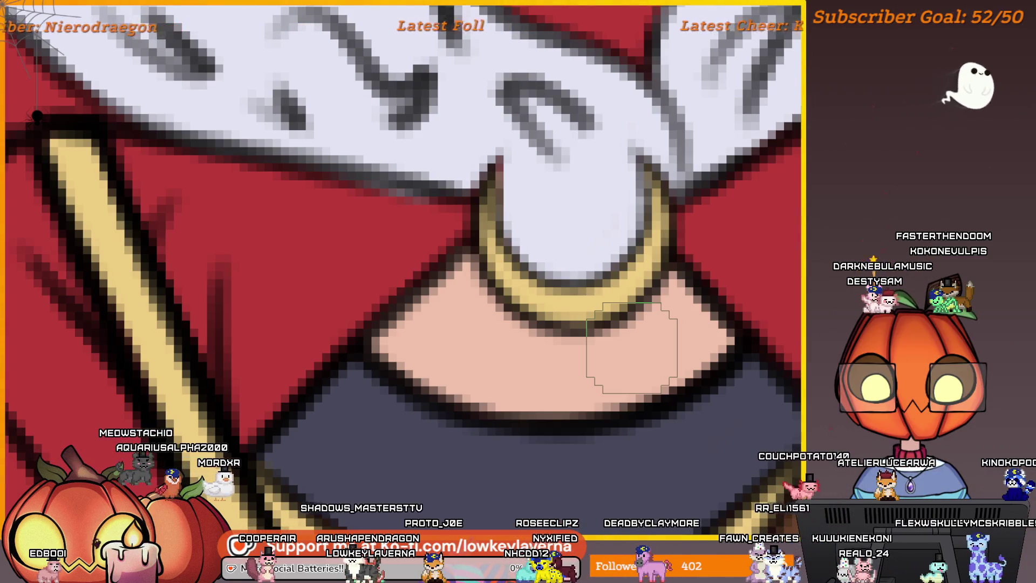
scroll(632, 348, "down", 6)
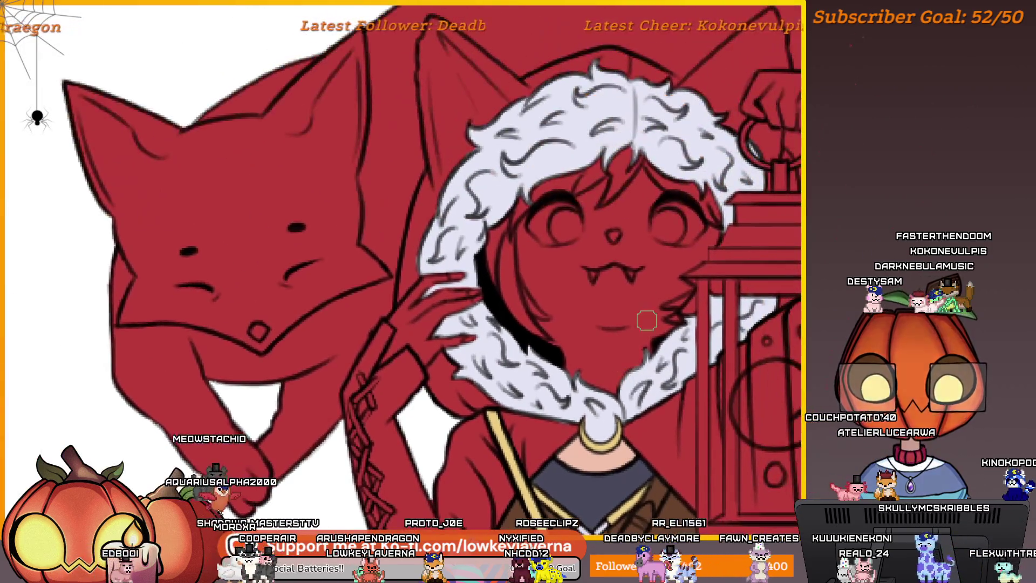
Paint skin tone over the red face and the neck beside the fur collar
scroll(637, 392, "up", 5)
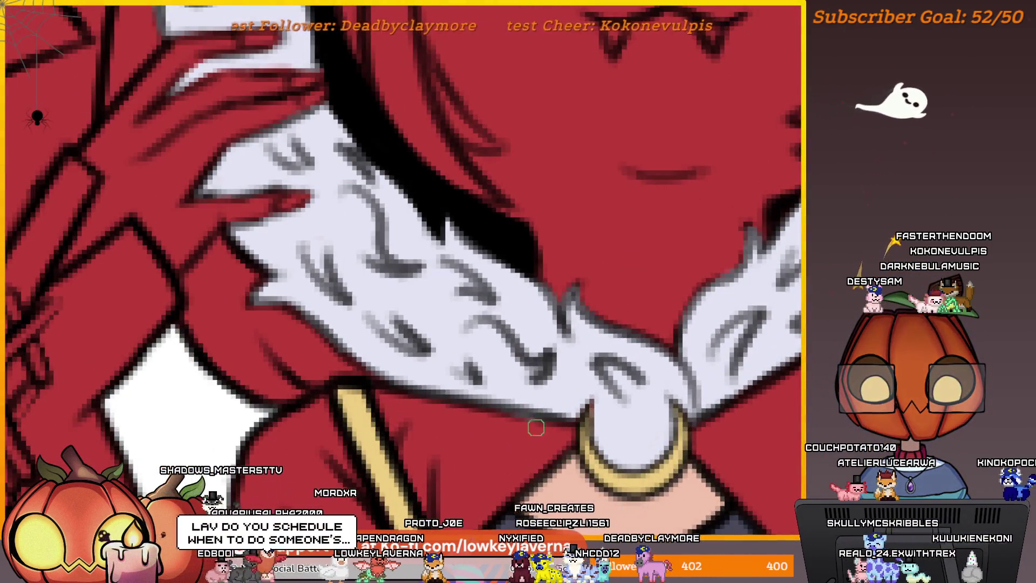
scroll(639, 293, "down", 5)
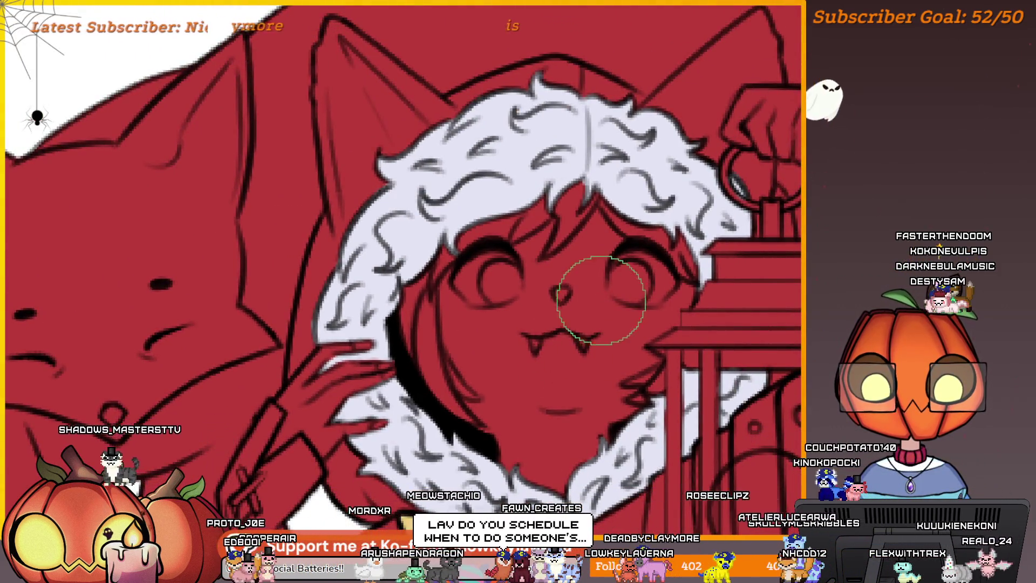
mouse_move(642, 289)
left_mouse_down()
mouse_move(539, 281)
mouse_move(464, 324)
mouse_move(554, 389)
mouse_move(519, 324)
left_mouse_up()
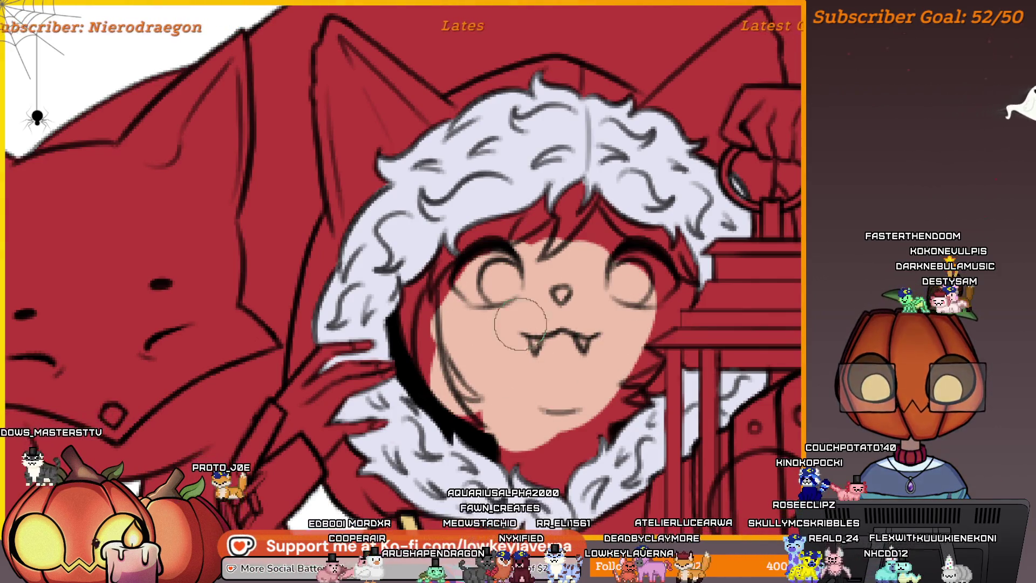
scroll(651, 348, "up", 5)
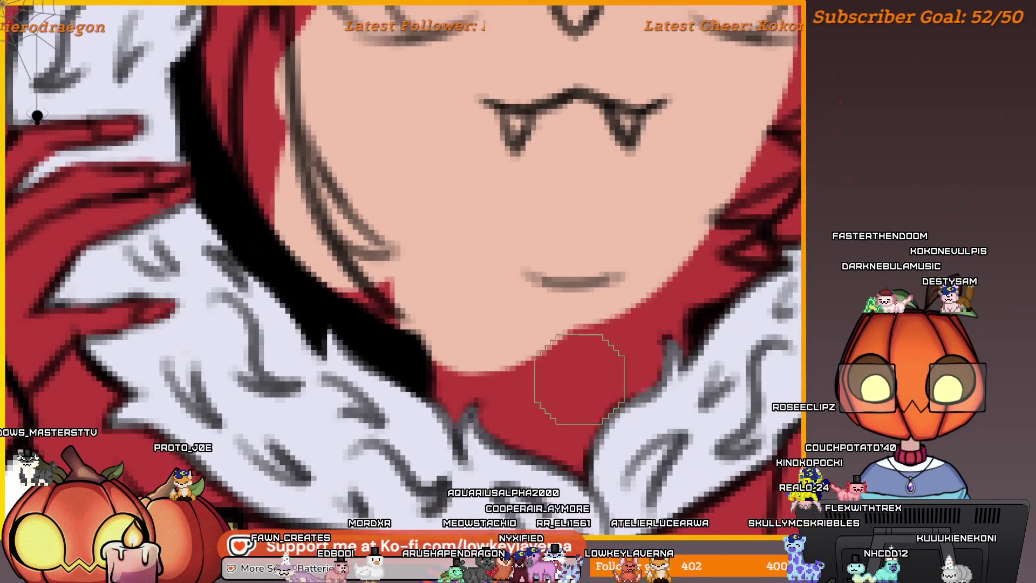
mouse_move(688, 357)
left_mouse_down()
mouse_move(677, 329)
mouse_move(658, 324)
mouse_move(647, 367)
mouse_move(607, 406)
left_mouse_up()
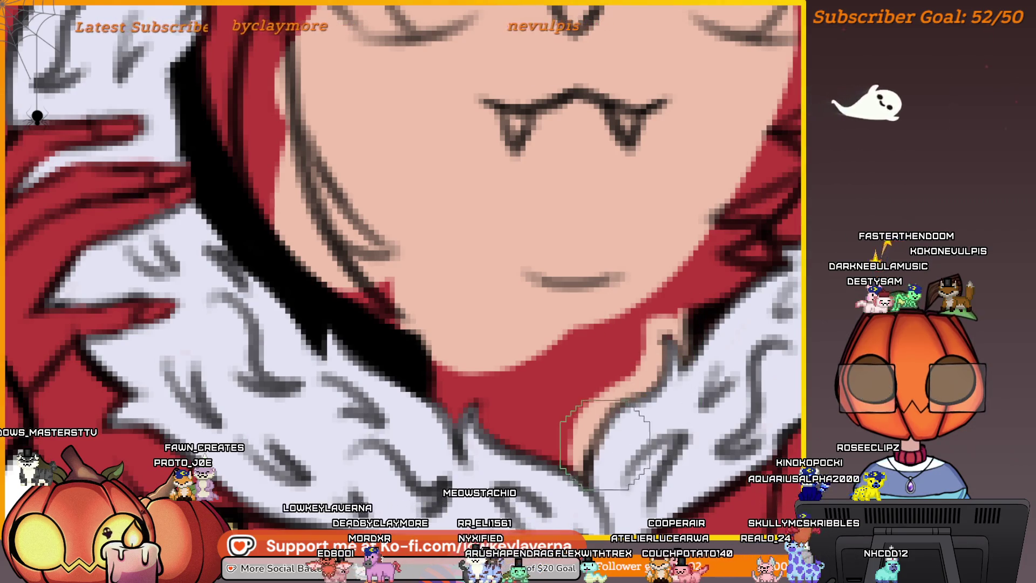
Zoom out and reframe on the hood to check the face's left edge
left_click(641, 330, "alt")
scroll(608, 247, "up", 3)
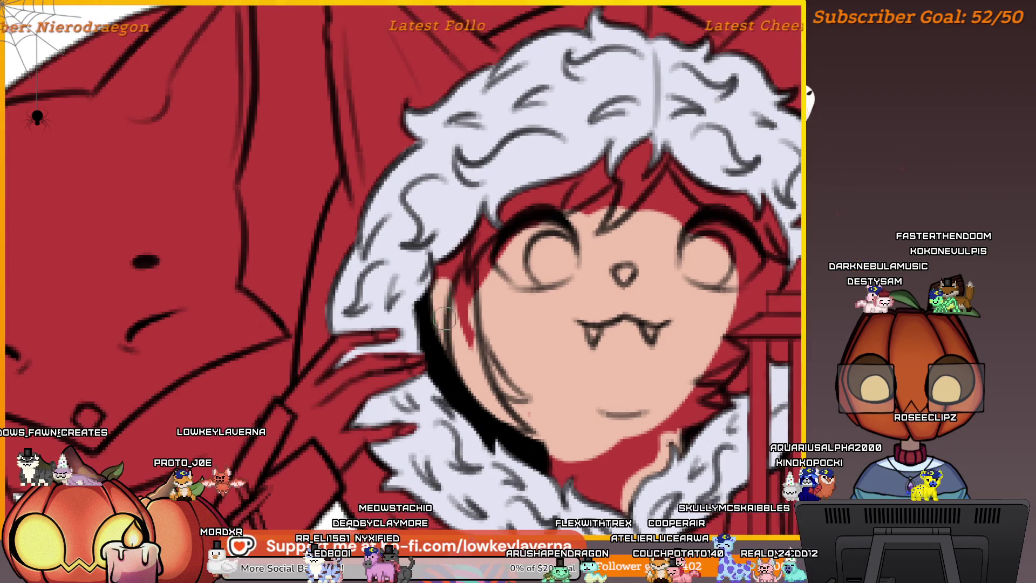
left_click_drag(501, 206, 550, 276)
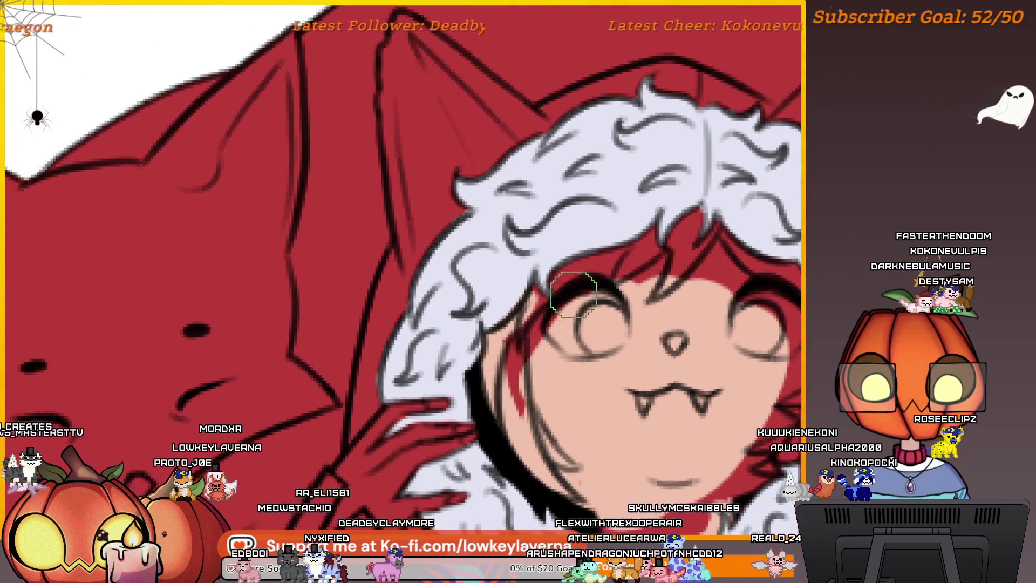
left_click(543, 313)
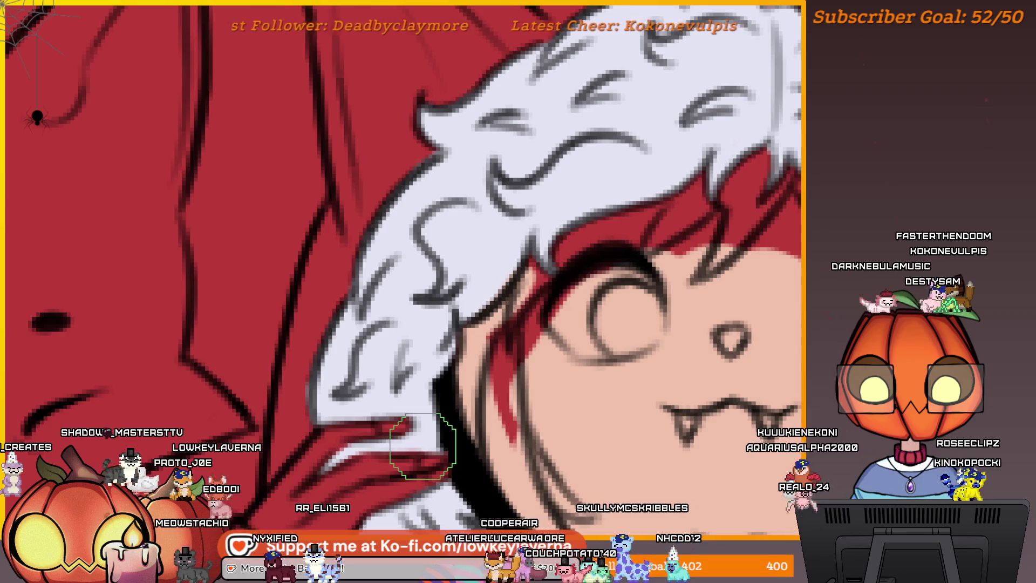
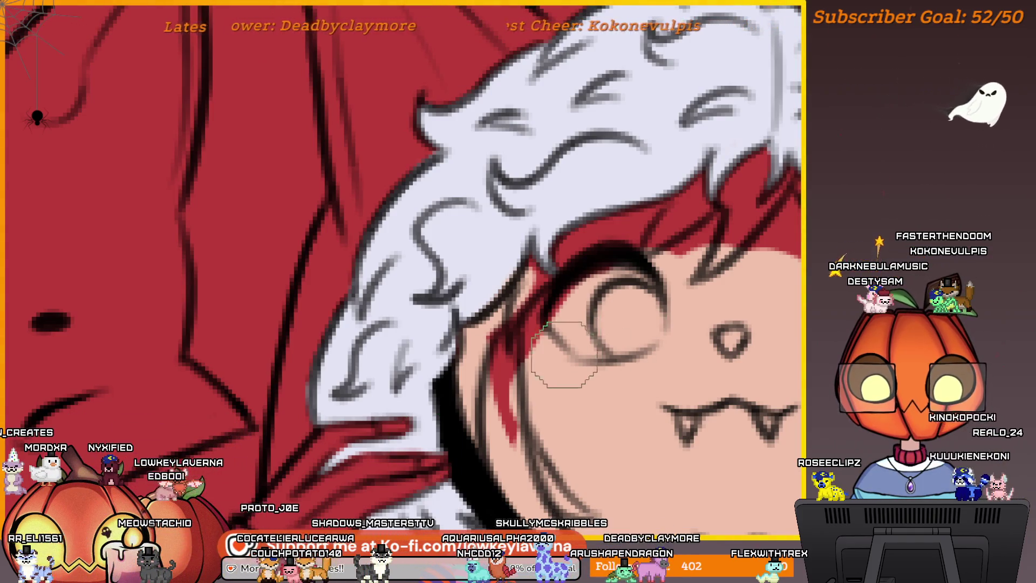
Sample the pale lavender hood-trim colour beside the eye and adjust the brush size
mouse_move(555, 359)
left_mouse_down()
mouse_move(606, 324)
mouse_move(623, 243)
left_mouse_up()
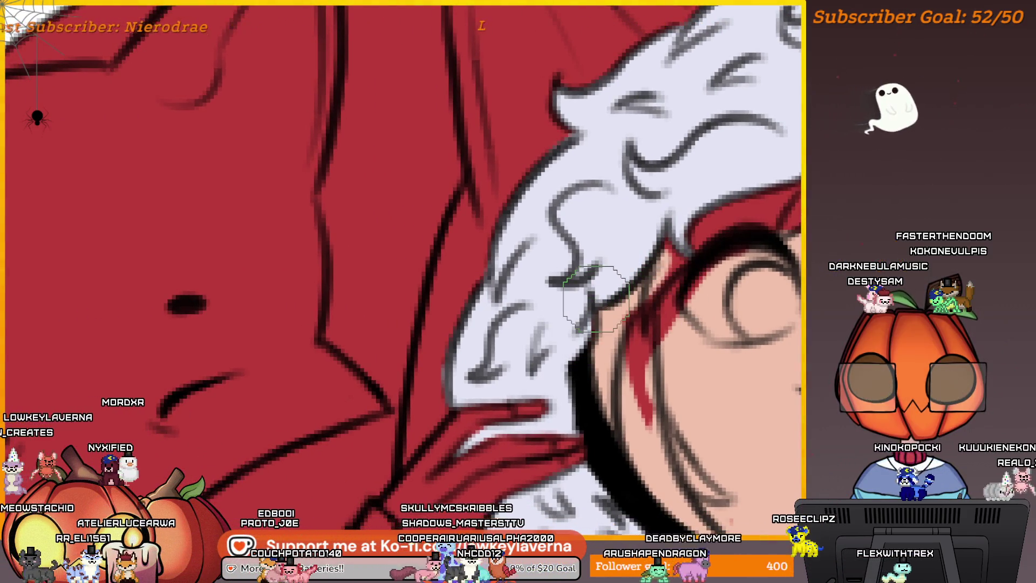
left_click_drag(731, 407, 666, 412)
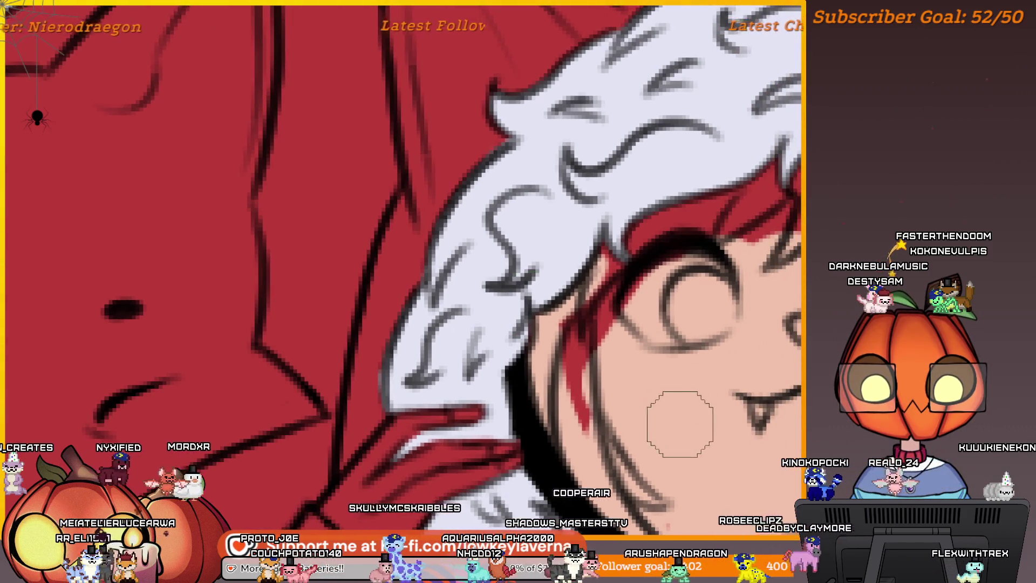
key("alt")
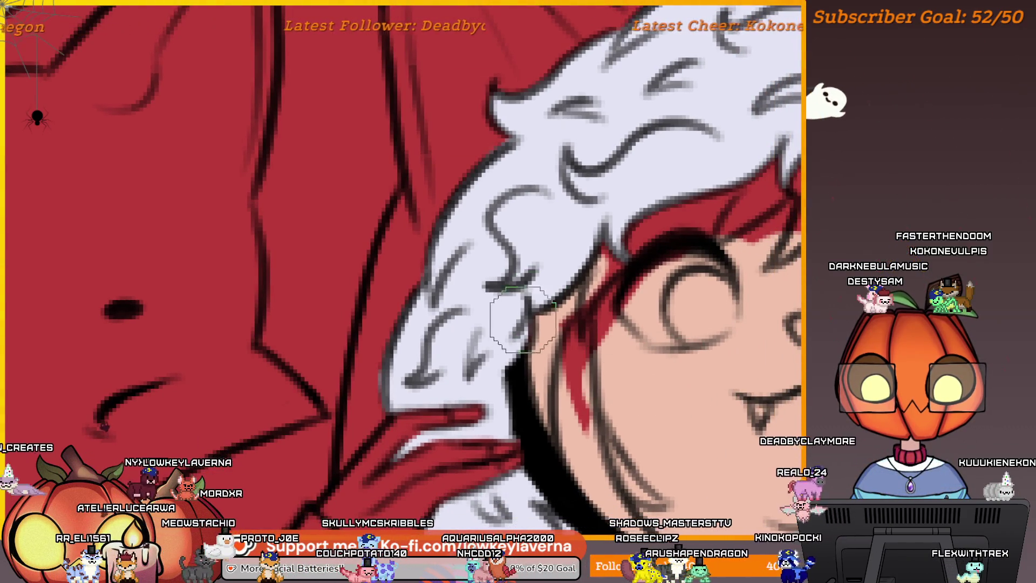
key("[")
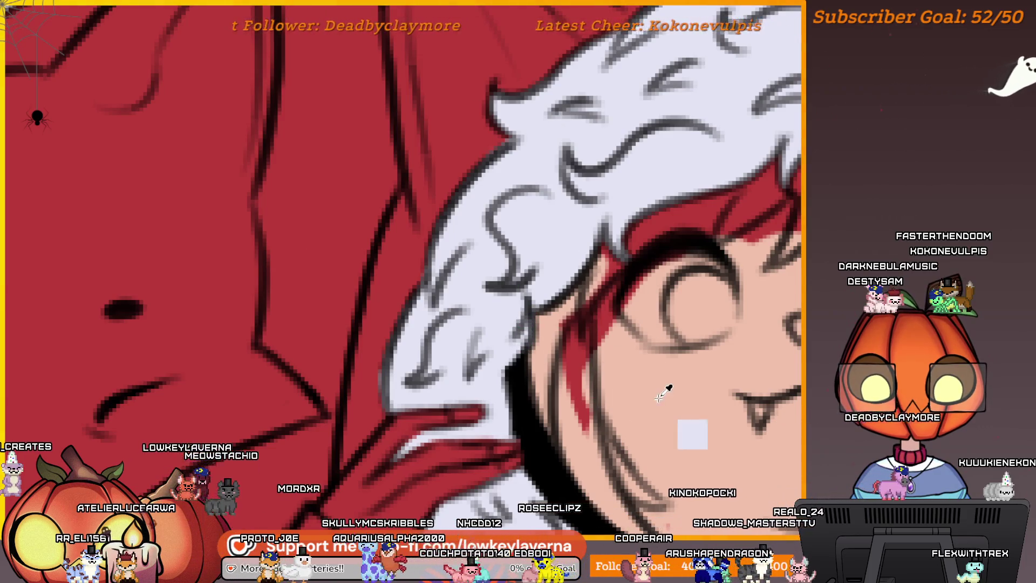
mouse_move(660, 352)
left_mouse_down()
mouse_move(563, 370)
mouse_move(601, 386)
left_mouse_up()
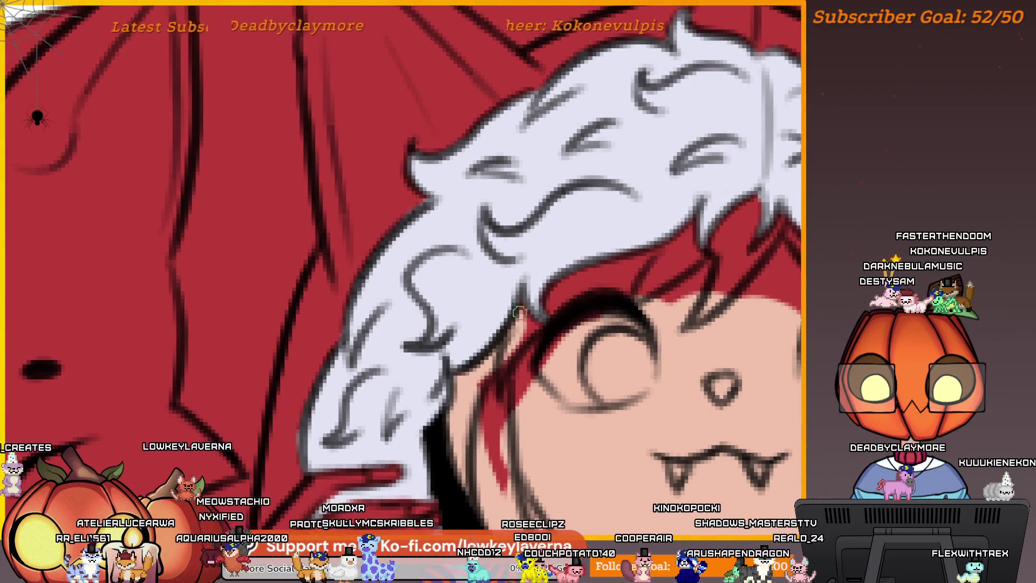
key("]")
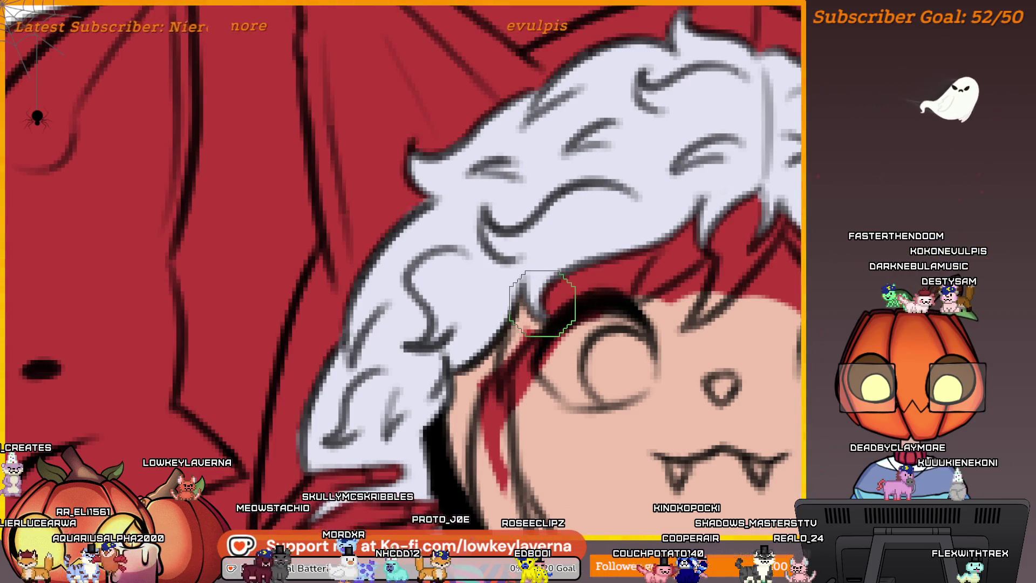
left_click_drag(541, 303, 541, 324)
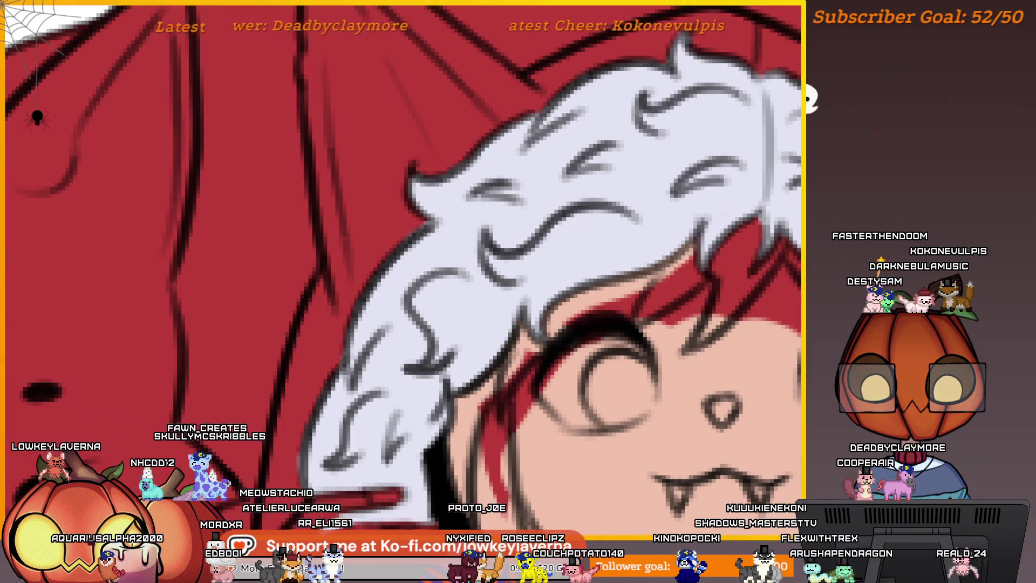
Zoom onto the face and erase the stray red hair strands across it
scroll(625, 324, "down", 3)
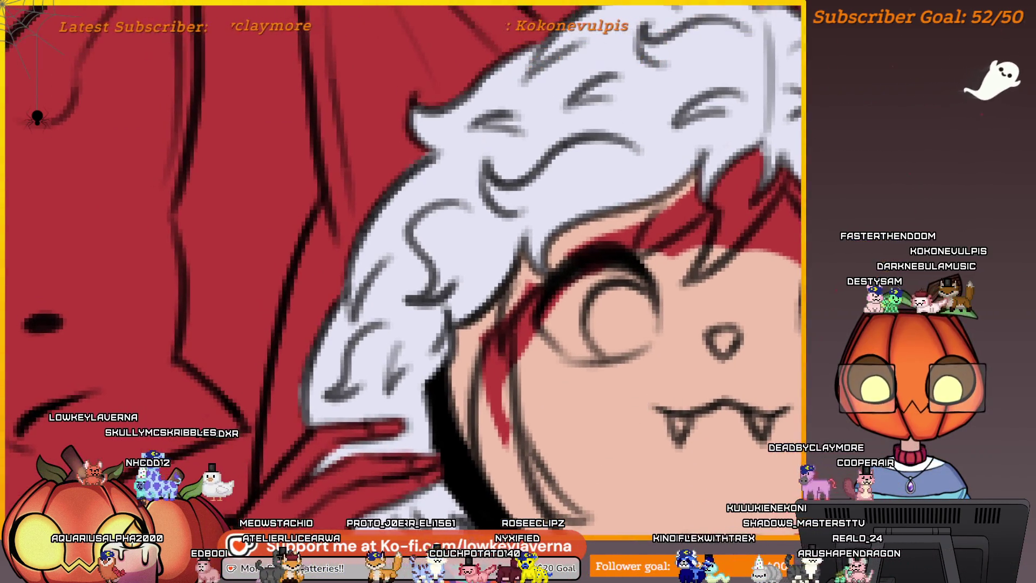
scroll(567, 395, "down", 5)
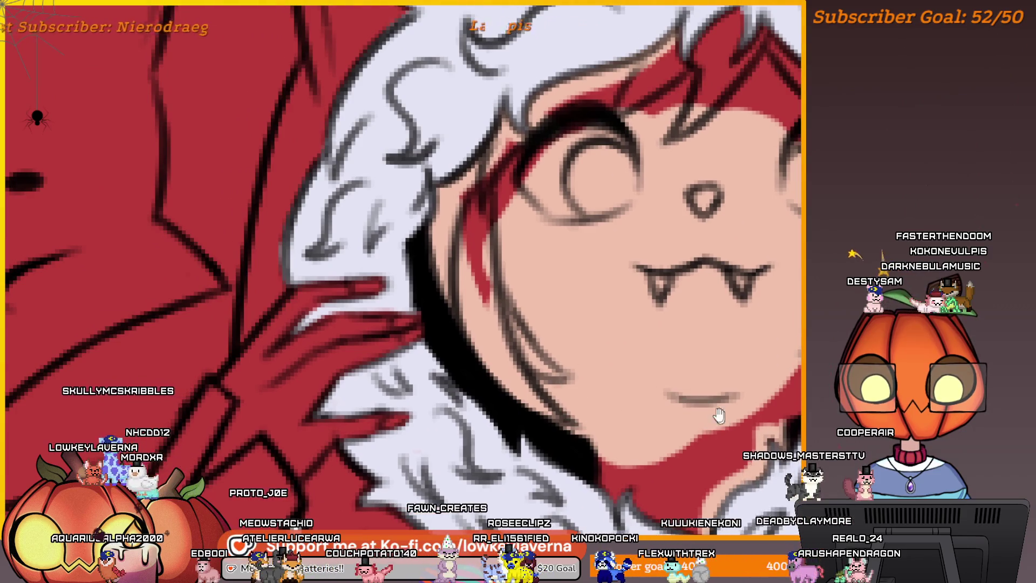
left_click_drag(719, 415, 677, 336)
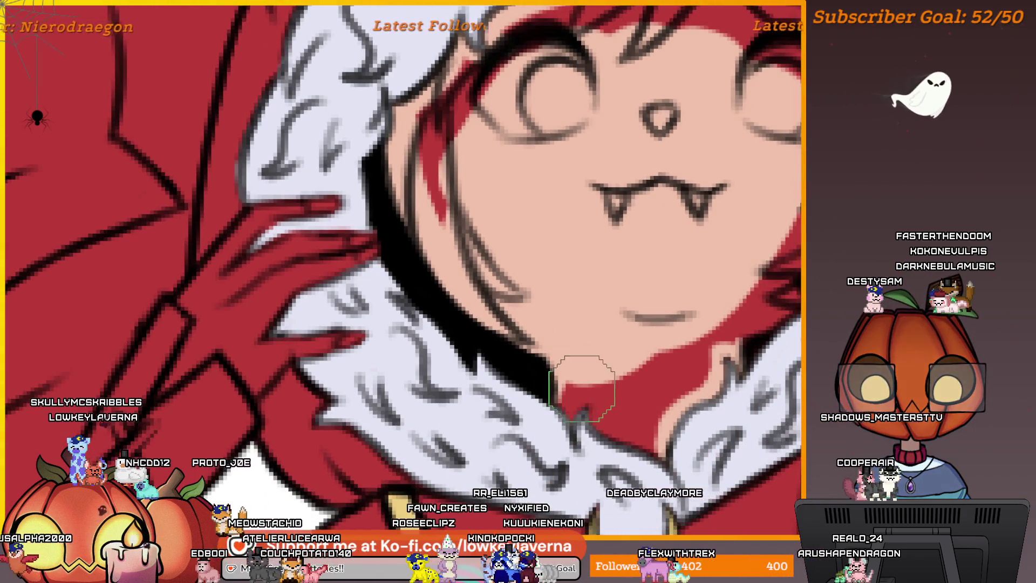
scroll(590, 371, "down", 2)
scroll(587, 366, "up", 1)
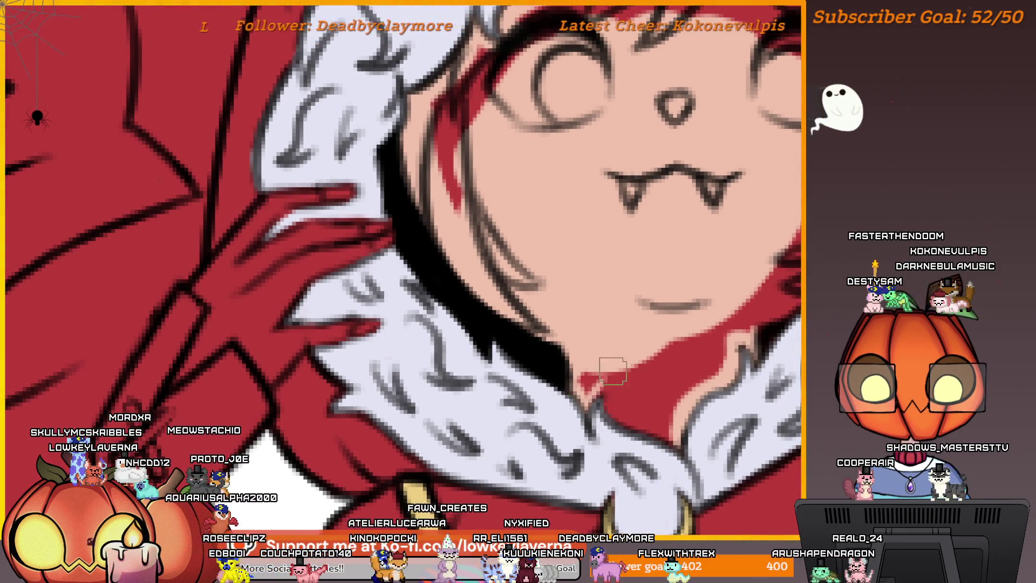
scroll(593, 362, "down", 2)
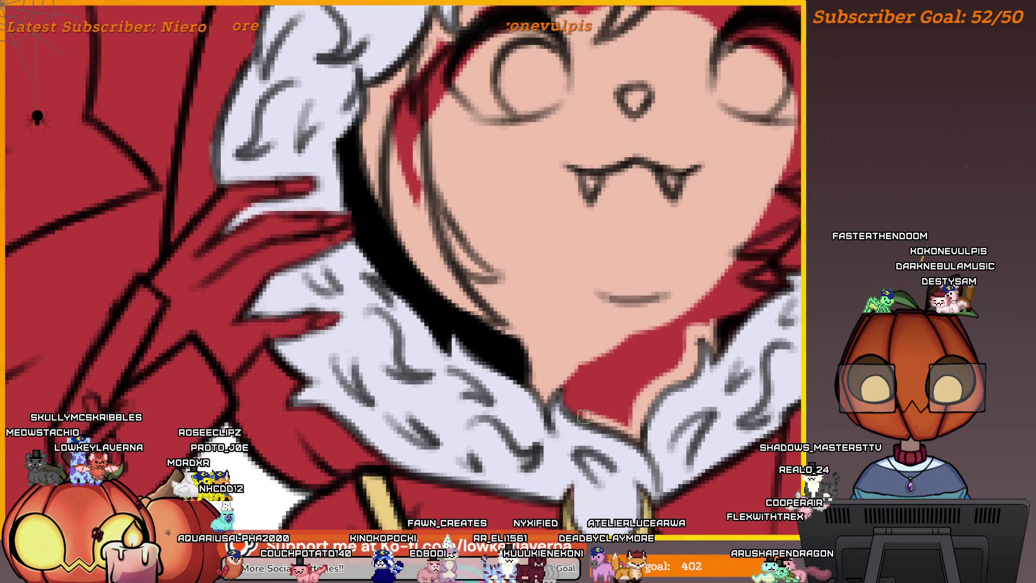
scroll(647, 403, "up", 2)
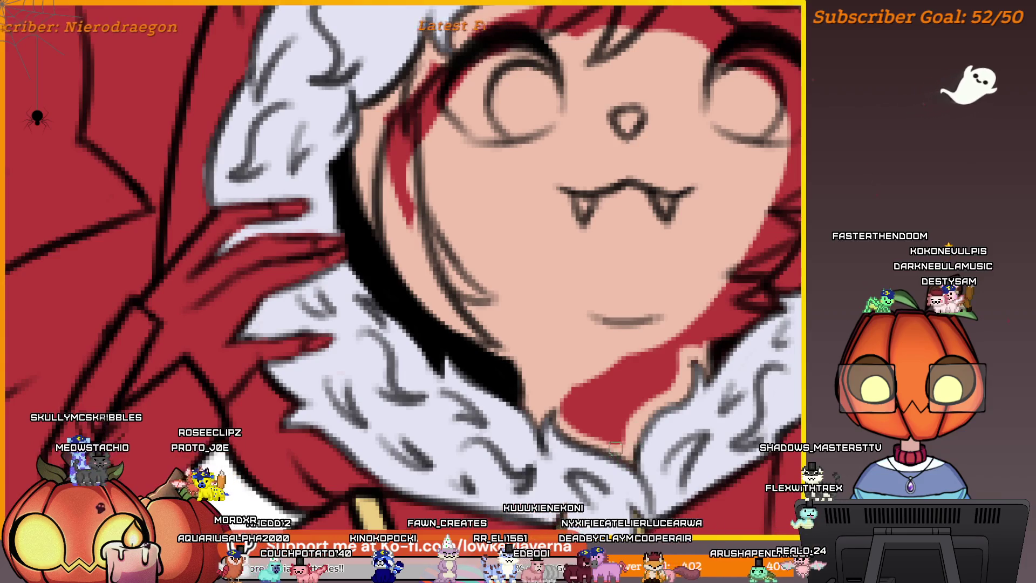
scroll(666, 378, "up", 2)
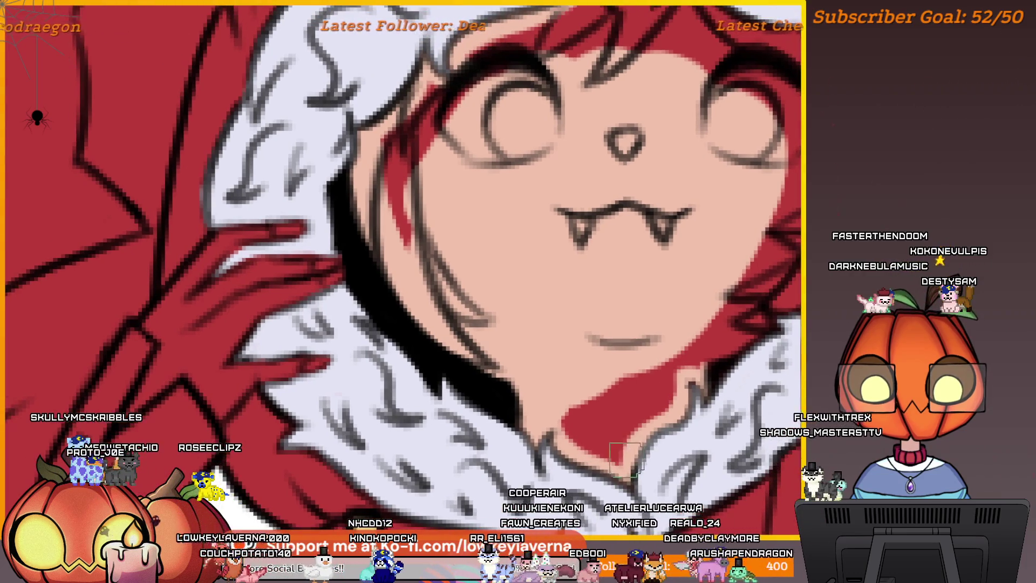
scroll(565, 381, "up", 2)
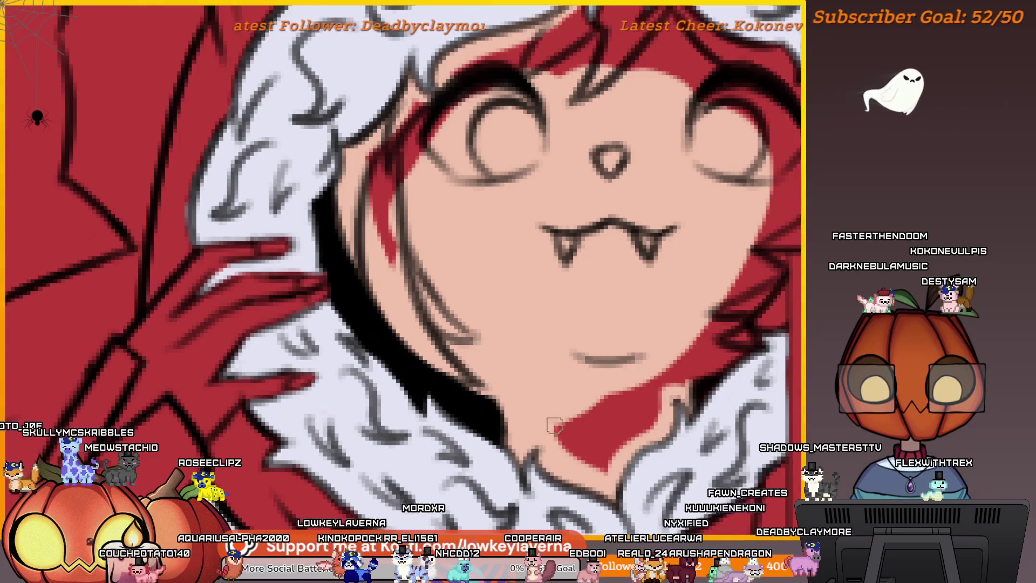
scroll(702, 332, "down", 1)
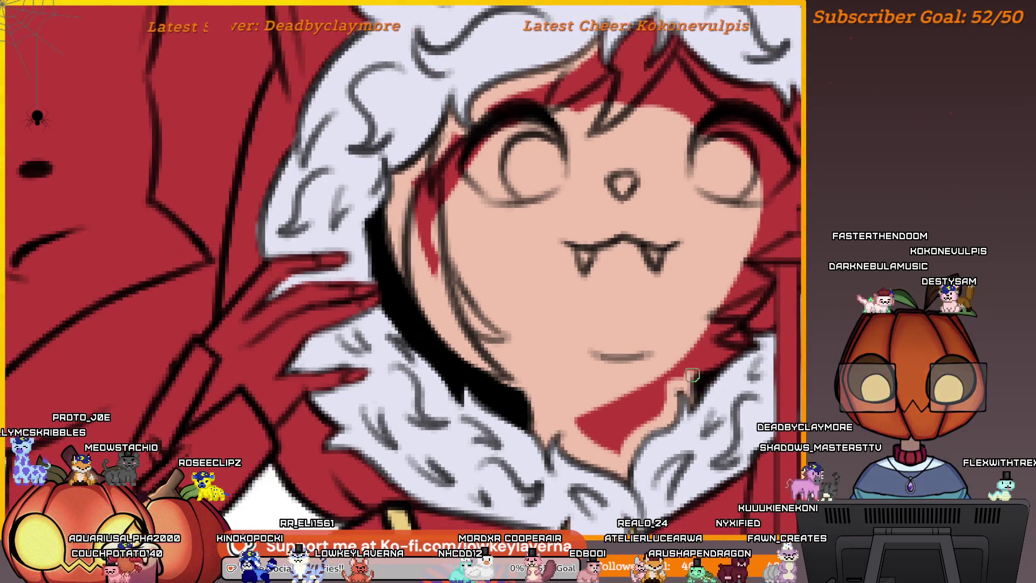
scroll(747, 320, "up", 2)
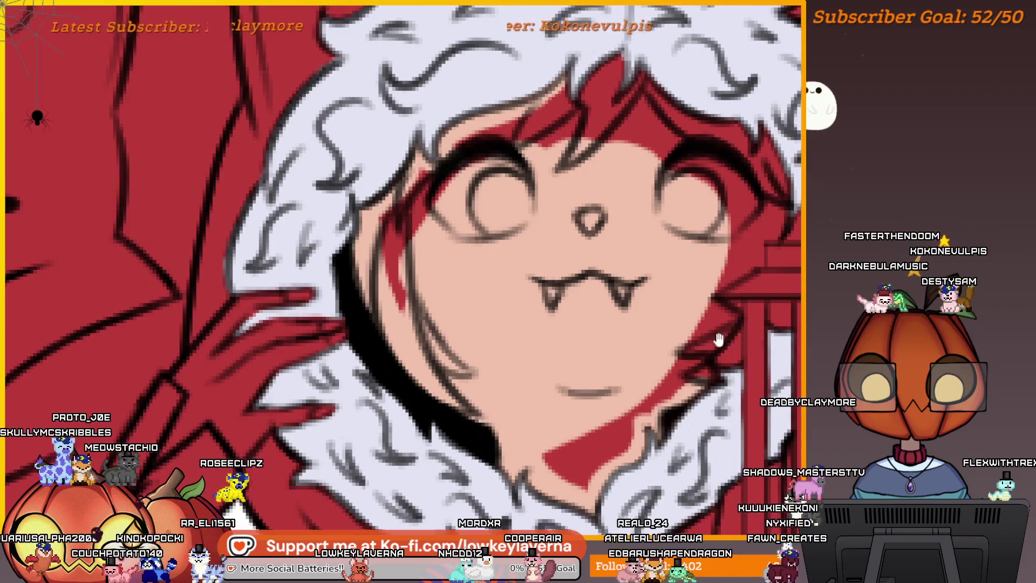
scroll(703, 383, "up", 2)
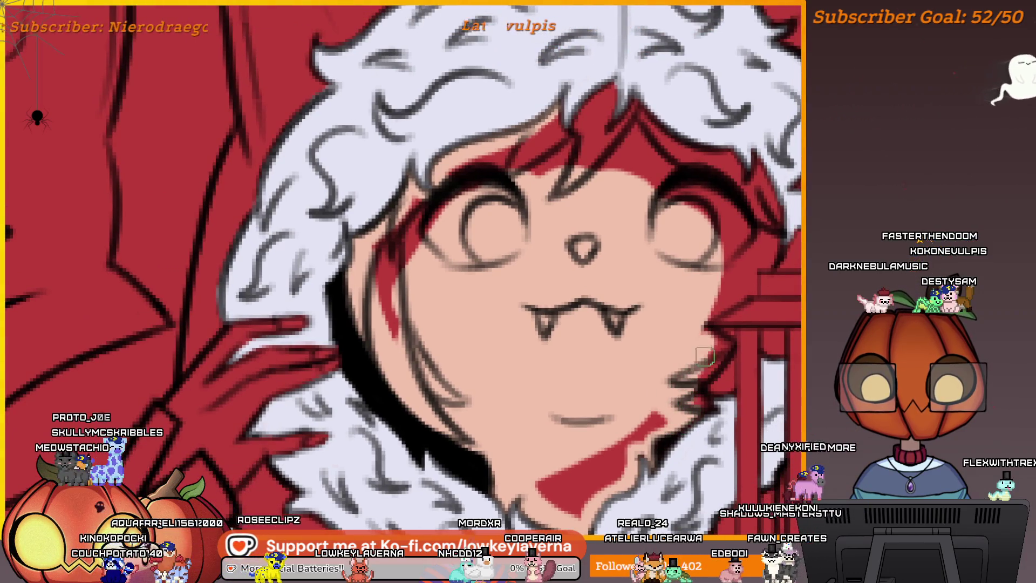
scroll(723, 336, "up", 2)
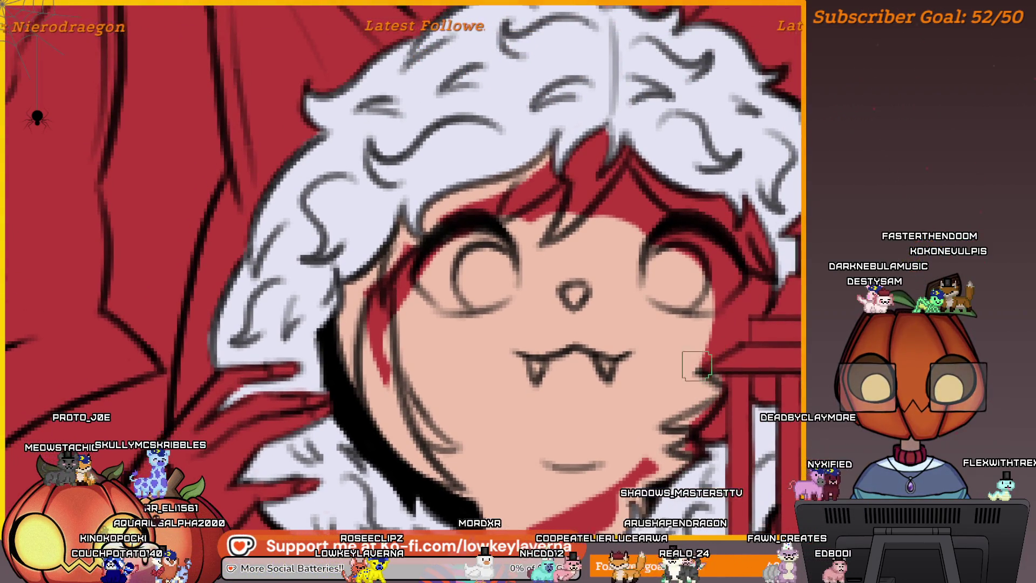
scroll(734, 339, "up", 1)
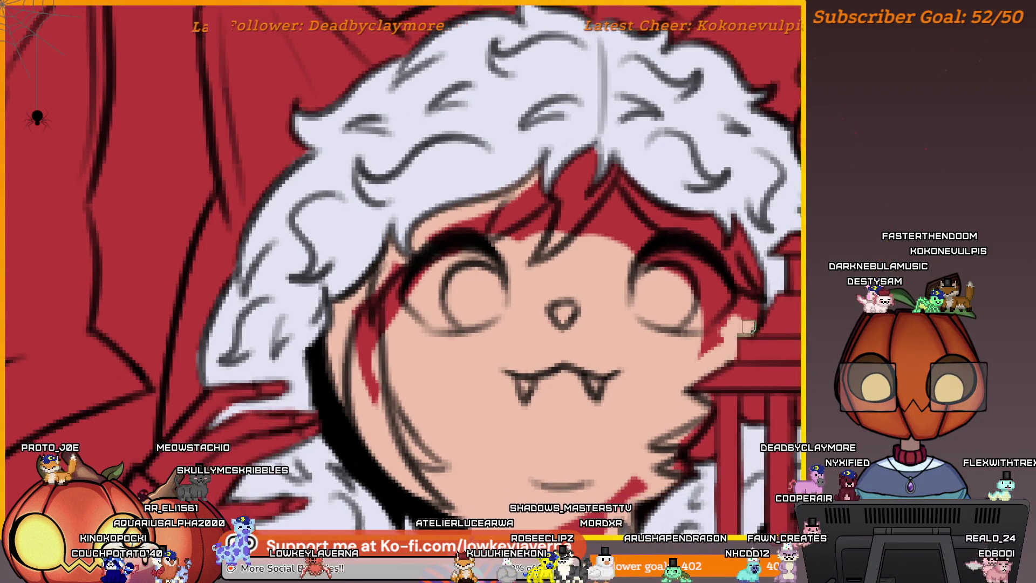
scroll(751, 351, "up", 2)
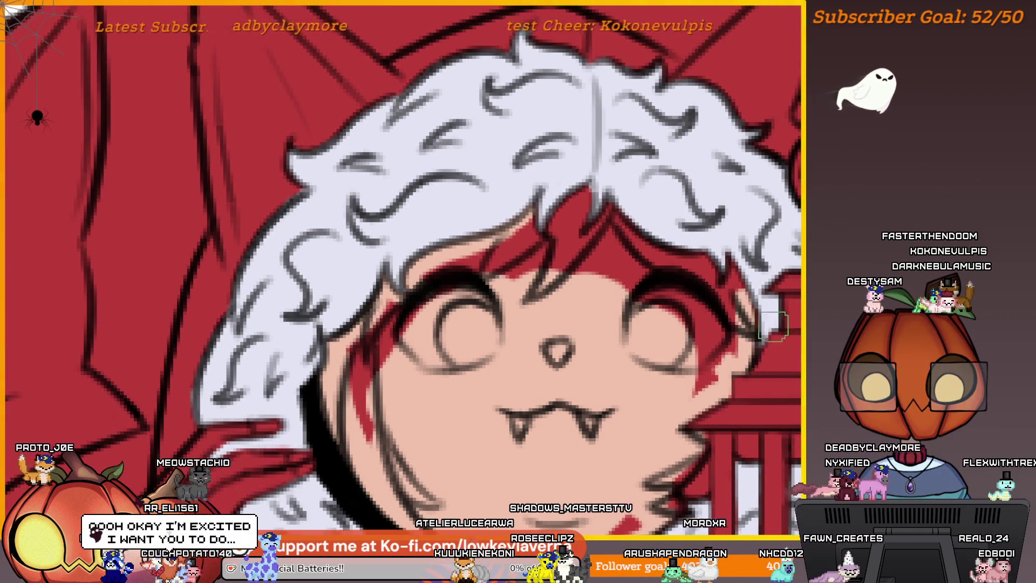
left_click_drag(744, 328, 709, 355)
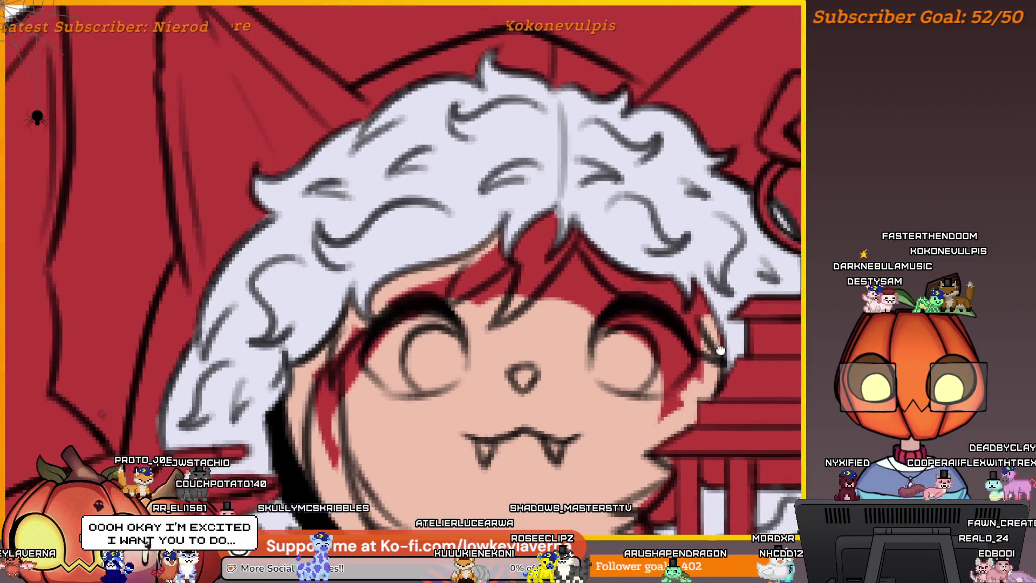
scroll(709, 355, "down", 2)
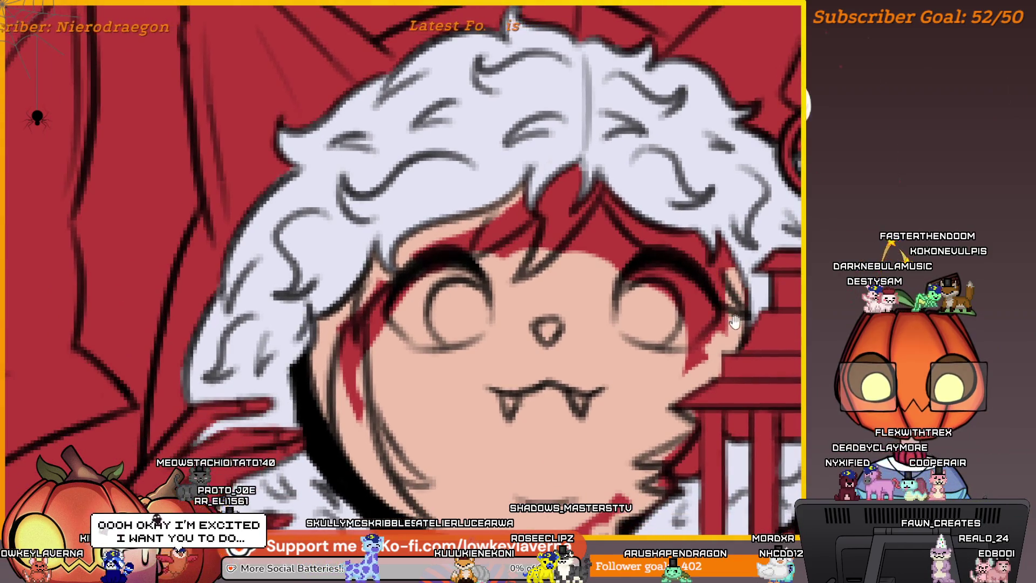
scroll(691, 380, "left", 2)
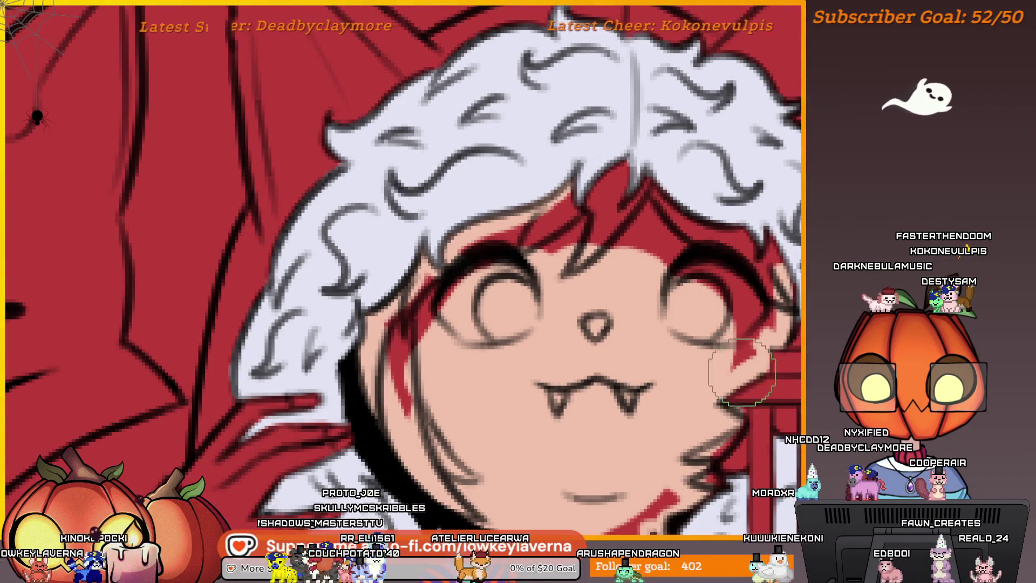
left_click_drag(734, 365, 726, 381)
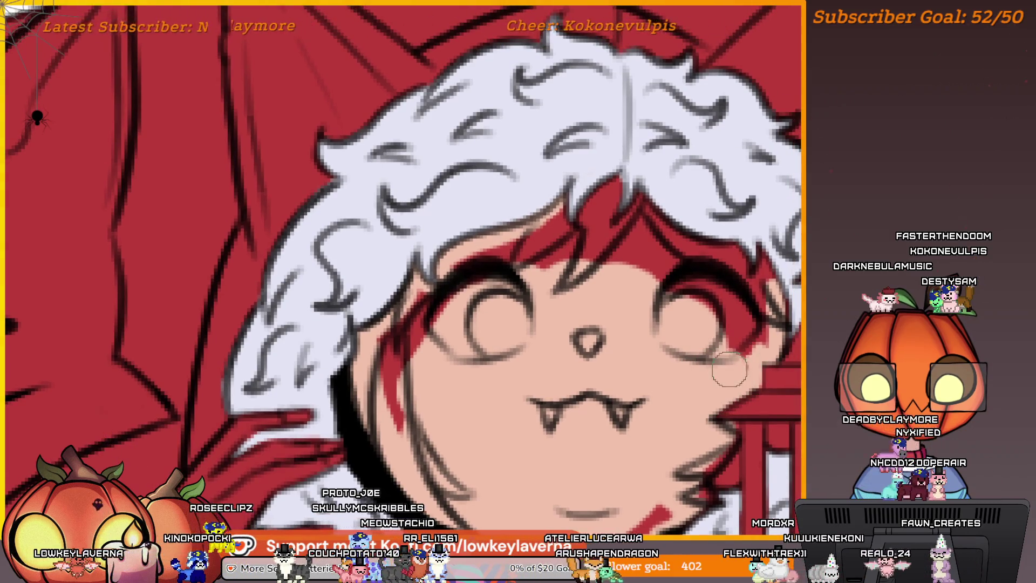
mouse_move(702, 324)
left_mouse_down()
mouse_move(655, 268)
mouse_move(562, 255)
mouse_move(465, 268)
mouse_move(578, 281)
left_mouse_up()
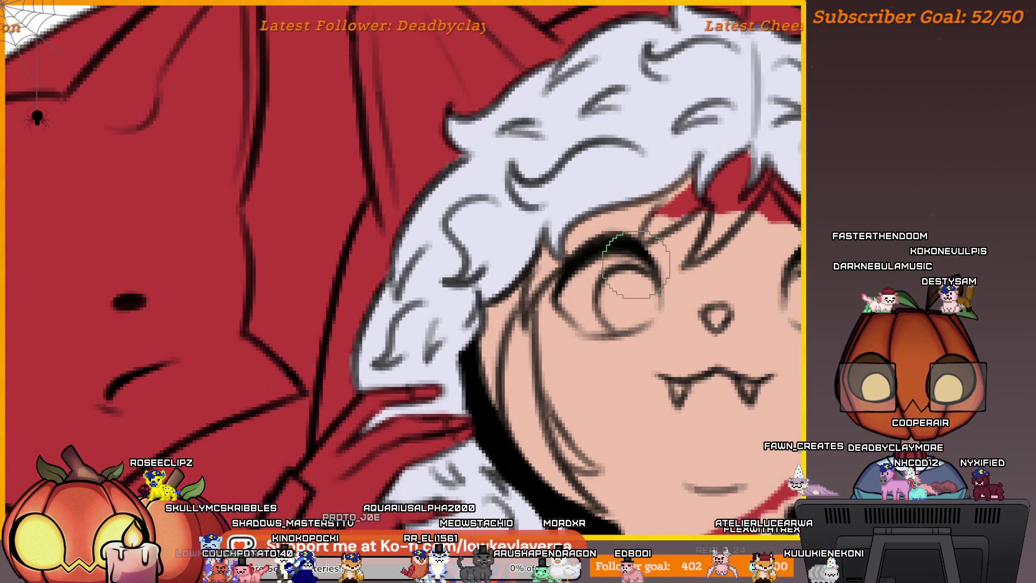
With a smaller eraser, remove the red mark under the mouth on the chin
left_click_drag(635, 265, 550, 323)
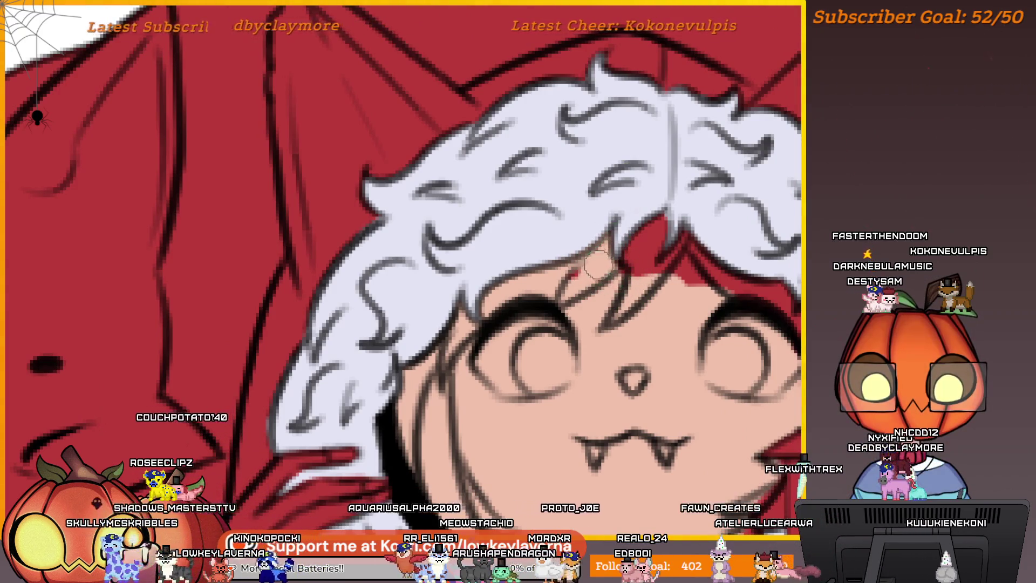
left_click_drag(705, 179, 663, 210)
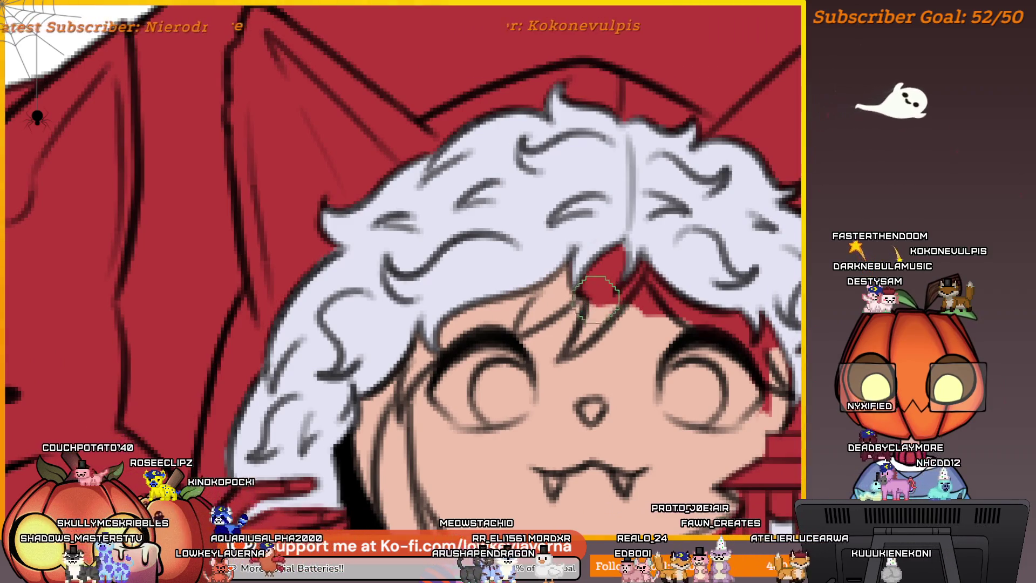
key("bracketleft")
key("bracketleft")
key("bracketleft")
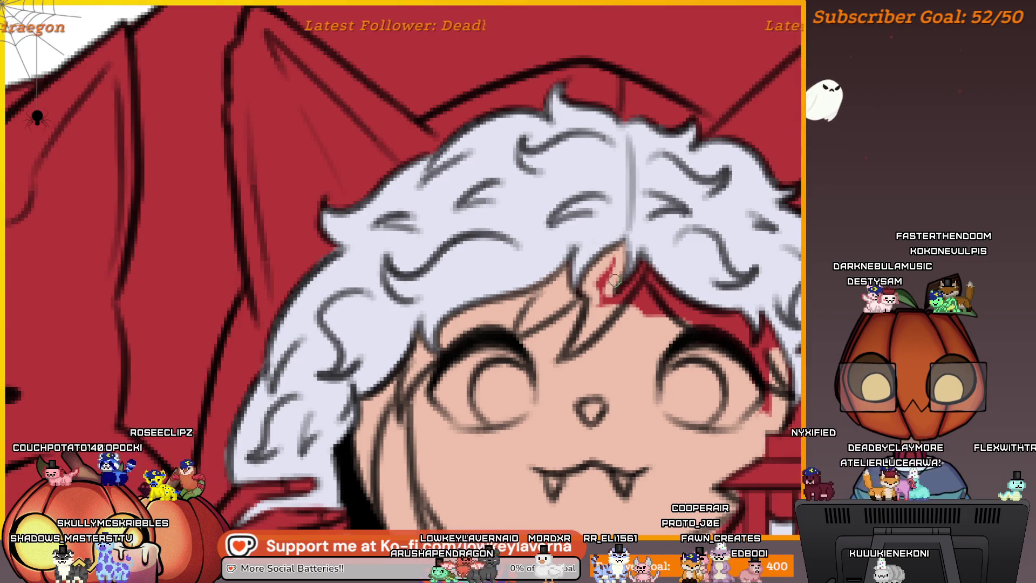
mouse_move(645, 295)
left_mouse_down()
mouse_move(626, 288)
mouse_move(586, 235)
left_mouse_up()
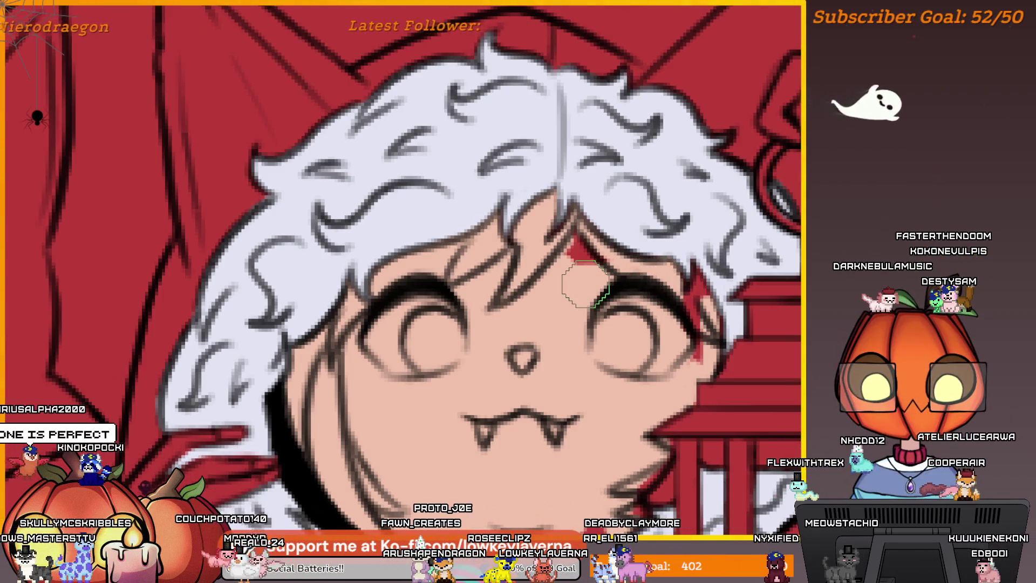
left_click_drag(586, 283, 723, 330)
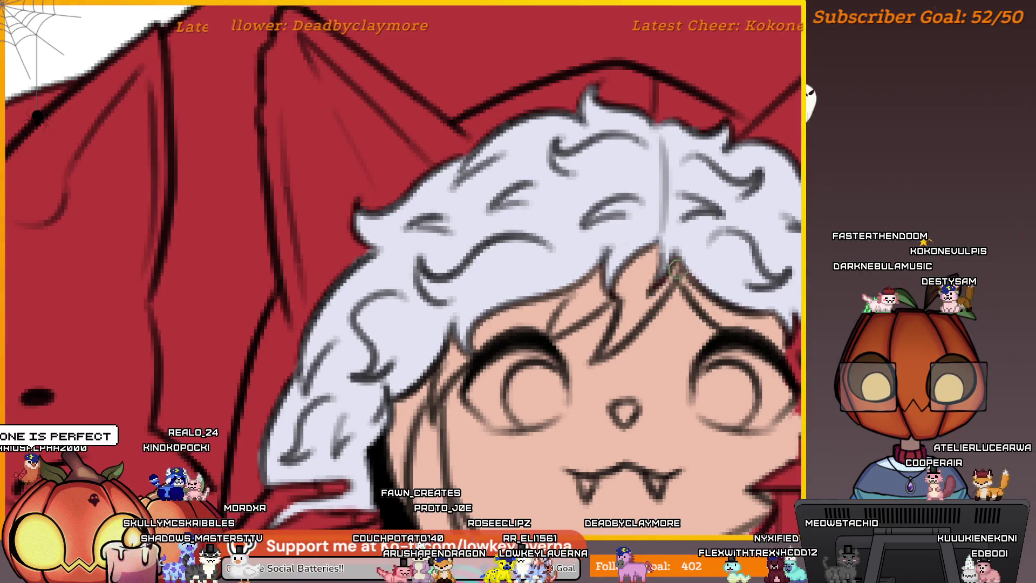
left_click_drag(701, 236, 721, 255)
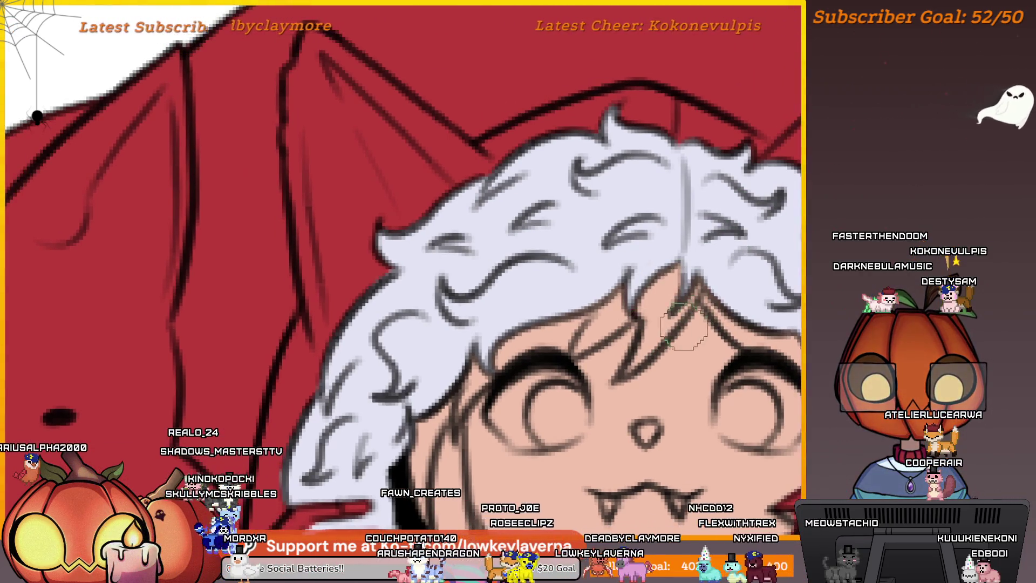
scroll(683, 326, "down", 2)
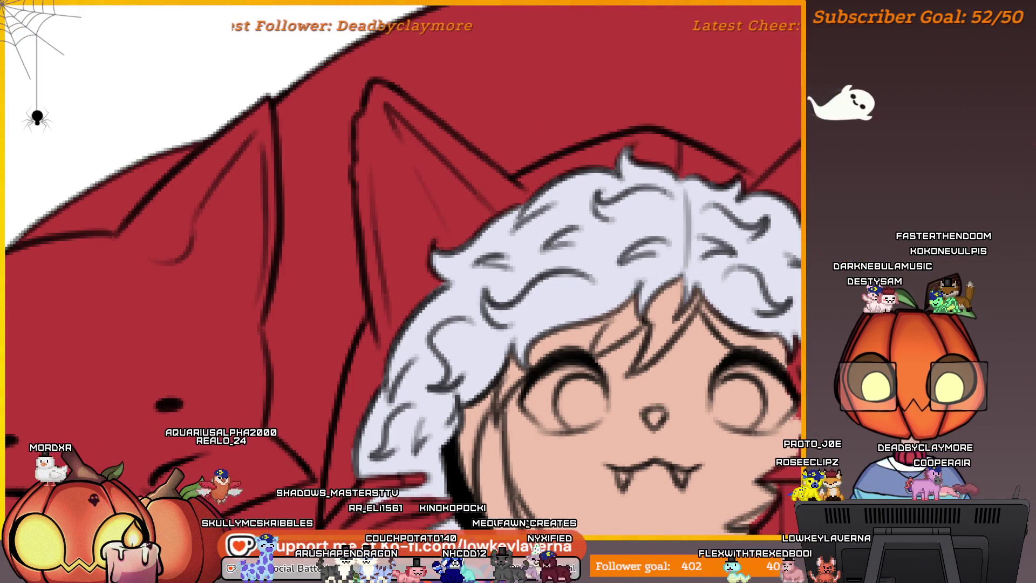
mouse_move(686, 319)
left_mouse_down()
mouse_move(594, 271)
mouse_move(654, 209)
mouse_move(713, 266)
mouse_move(655, 222)
left_mouse_up()
scroll(624, 242, "up", 2)
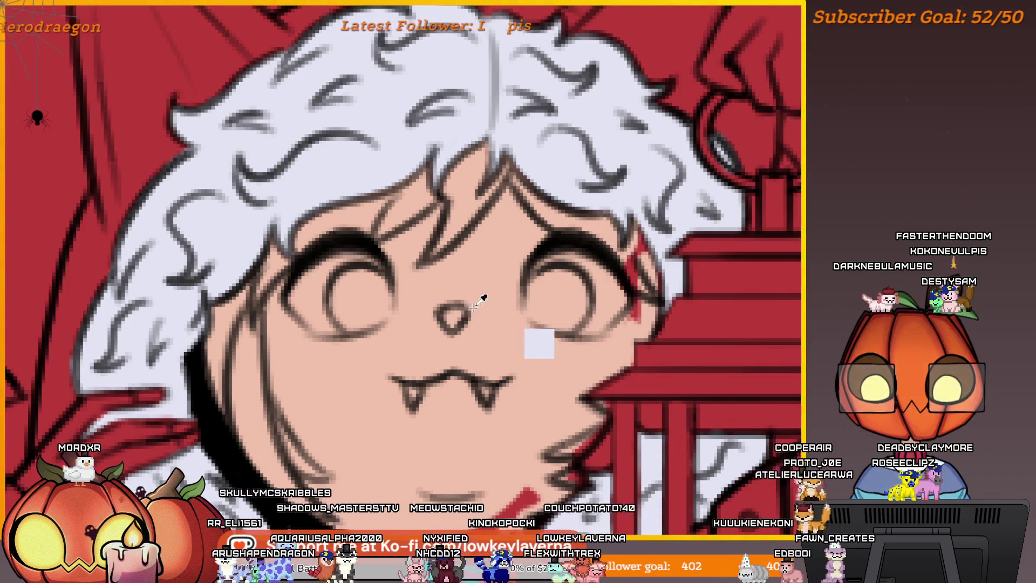
left_click_drag(636, 224, 624, 247)
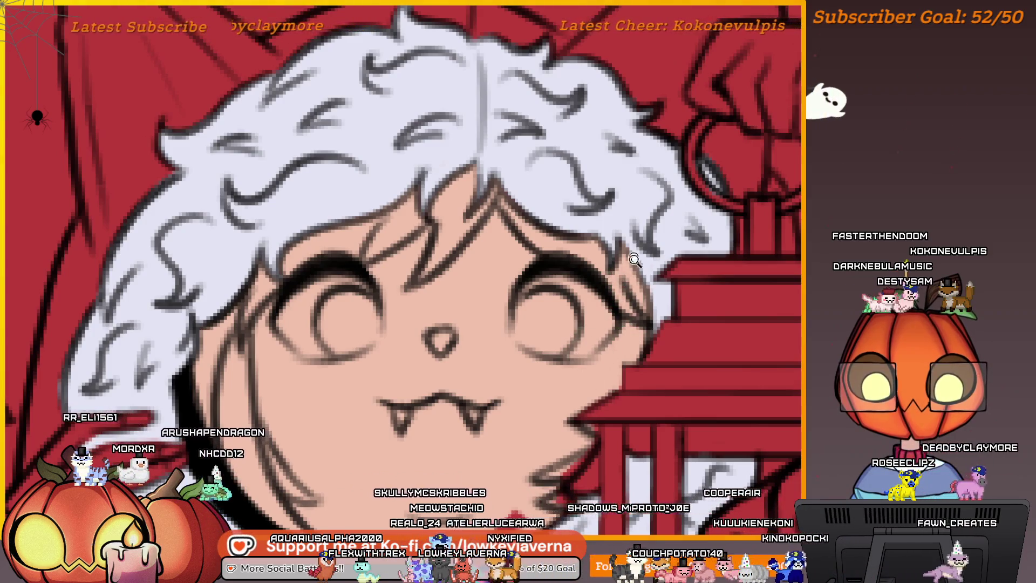
scroll(634, 260, "down", 3)
scroll(683, 281, "up", 3)
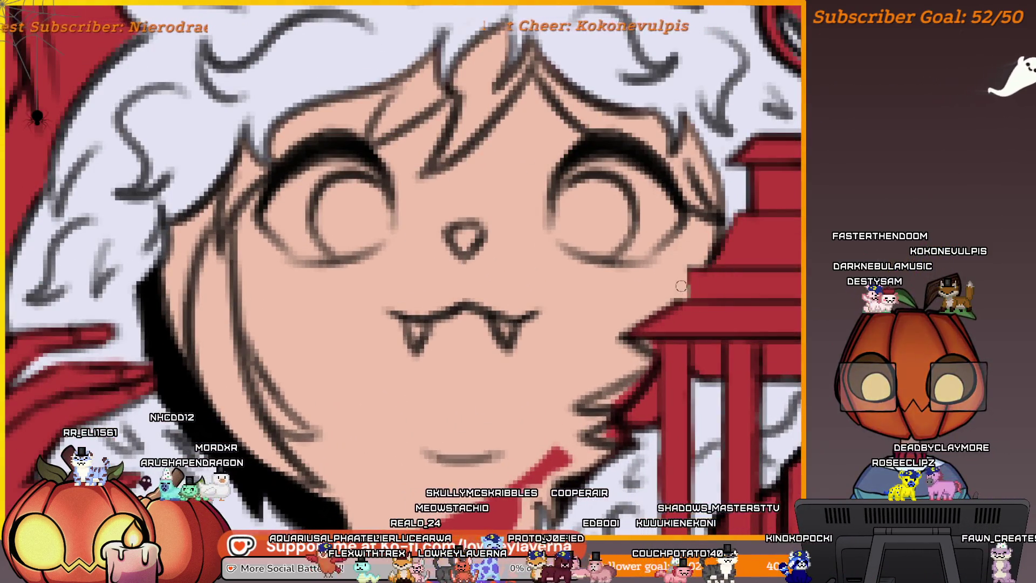
scroll(654, 363, "down", 5)
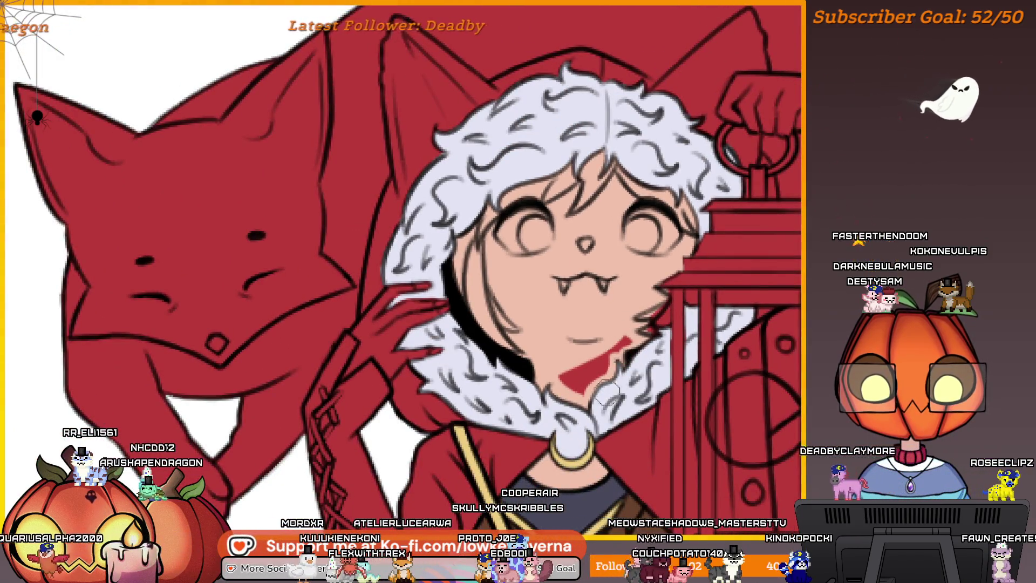
scroll(626, 323, "up", 4)
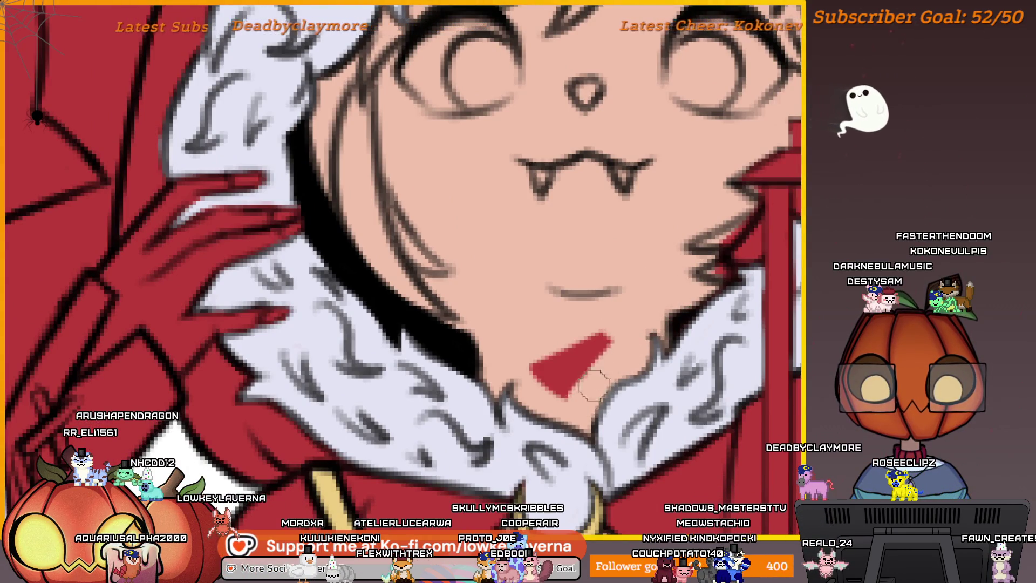
mouse_move(594, 384)
left_mouse_down()
mouse_move(595, 340)
mouse_move(541, 358)
left_mouse_up()
Zoom out to review the whole figure, including the bag and moon charm
scroll(638, 363, "up", 1)
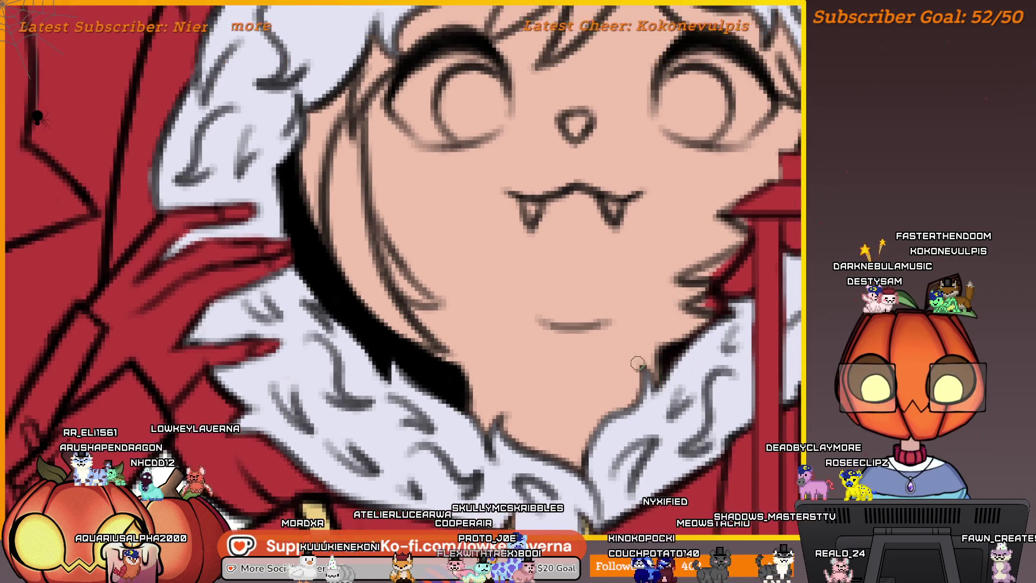
left_click_drag(718, 296, 694, 355)
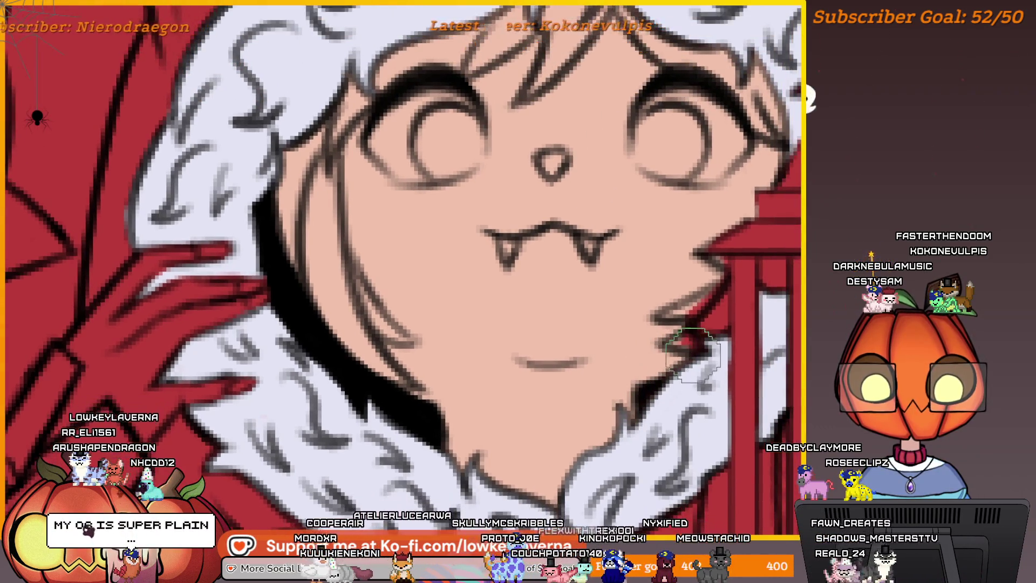
scroll(648, 367, "down", 5)
scroll(651, 372, "up", 1)
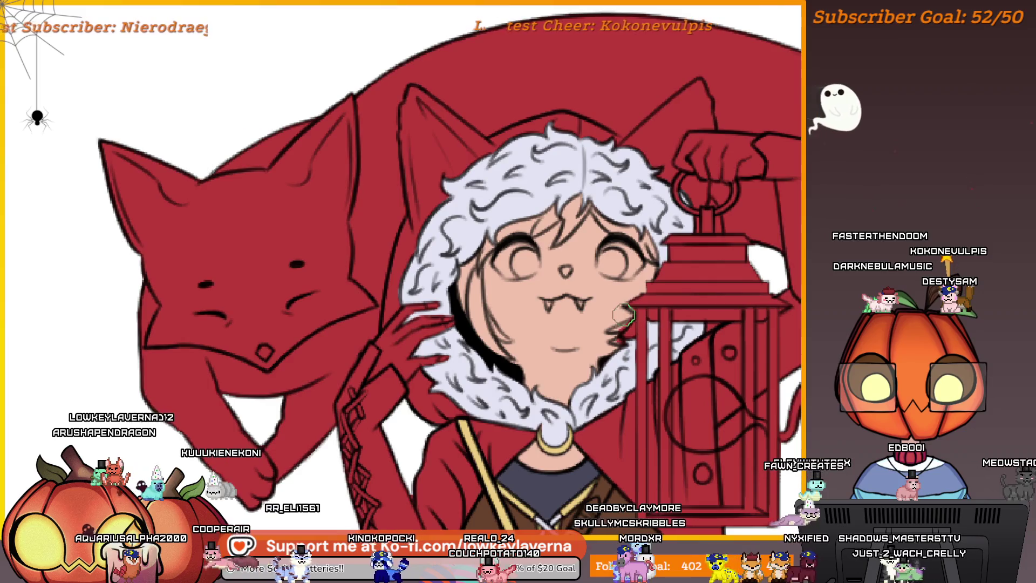
scroll(613, 380, "down", 2)
scroll(621, 366, "down", 2)
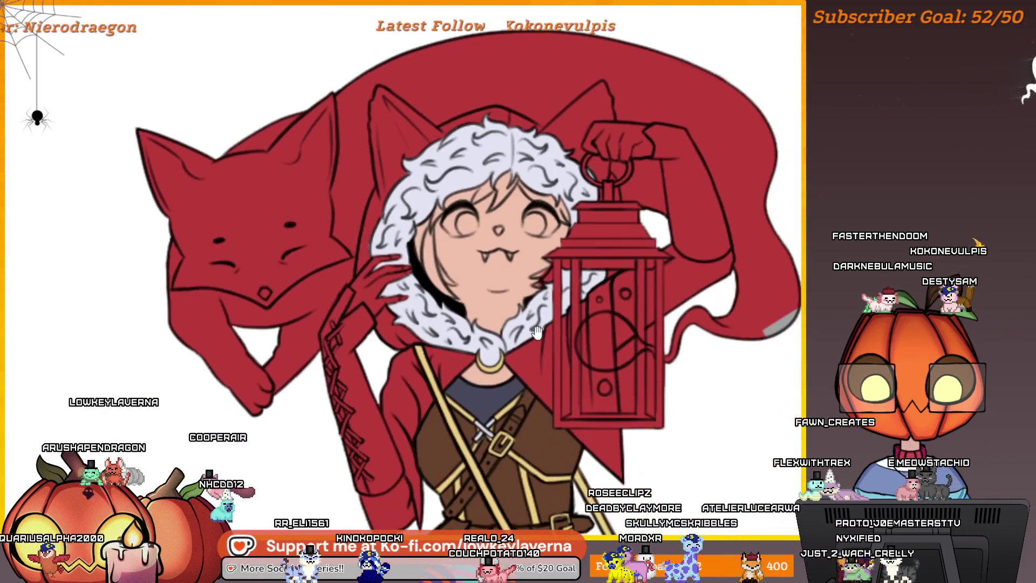
scroll(649, 396, "down", 4)
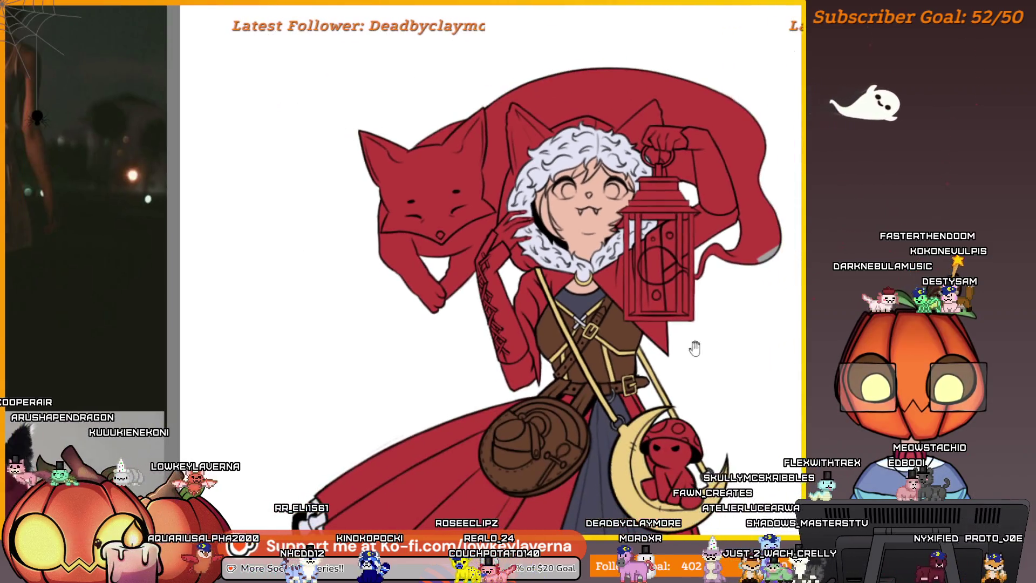
left_click_drag(694, 347, 667, 247)
scroll(672, 270, "down", 2)
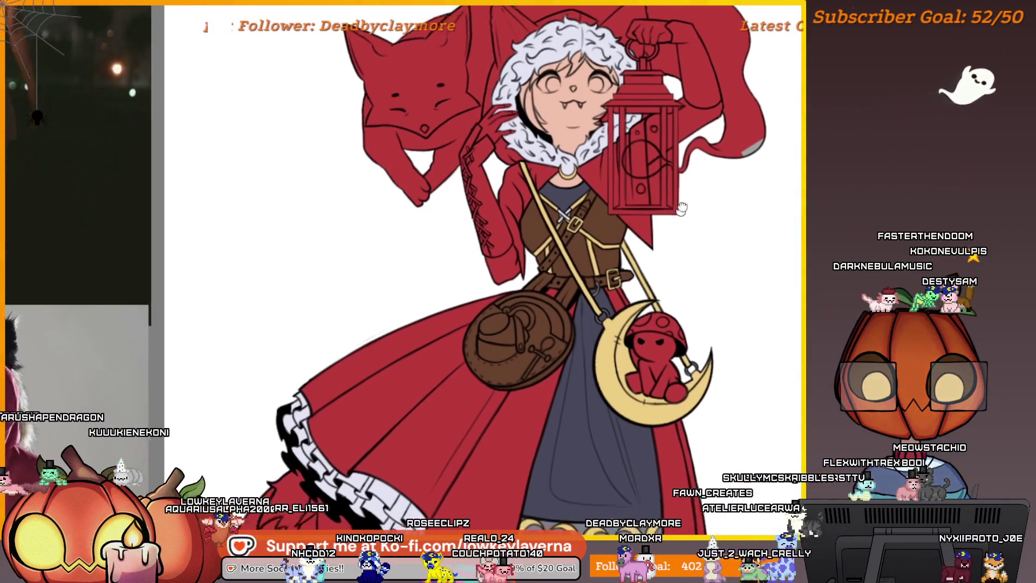
scroll(702, 357, "down", 4)
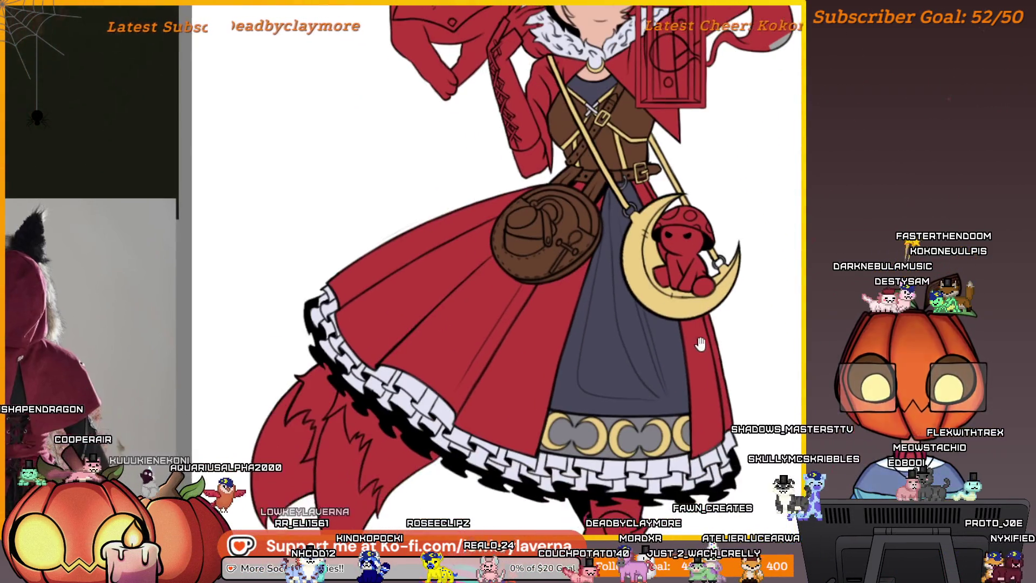
scroll(684, 439, "down", 5)
scroll(684, 438, "up", 13)
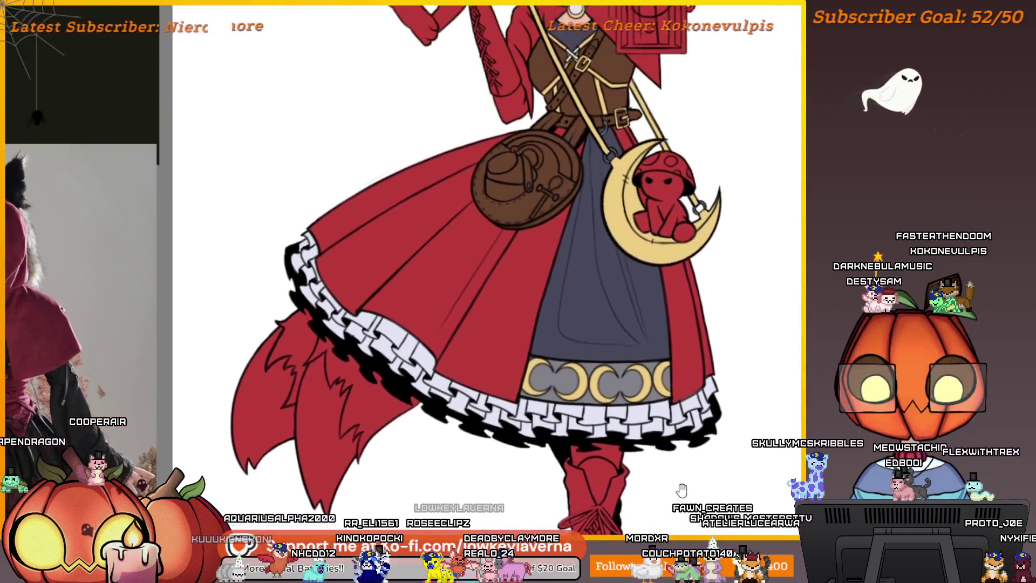
scroll(624, 336, "down", 6)
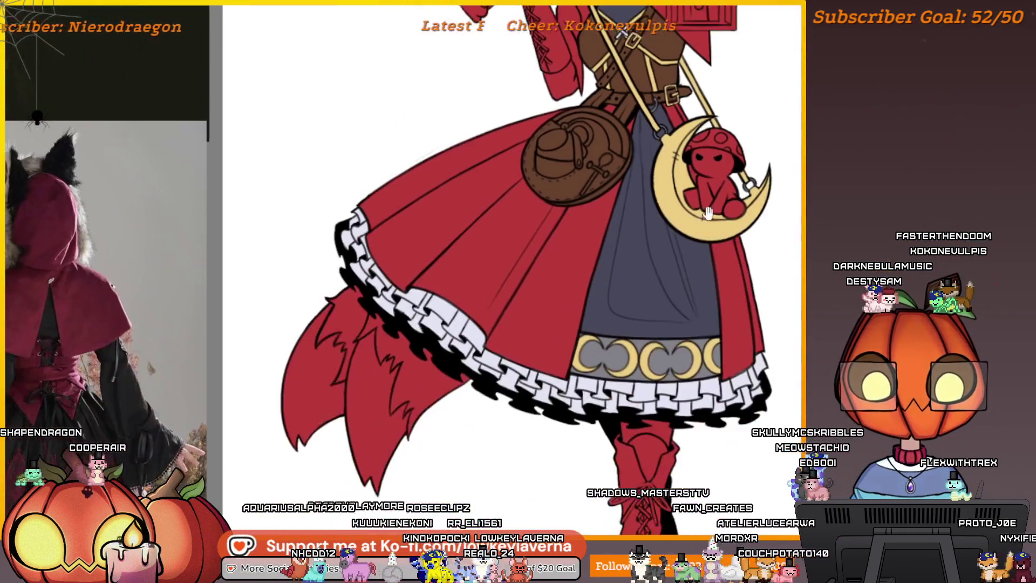
scroll(731, 377, "up", 5)
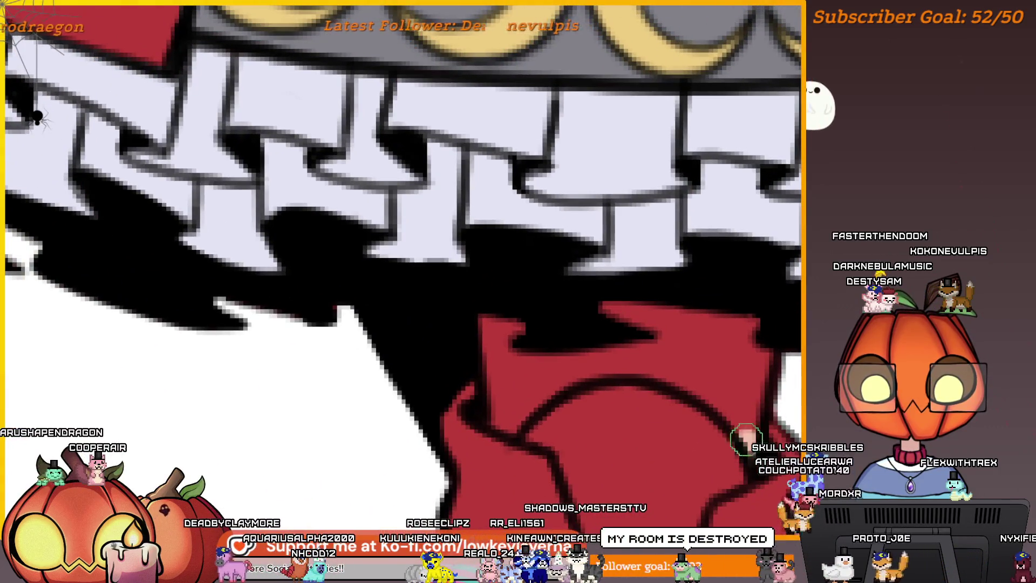
Paint three skin-tone strokes on the leg below the frilled hem, then shrink the brush
mouse_move(753, 446)
left_mouse_down()
mouse_move(707, 394)
mouse_move(625, 367)
mouse_move(519, 418)
left_mouse_up()
left_click_drag(571, 389, 617, 412)
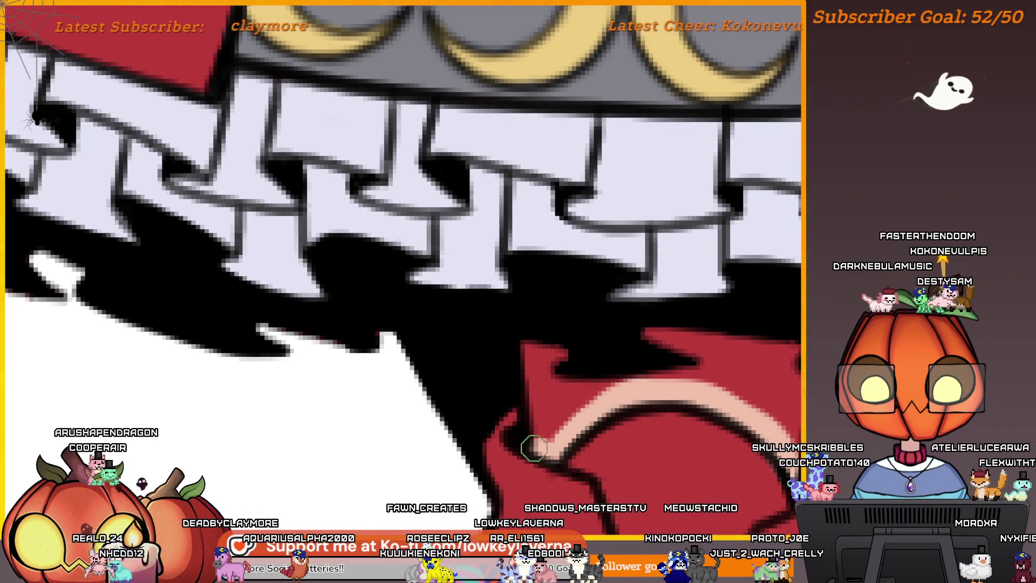
left_click_drag(532, 446, 537, 373)
key("bracketleft")
key("bracketleft")
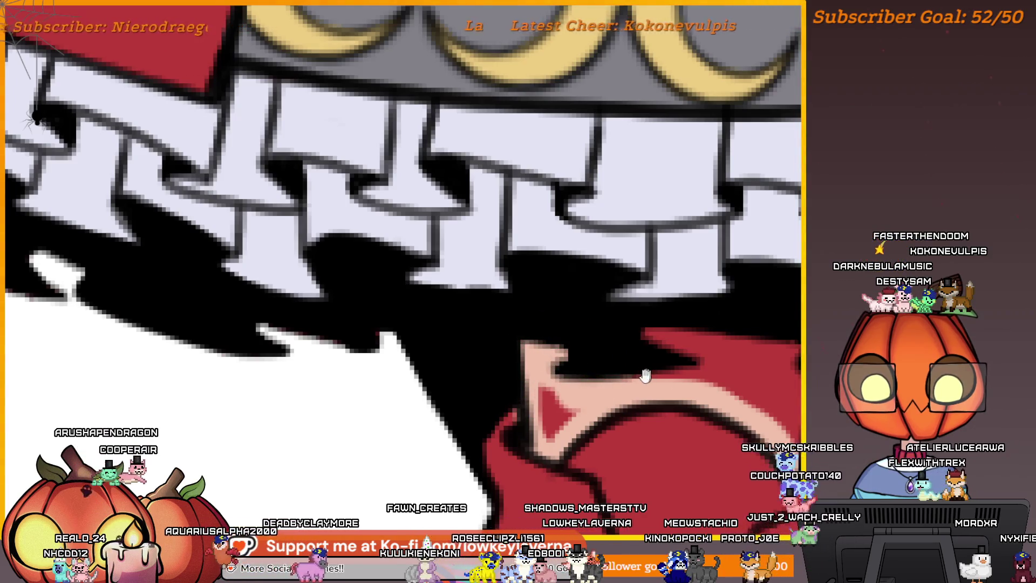
scroll(646, 375, "down", 1)
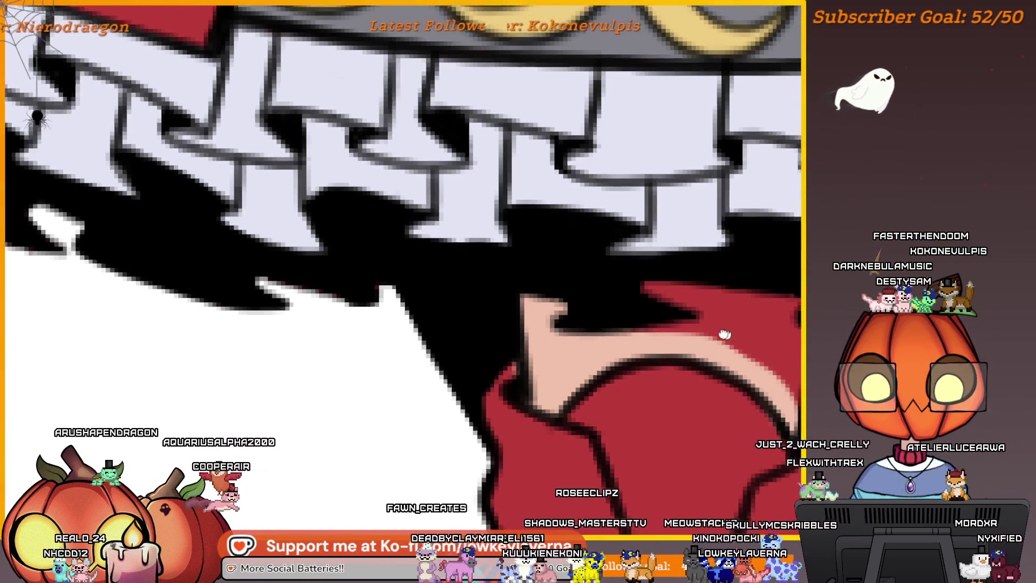
mouse_move(724, 335)
left_mouse_down()
mouse_move(617, 351)
mouse_move(583, 305)
mouse_move(669, 345)
mouse_move(661, 375)
mouse_move(616, 332)
mouse_move(451, 378)
left_mouse_up()
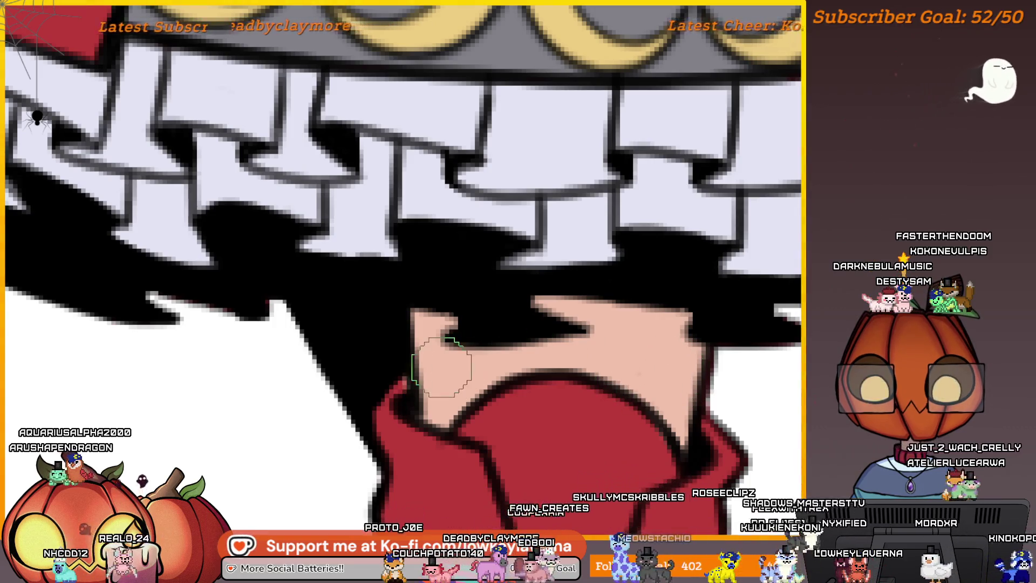
scroll(442, 367, "down", 6)
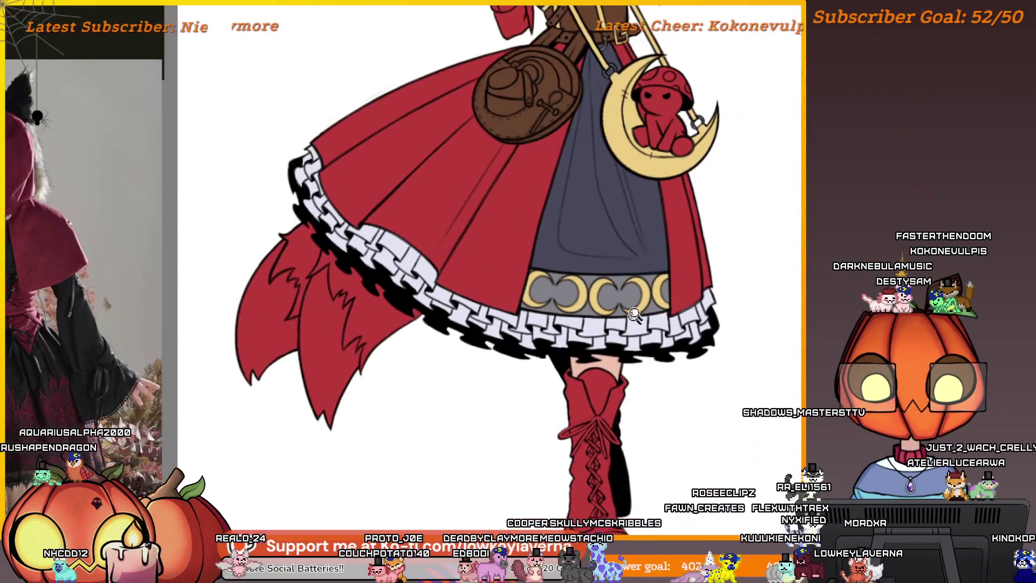
left_click_drag(637, 118, 662, 248)
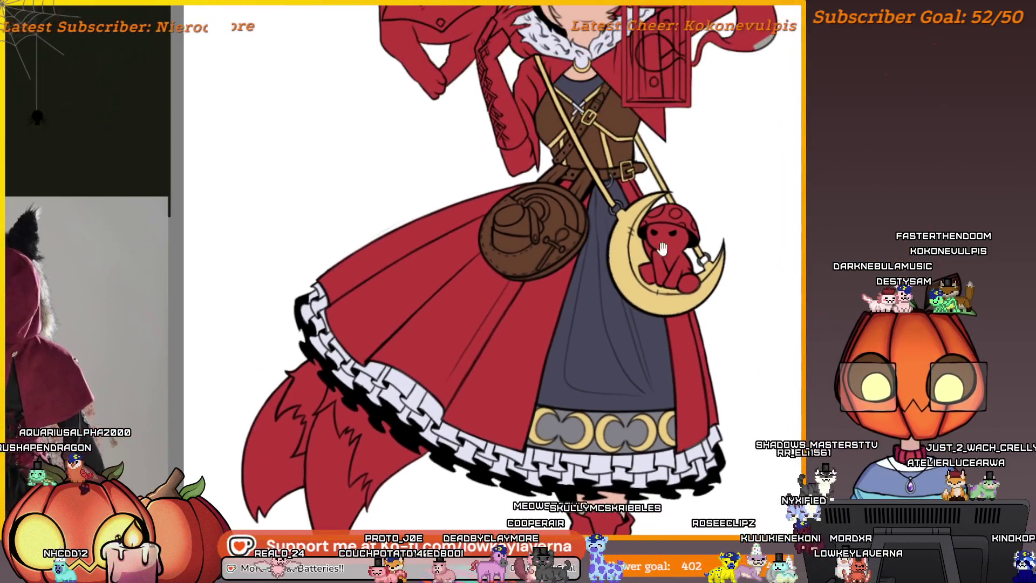
Zoom onto the boot and paint a first brown stroke over its red area
left_click_drag(670, 426, 690, 92)
scroll(689, 393, "up", 3)
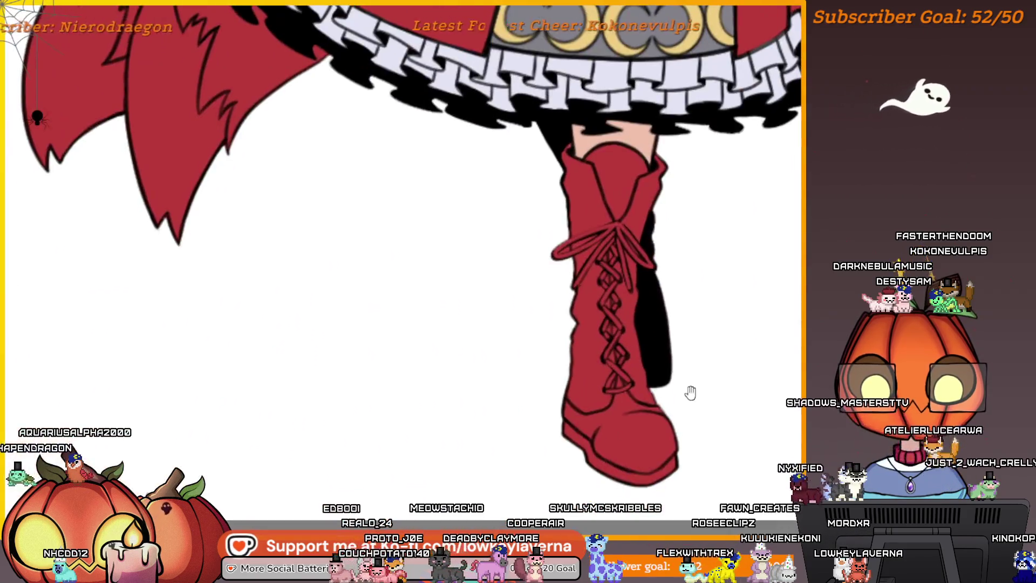
mouse_move(610, 468)
left_mouse_down()
mouse_move(594, 350)
mouse_move(605, 232)
mouse_move(626, 173)
left_mouse_up()
scroll(677, 328, "up", 3)
scroll(670, 297, "up", 2)
scroll(647, 370, "up", 3)
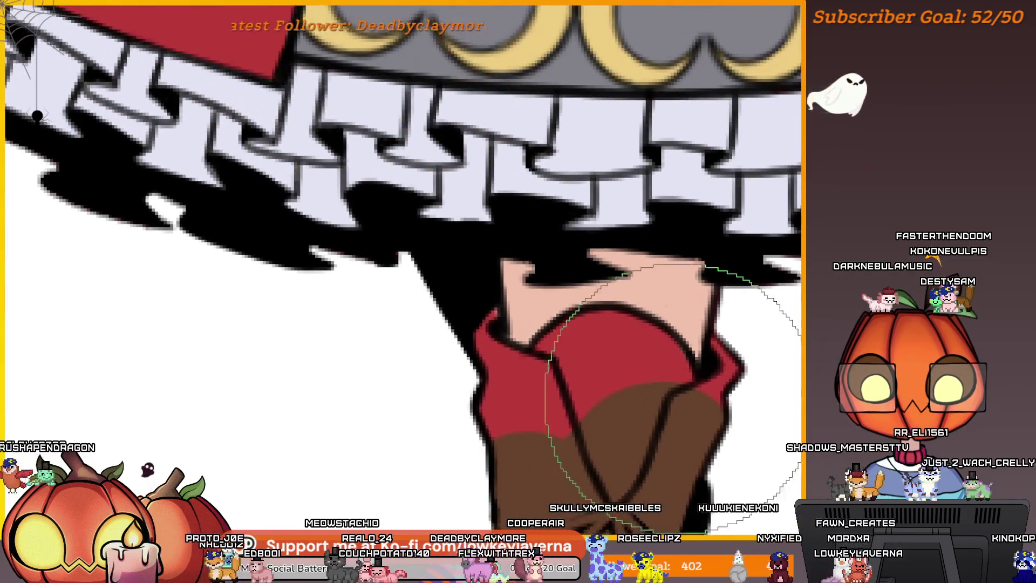
Cover the remaining red patch at the boot top with brown strokes
left_click_drag(686, 352, 699, 389)
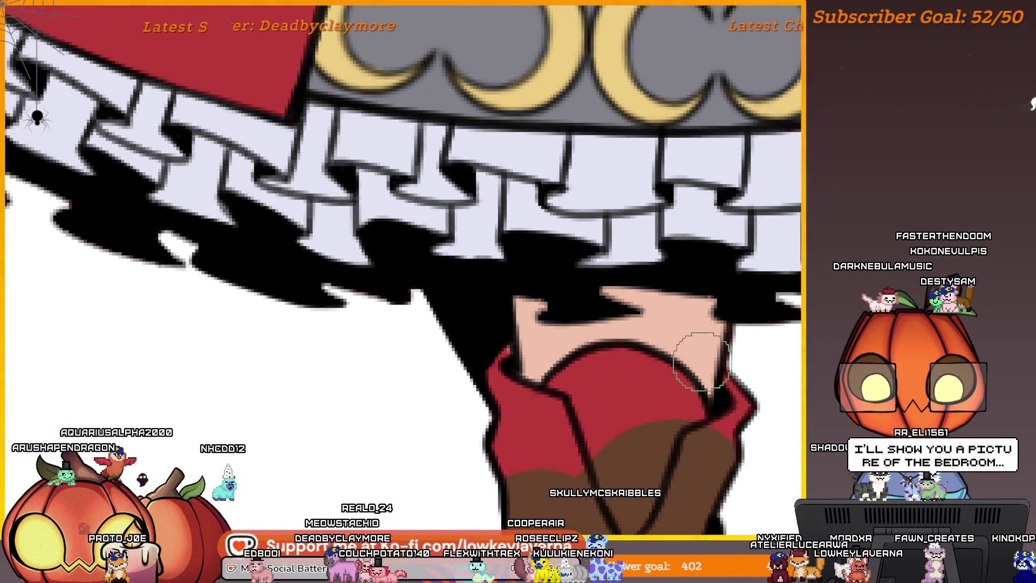
mouse_move(723, 436)
left_mouse_down()
mouse_move(705, 439)
mouse_move(710, 423)
left_mouse_up()
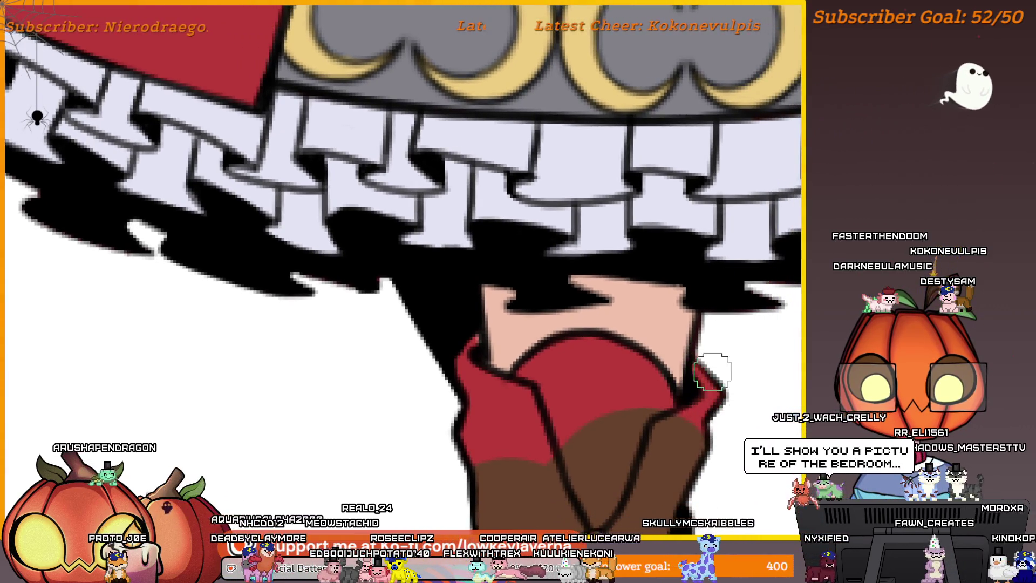
left_click_drag(718, 366, 744, 369)
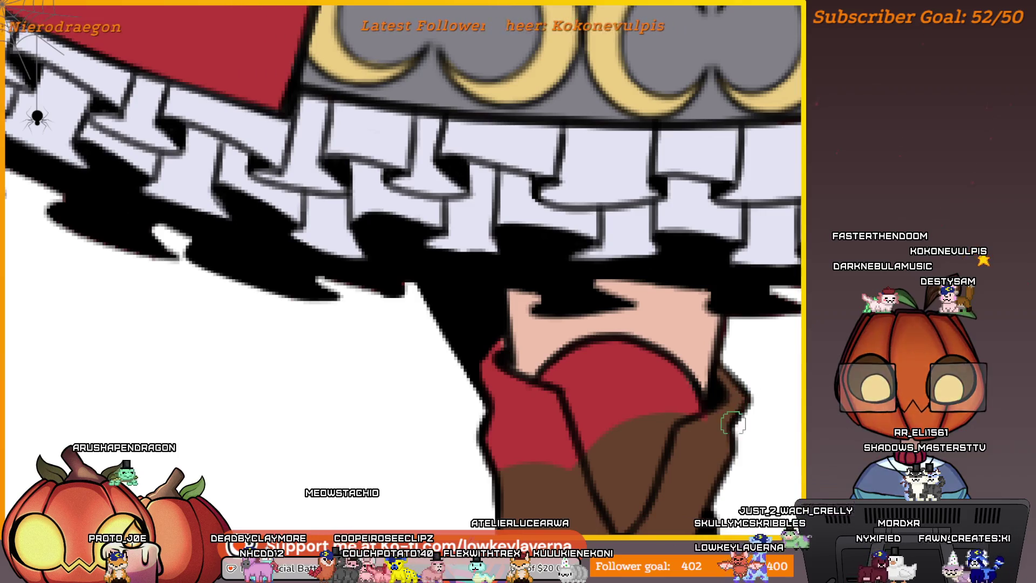
left_click_drag(709, 415, 723, 397)
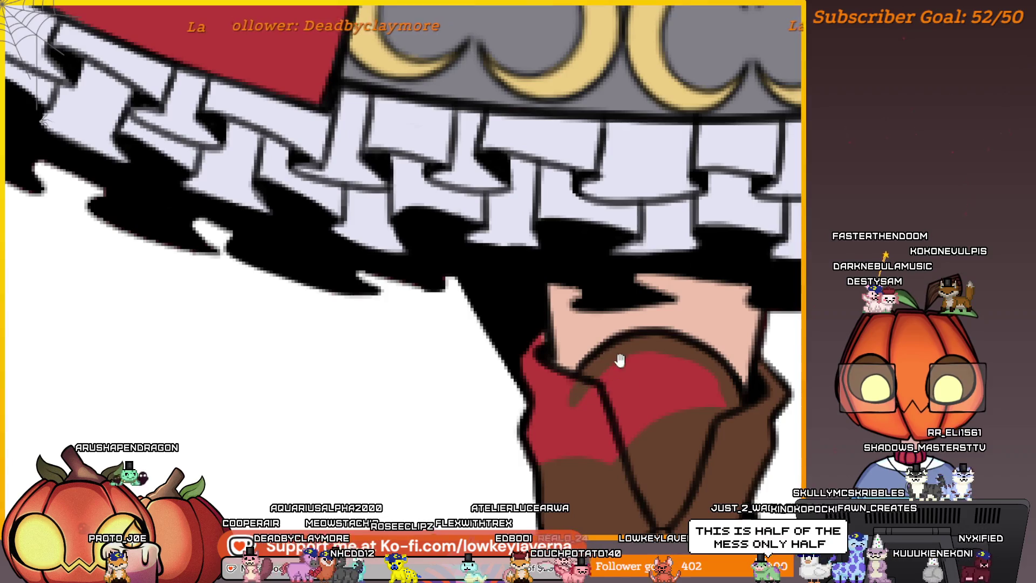
left_click_drag(620, 361, 637, 365)
mouse_move(586, 397)
left_mouse_down()
mouse_move(566, 358)
mouse_move(555, 375)
mouse_move(562, 433)
mouse_move(564, 415)
left_mouse_up()
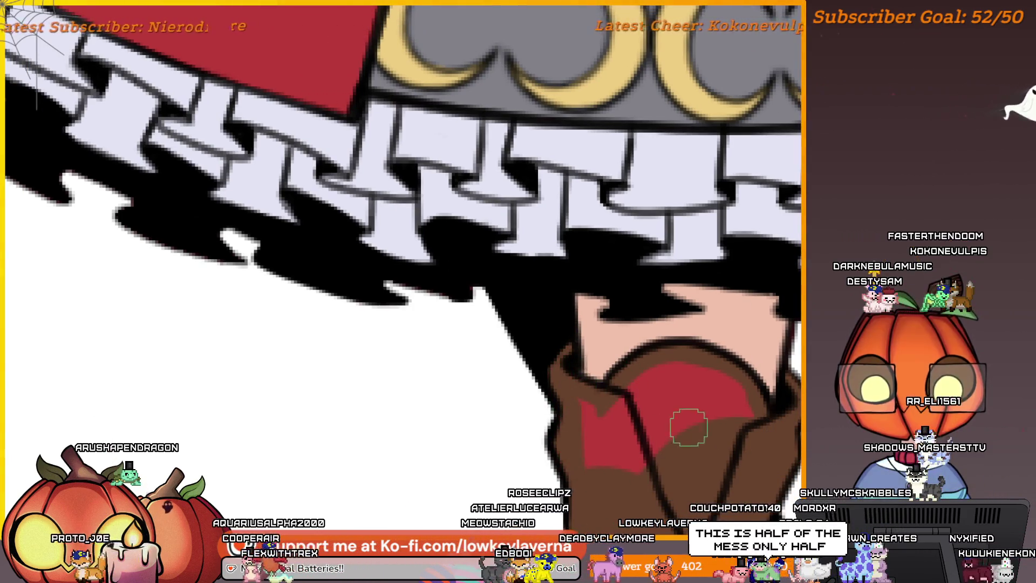
scroll(687, 423, "down", 2)
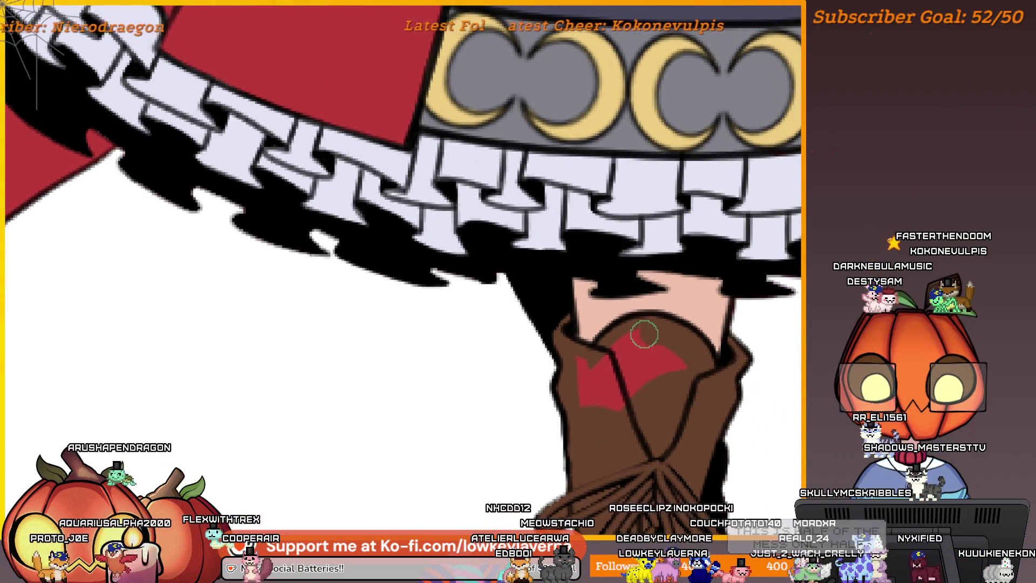
scroll(671, 400, "up", 1)
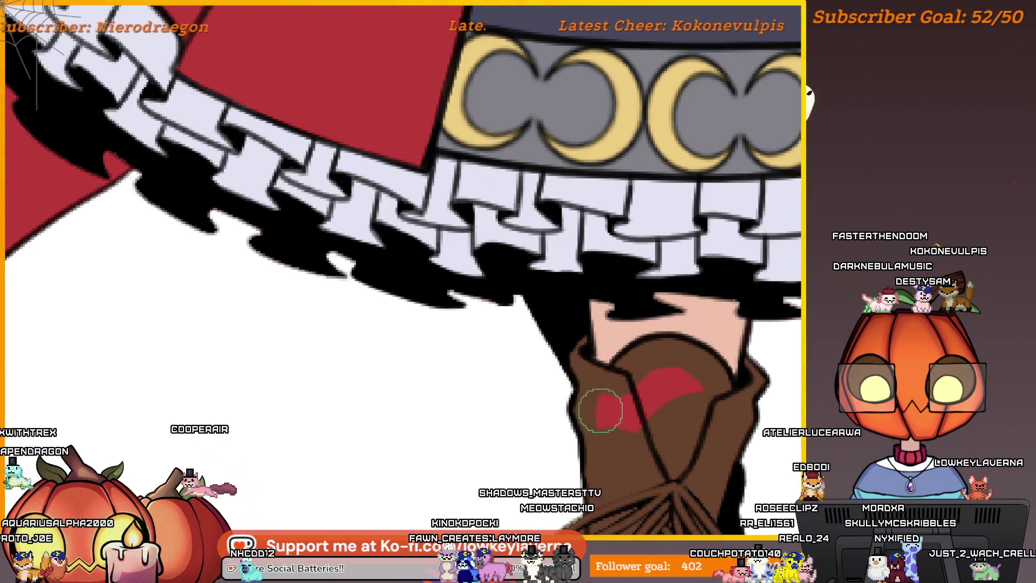
left_click_drag(601, 411, 601, 459)
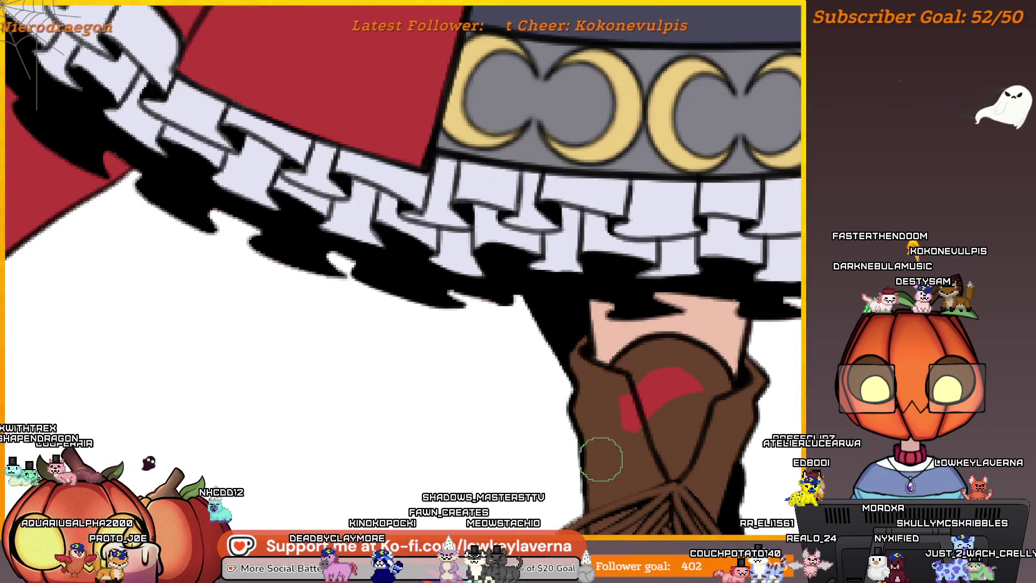
mouse_move(648, 406)
left_mouse_down()
mouse_move(688, 378)
mouse_move(657, 384)
left_mouse_up()
scroll(702, 362, "down", 5)
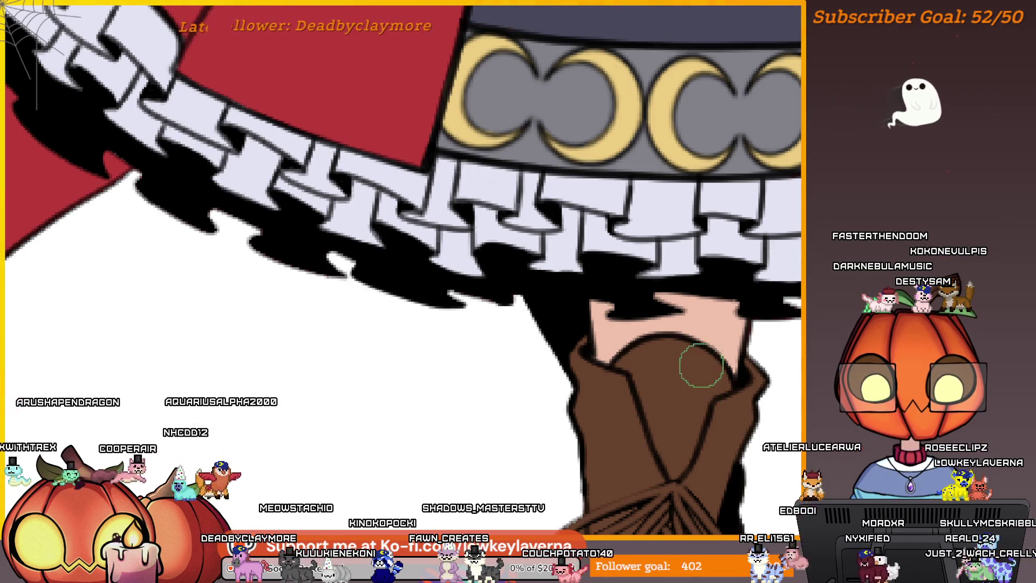
left_click_drag(750, 345, 598, 340)
left_click_drag(626, 272, 613, 390)
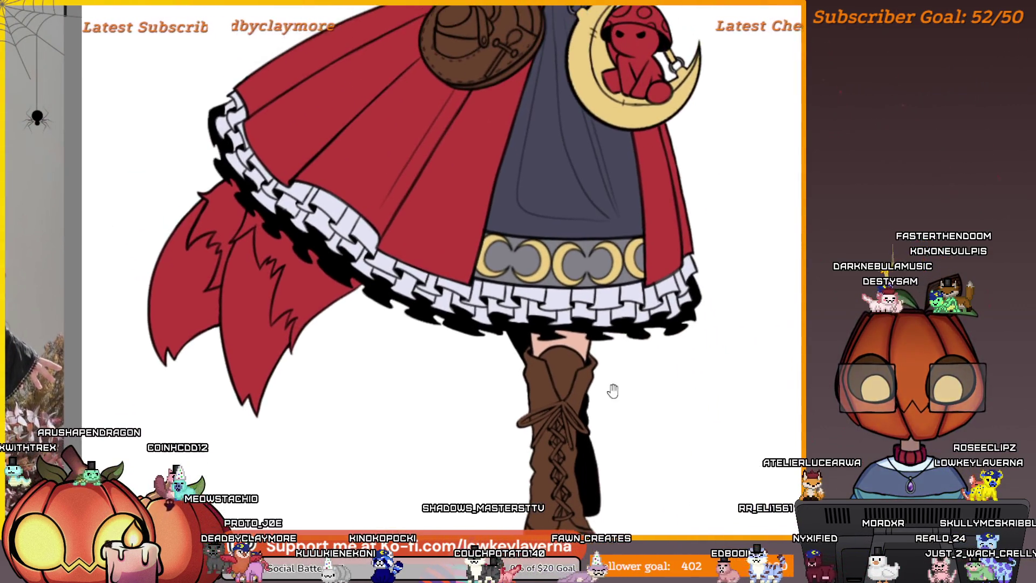
Pick white from the canvas and paint the first white lace loop at the boot's knot
scroll(627, 334, "down", 5)
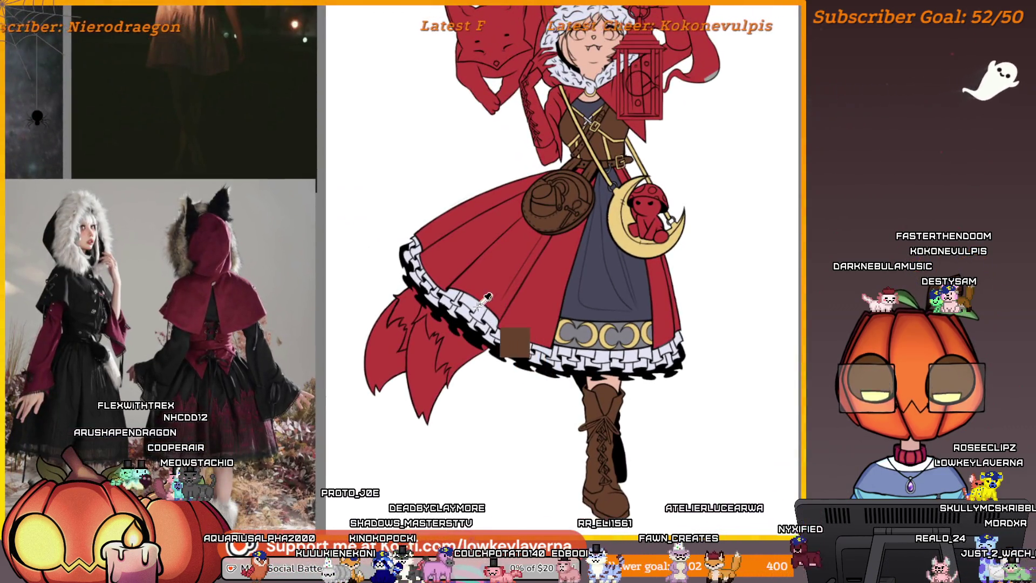
left_click(486, 298, "alt")
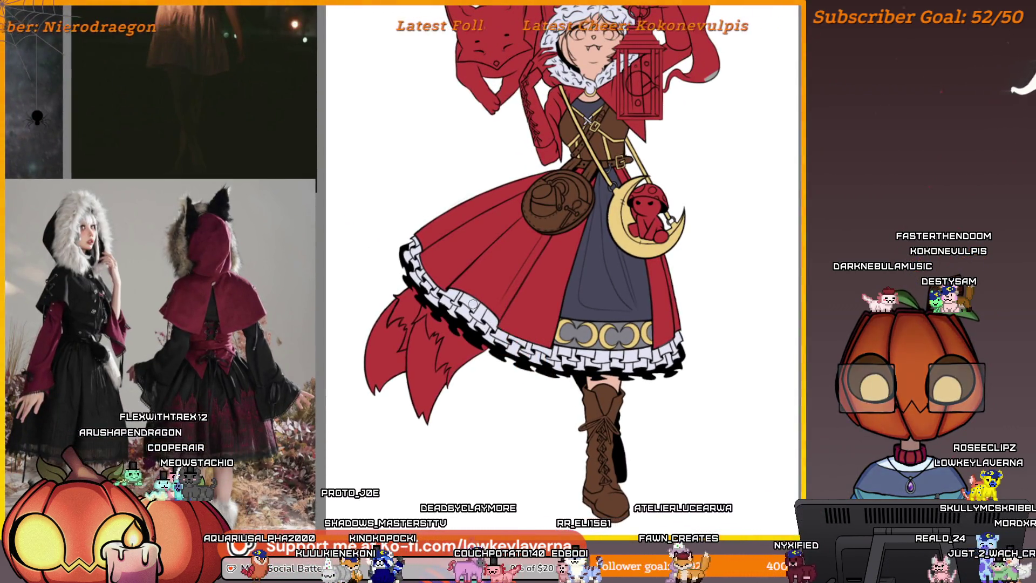
scroll(643, 301, "up", 10)
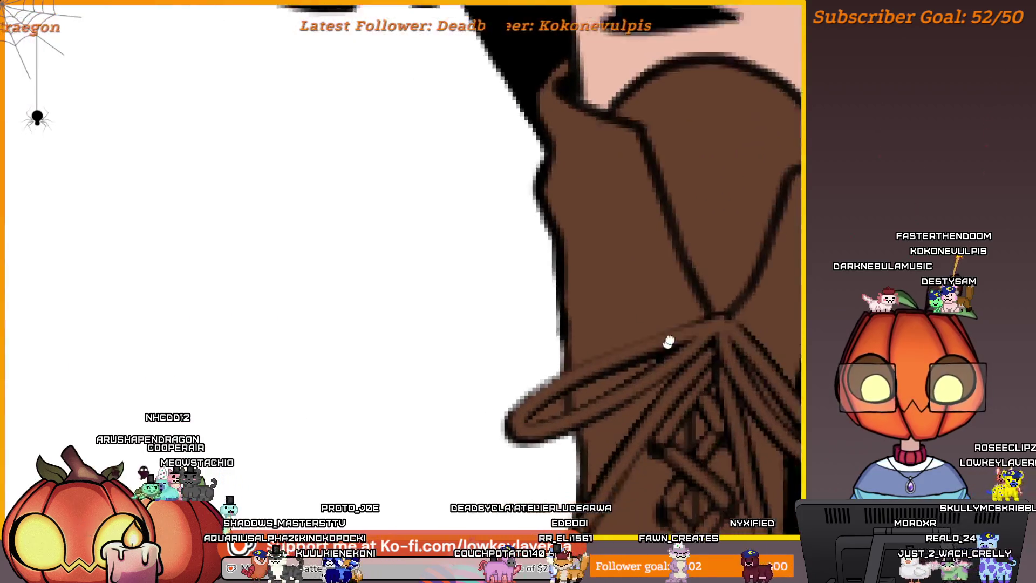
mouse_move(696, 302)
left_mouse_down()
mouse_move(718, 300)
mouse_move(689, 331)
mouse_move(704, 319)
left_mouse_up()
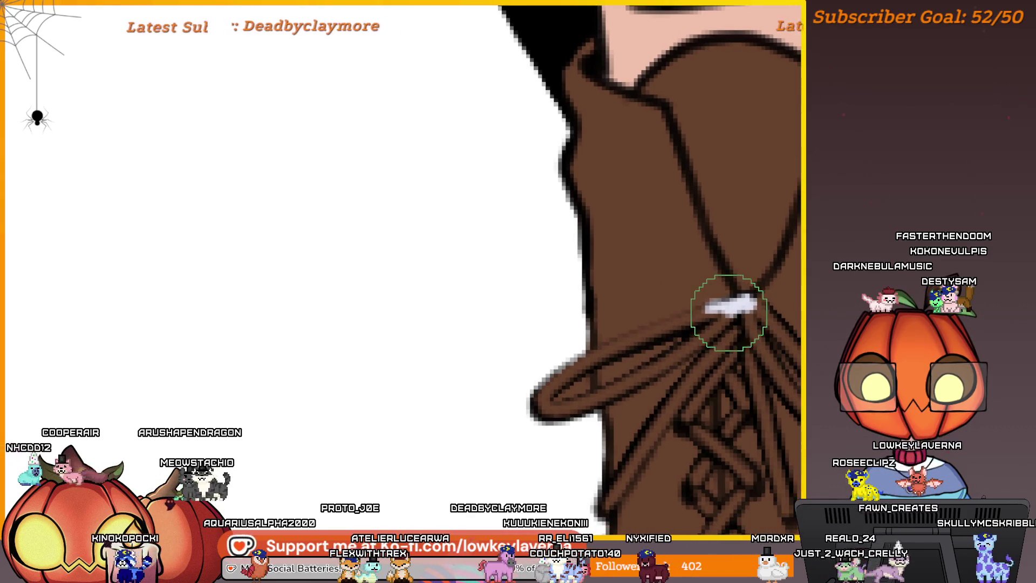
left_click_drag(755, 296, 583, 362)
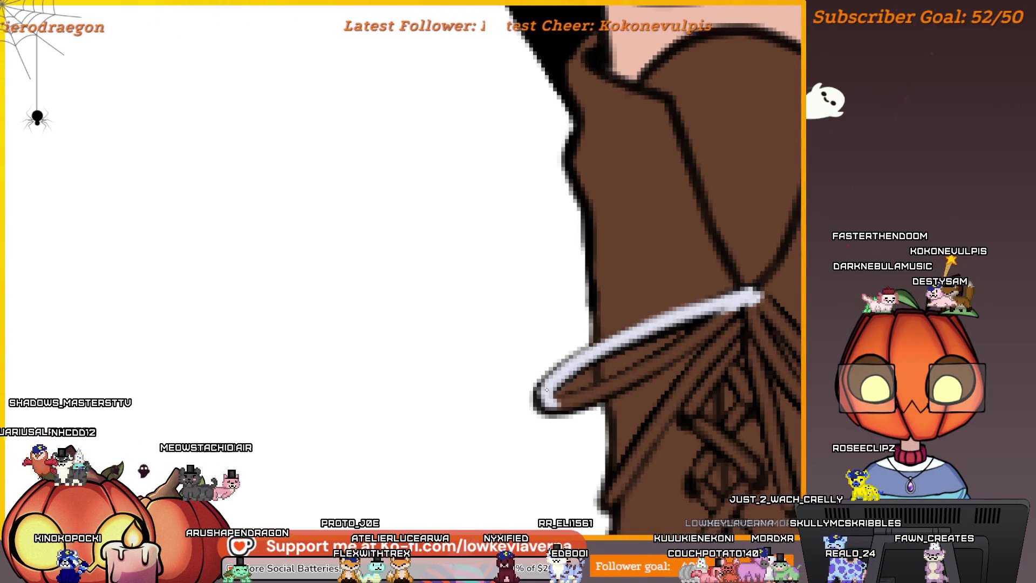
left_click_drag(578, 393, 671, 350)
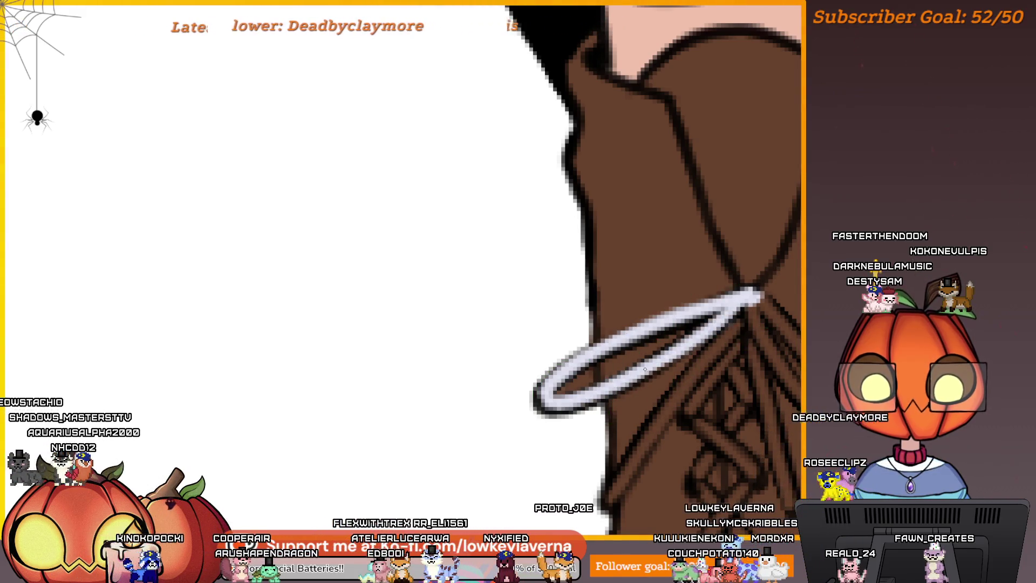
Fill the gap inside the lace loop with white
scroll(763, 343, "left", 2)
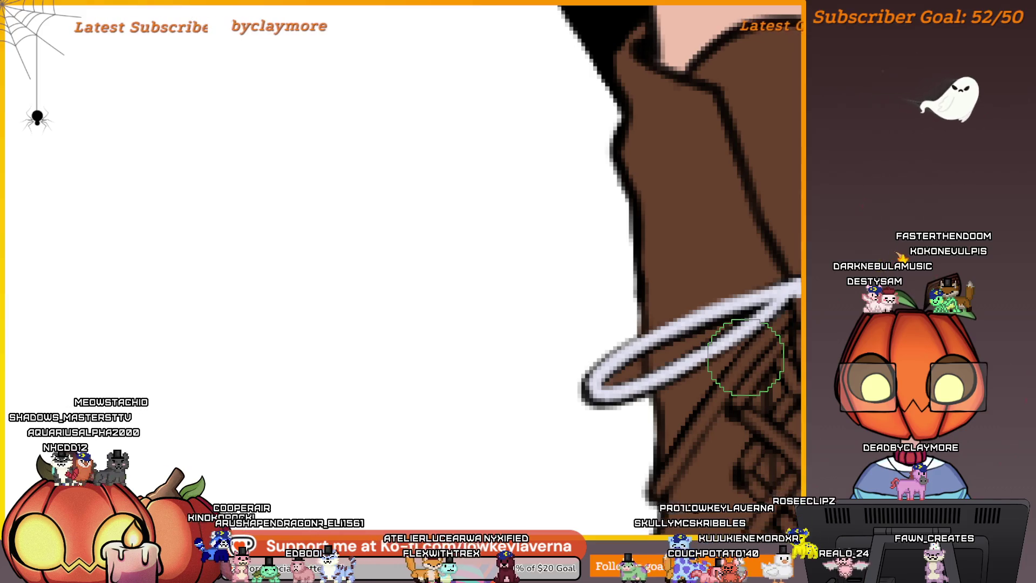
scroll(746, 357, "up", 2)
mouse_move(660, 368)
left_mouse_down()
mouse_move(690, 358)
mouse_move(717, 330)
left_mouse_up()
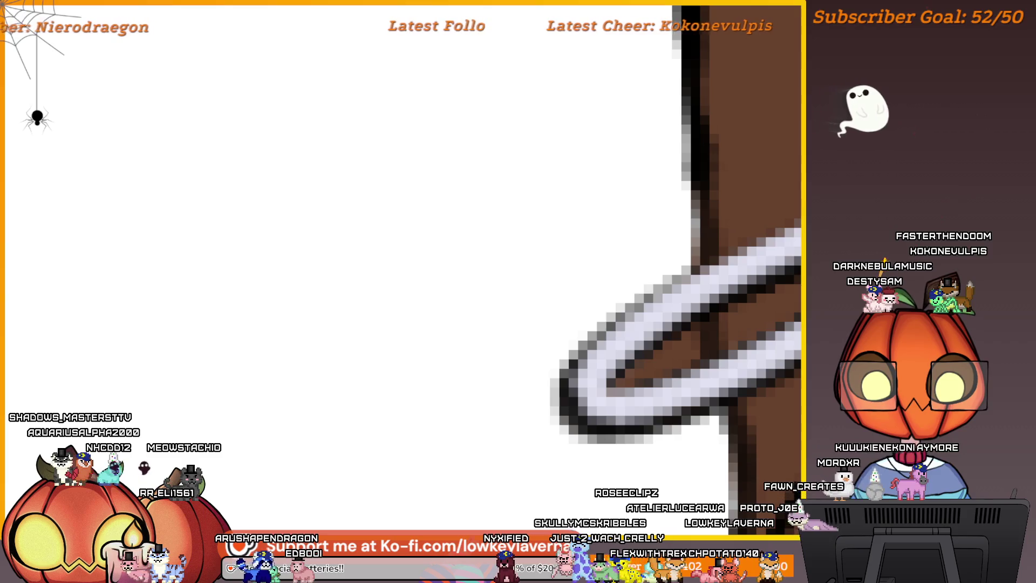
left_click(697, 339)
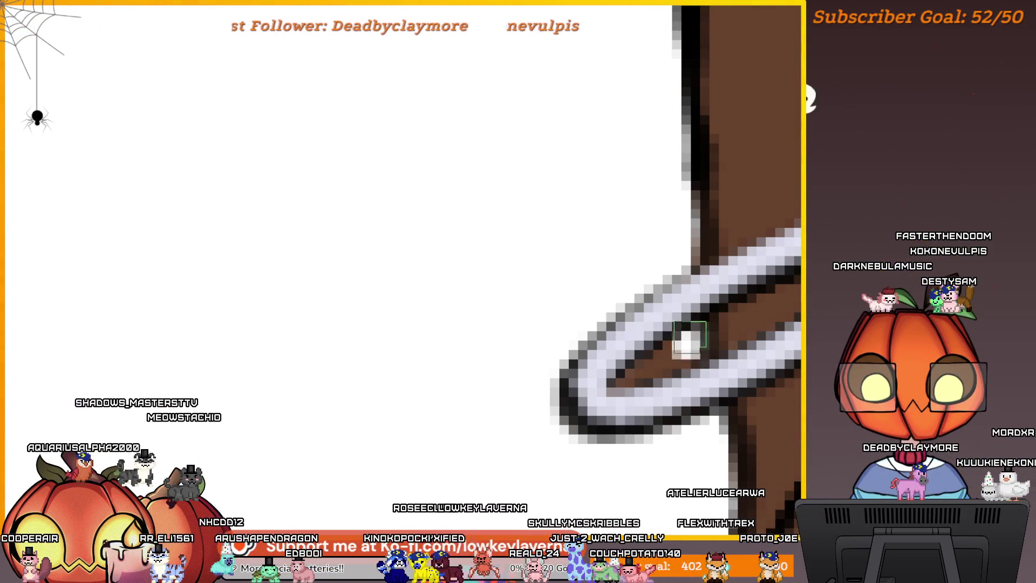
left_click_drag(691, 340, 637, 380)
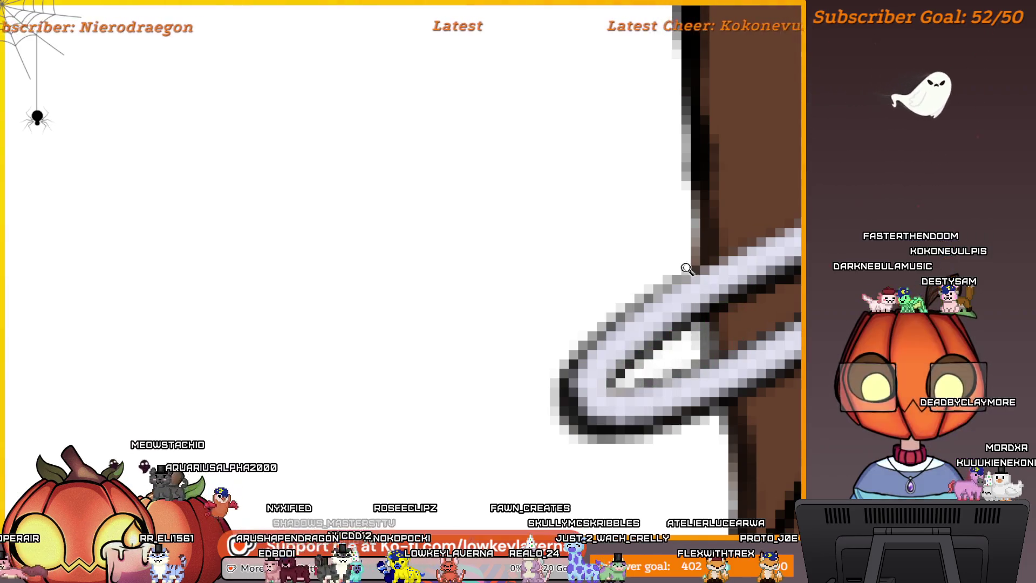
scroll(634, 300, "down", 3)
left_click_drag(587, 342, 674, 307)
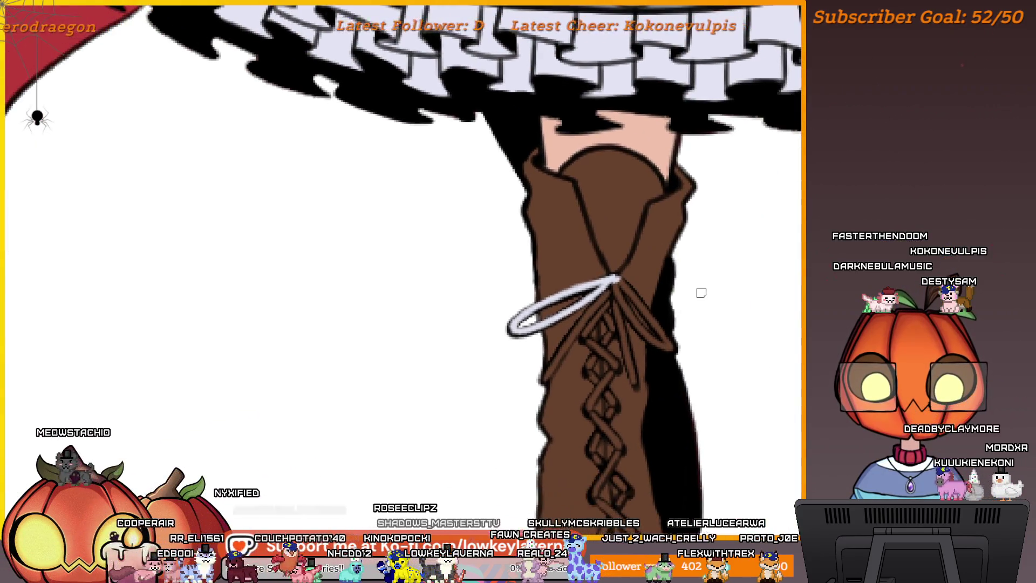
scroll(696, 297, "up", 4)
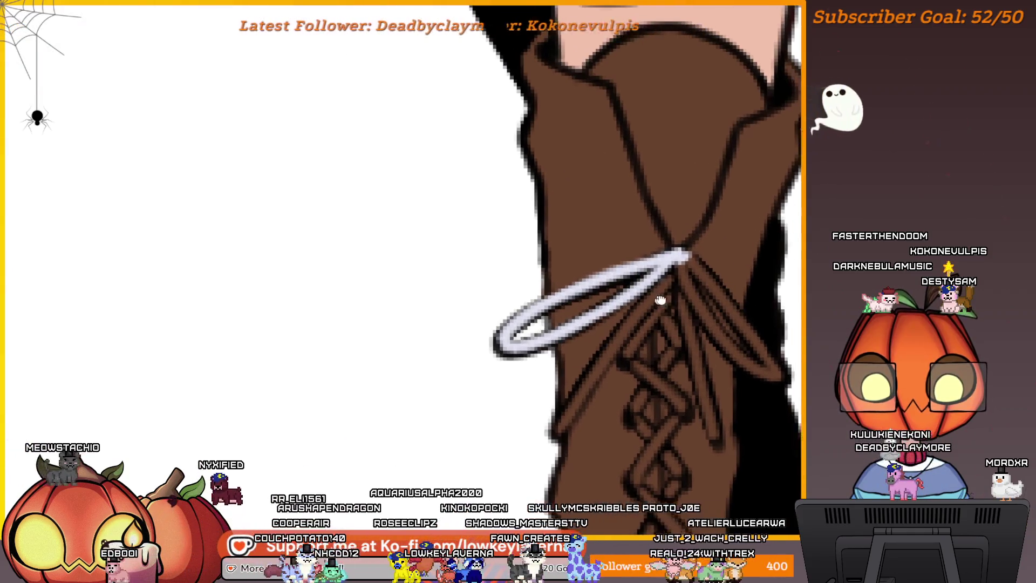
Add a second white bow loop and a long white lace end below the knot
left_click_drag(704, 289, 596, 435)
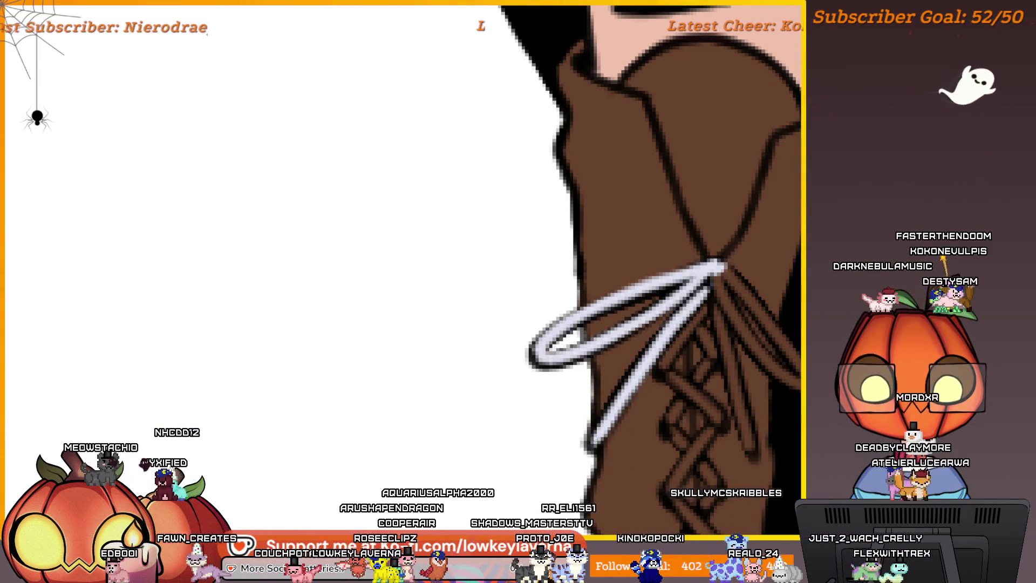
scroll(727, 277, "down", 3)
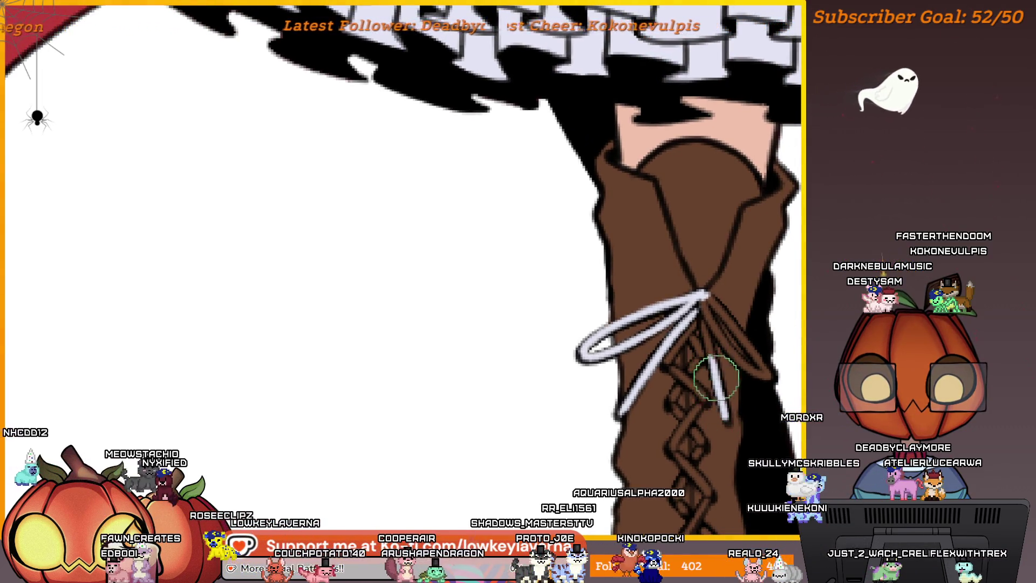
mouse_move(724, 412)
left_mouse_down()
mouse_move(707, 328)
mouse_move(630, 302)
mouse_move(620, 340)
mouse_move(629, 313)
left_mouse_up()
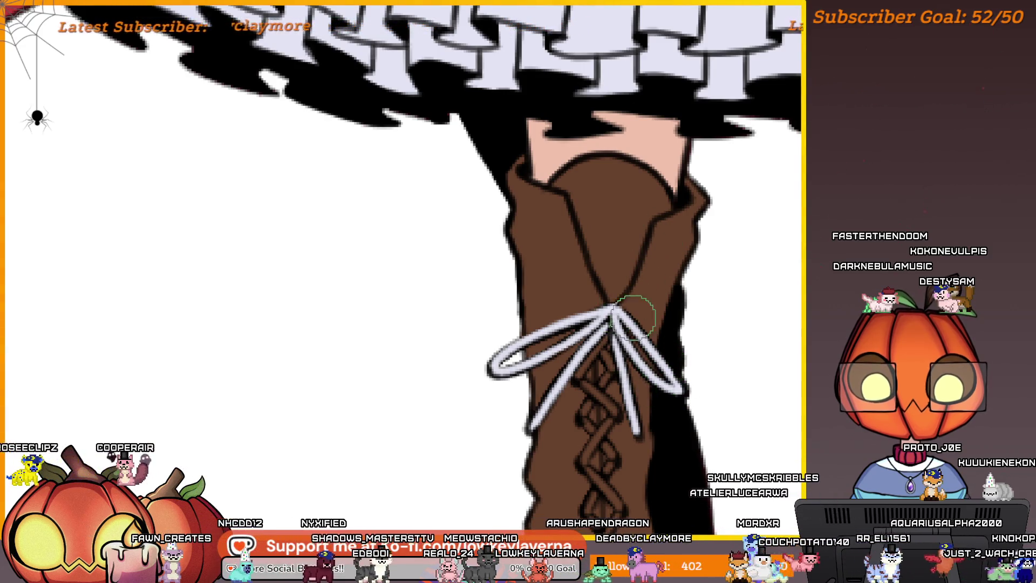
scroll(636, 315, "down", 3)
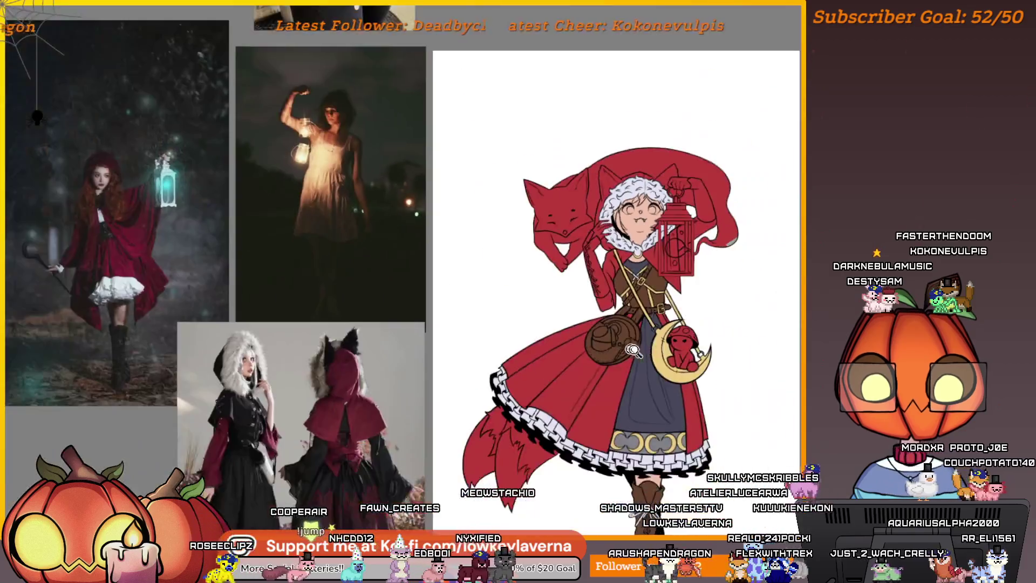
Zoom in on the boot's front lacing
scroll(644, 379, "up", 5)
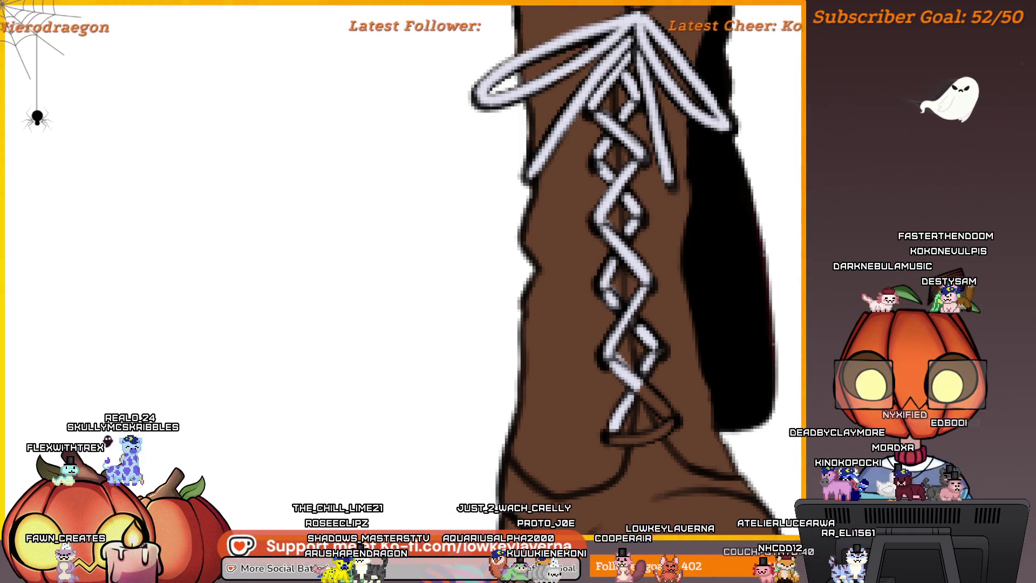
With a smaller brush, paint a white lace strand across the boot's crisscross lacing
left_click_drag(699, 384, 625, 370)
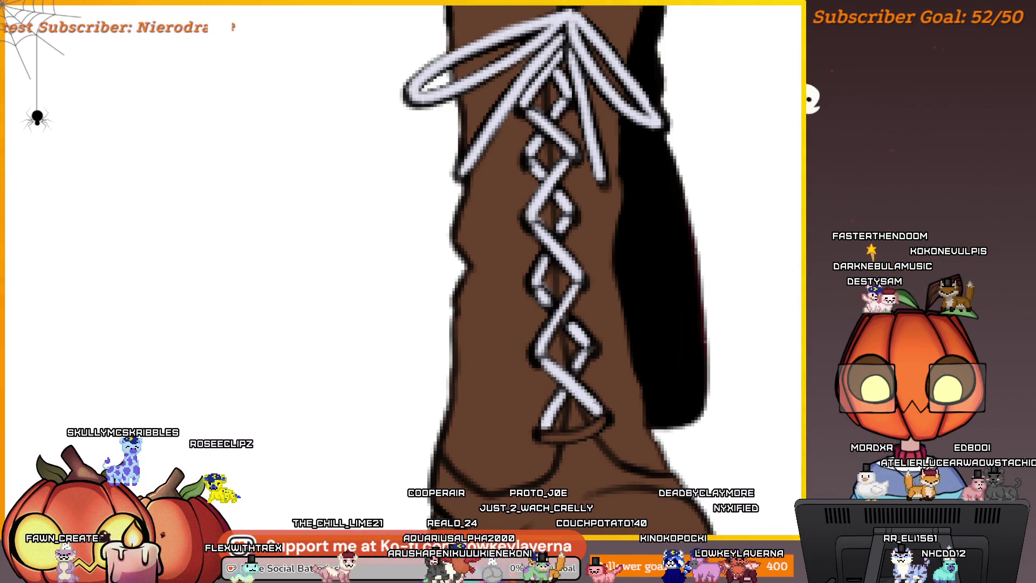
scroll(590, 347, "up", 5)
key("bracketleft")
key("bracketleft")
key("bracketleft")
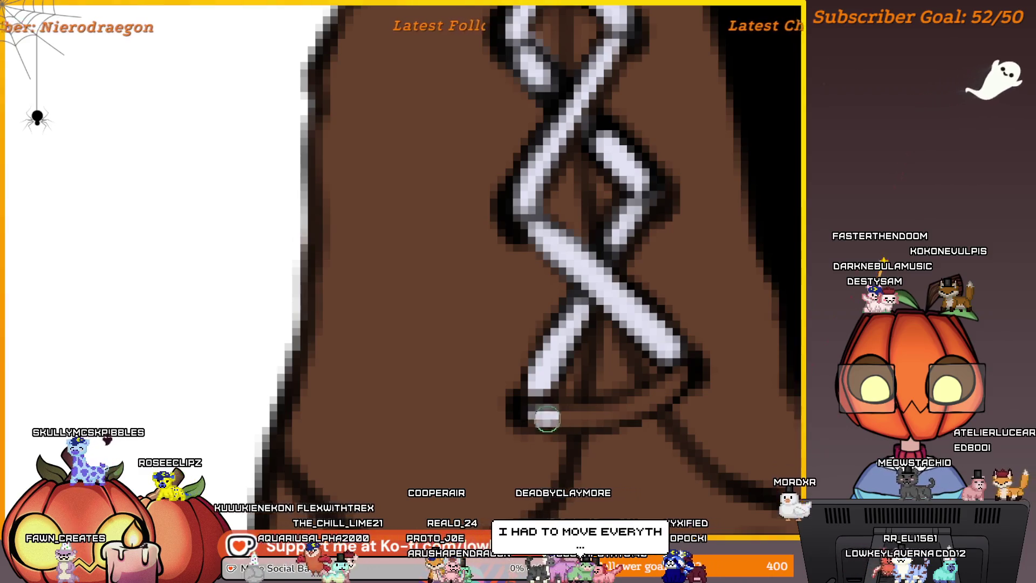
mouse_move(529, 416)
left_mouse_down()
mouse_move(614, 412)
mouse_move(670, 388)
mouse_move(676, 372)
left_mouse_up()
key("bracketright")
key("bracketright")
key("bracketright")
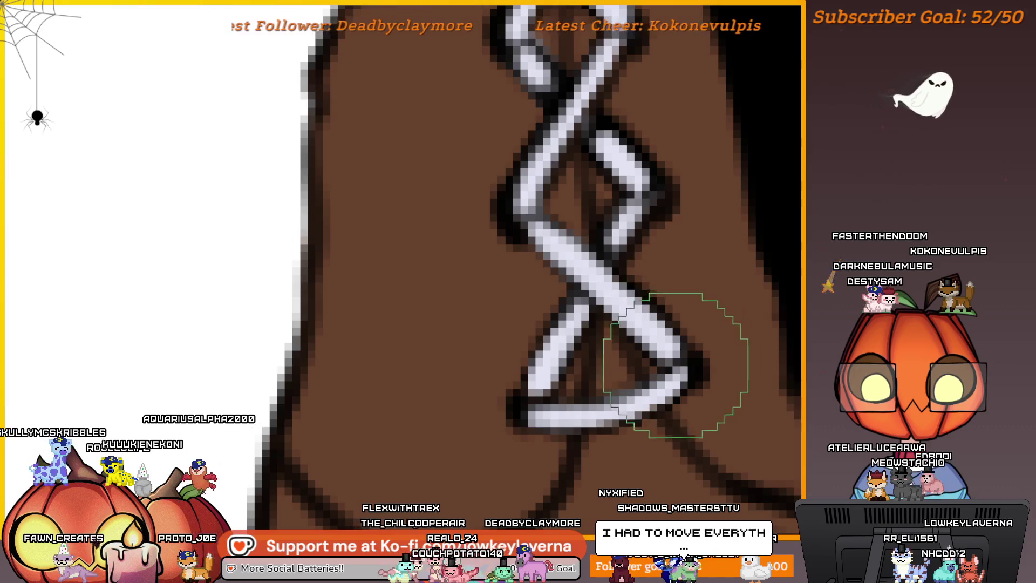
Zoom in and out repeatedly to check the white laces and bow on the boot
scroll(669, 351, "up", 2)
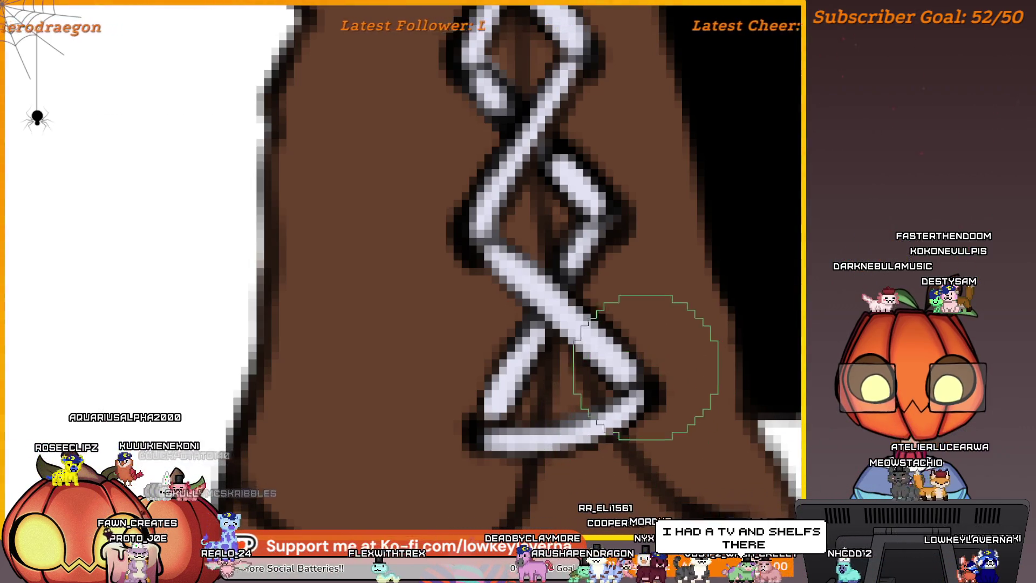
scroll(646, 368, "down", 10)
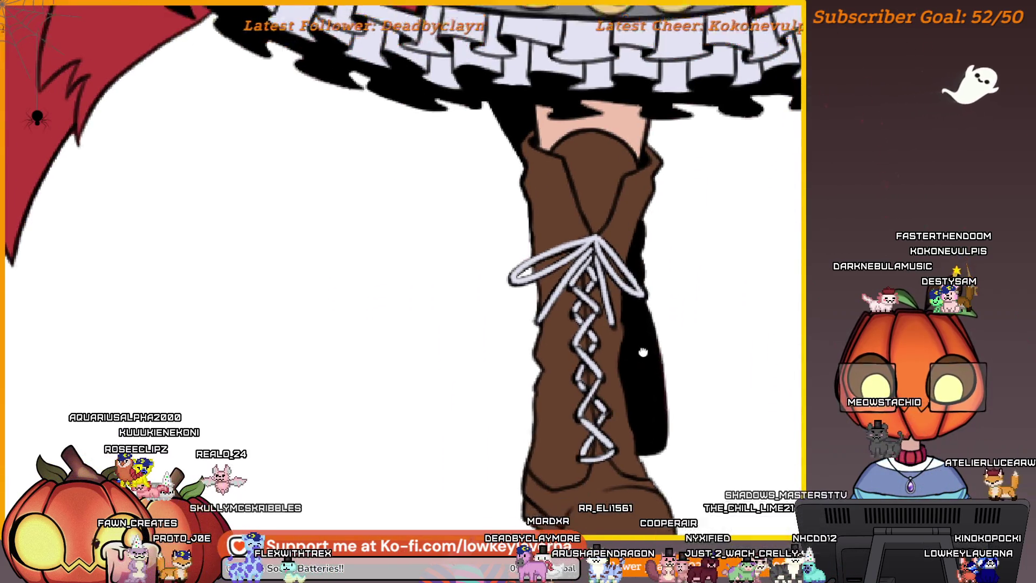
scroll(643, 352, "up", 5)
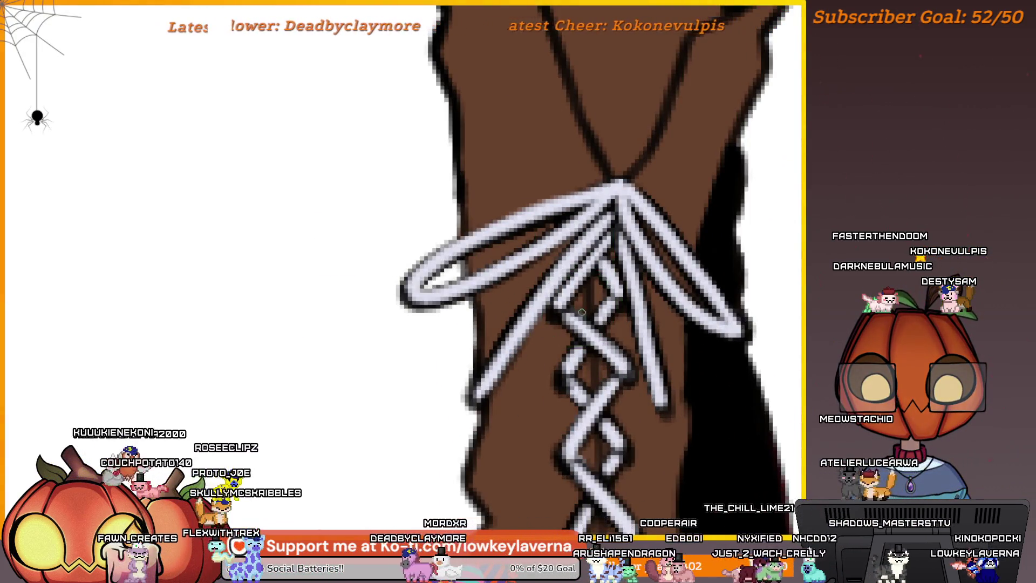
scroll(592, 326, "down", 4)
scroll(599, 351, "up", 4)
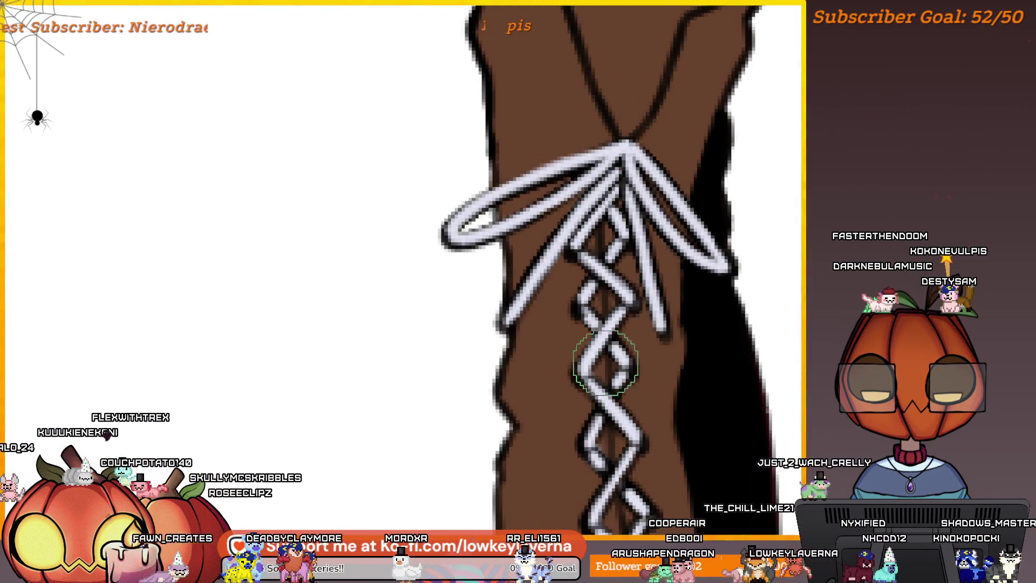
scroll(606, 363, "down", 4)
scroll(602, 408, "up", 4)
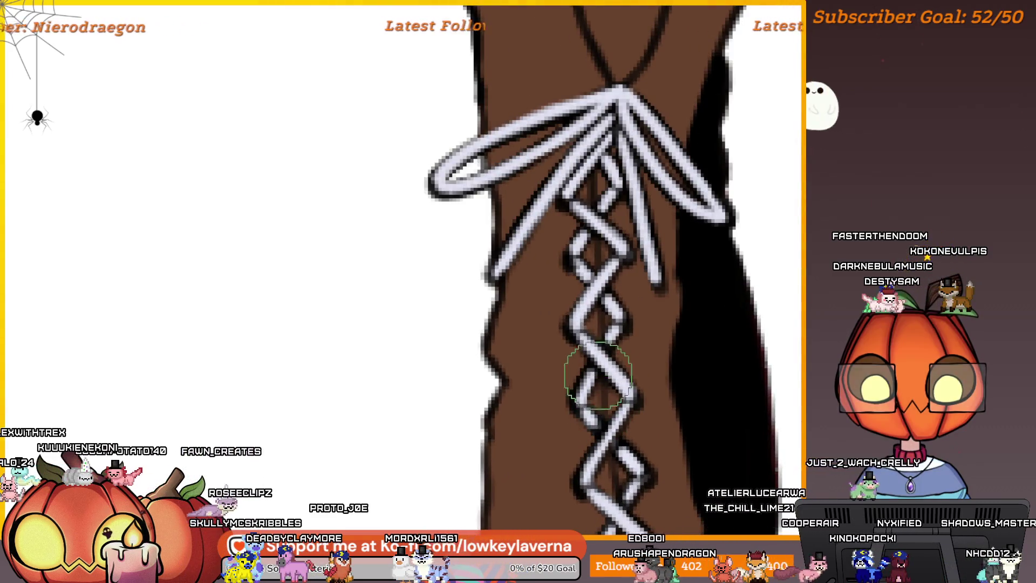
scroll(597, 376, "down", 4)
scroll(697, 405, "up", 2)
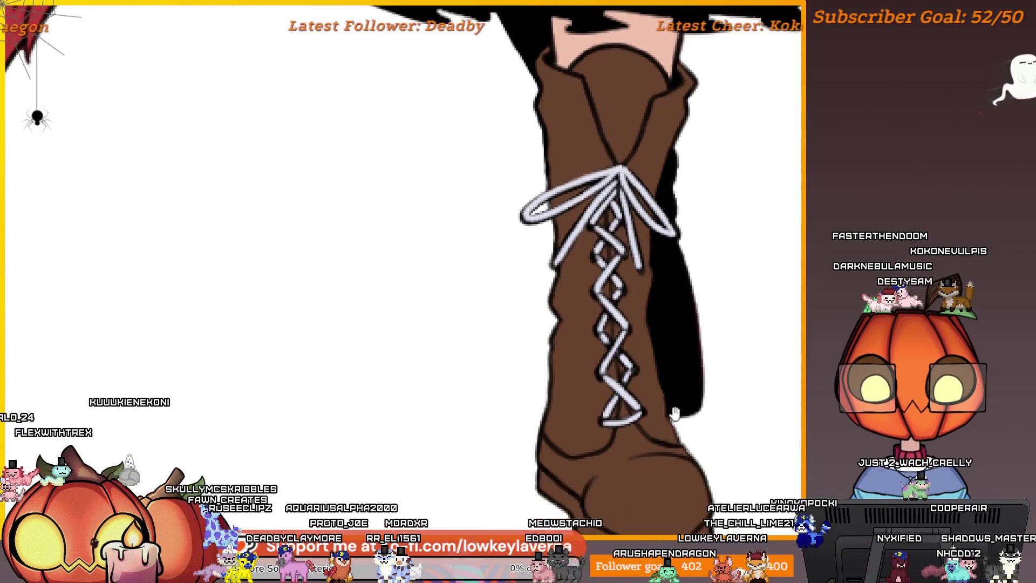
scroll(625, 392, "up", 3)
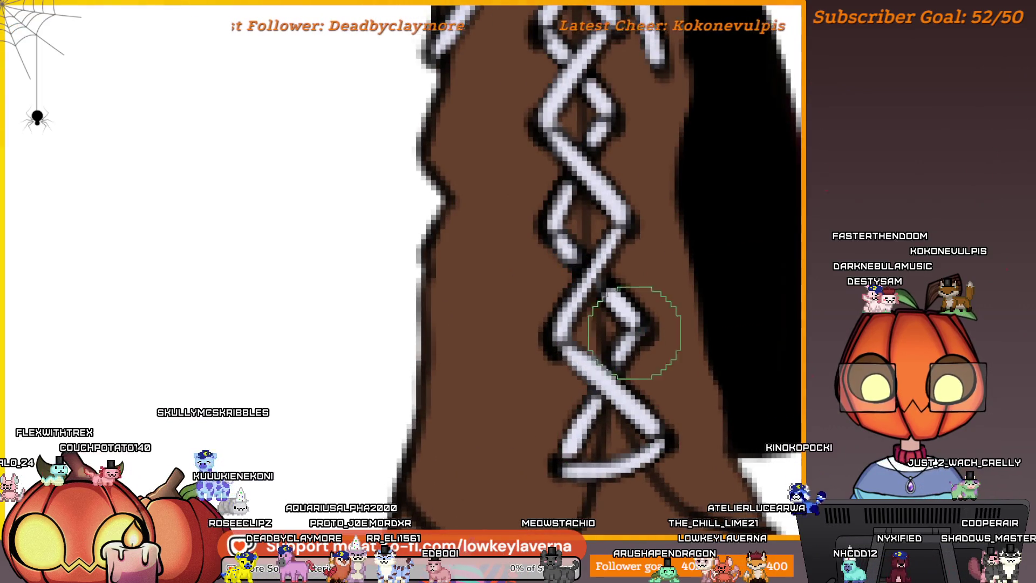
scroll(654, 301, "down", 4)
scroll(664, 262, "up", 2)
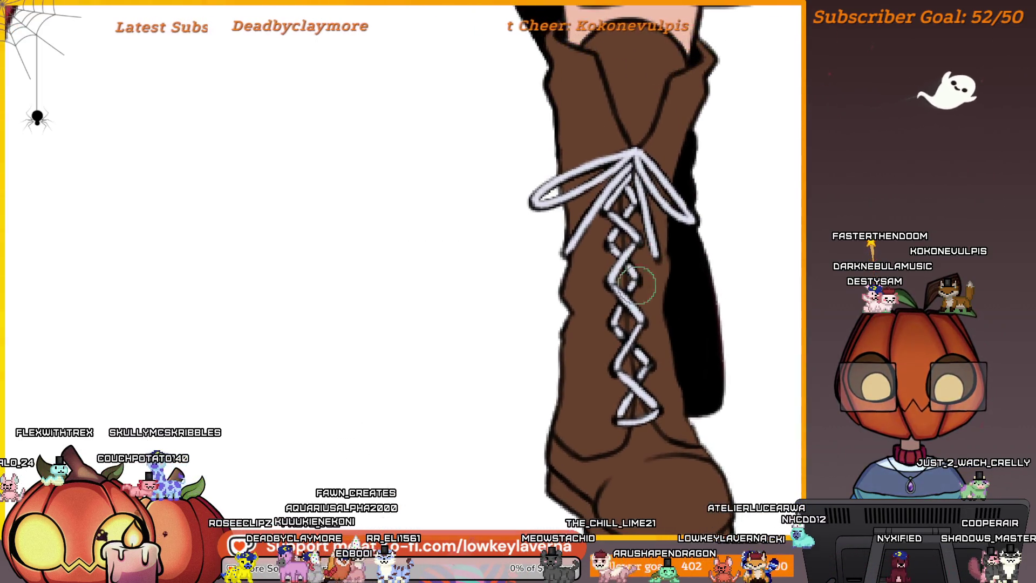
scroll(637, 285, "up", 2)
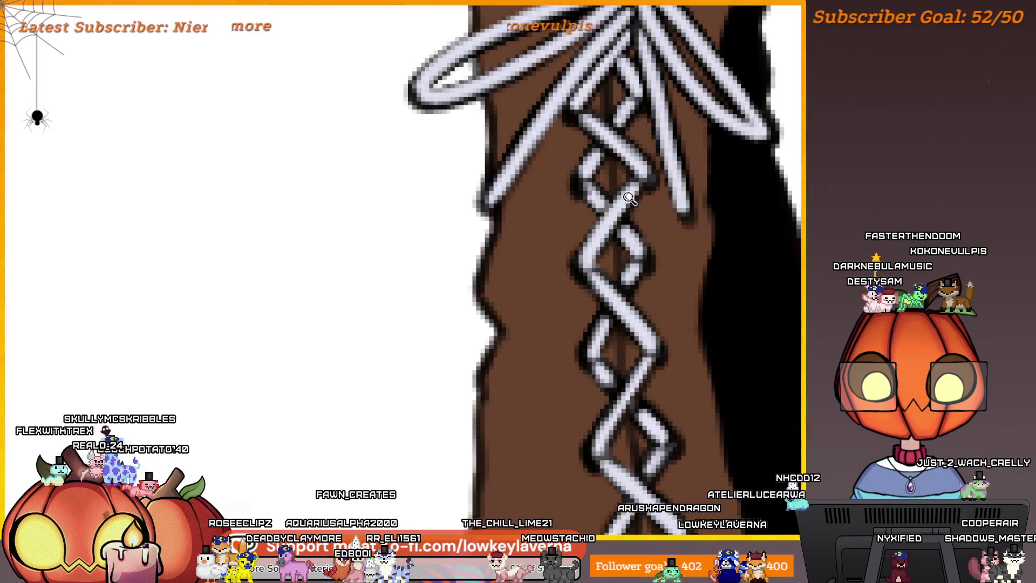
scroll(630, 198, "down", 4)
scroll(682, 347, "up", 2)
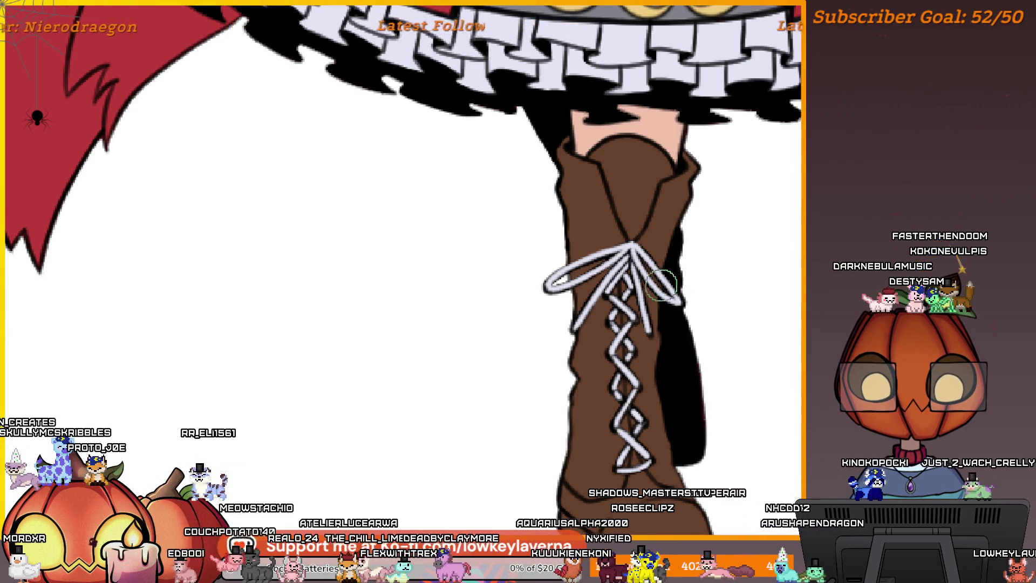
Pan to the boot's toe and extend the blue-grey sole shading up its lower-left edge
scroll(661, 286, "down", 5)
scroll(653, 377, "up", 3)
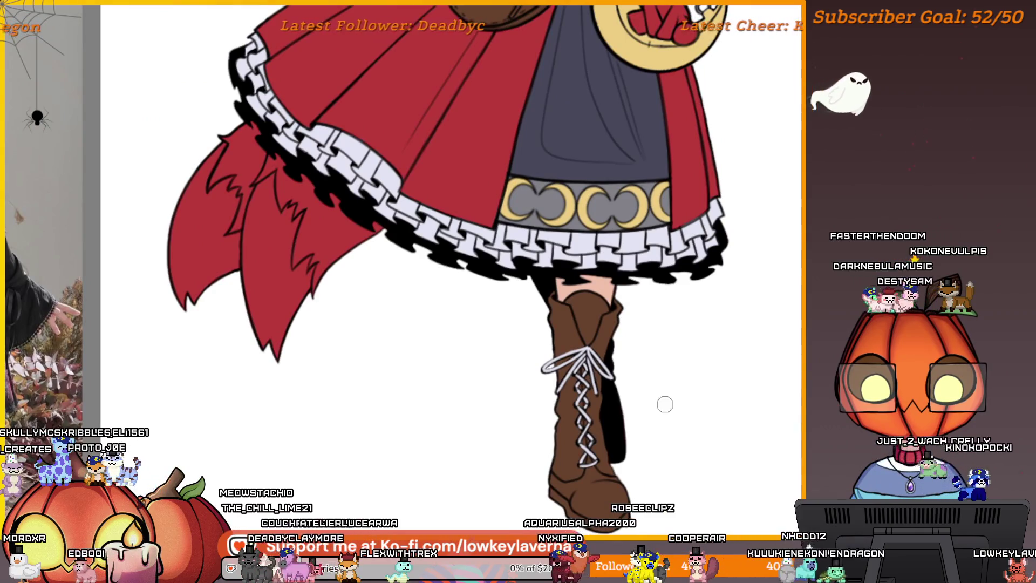
scroll(665, 404, "down", 3)
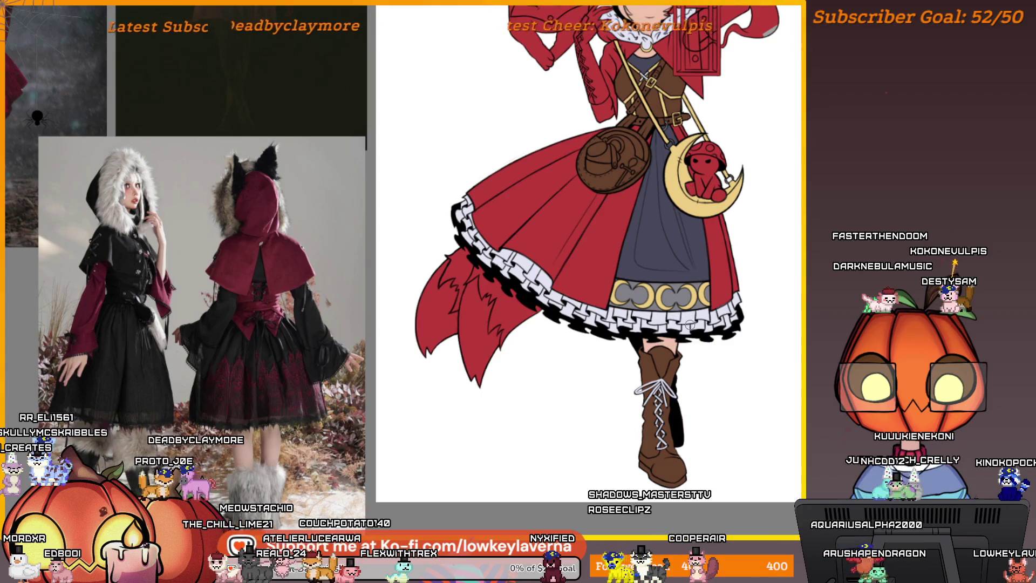
left_click_drag(683, 437, 667, 447)
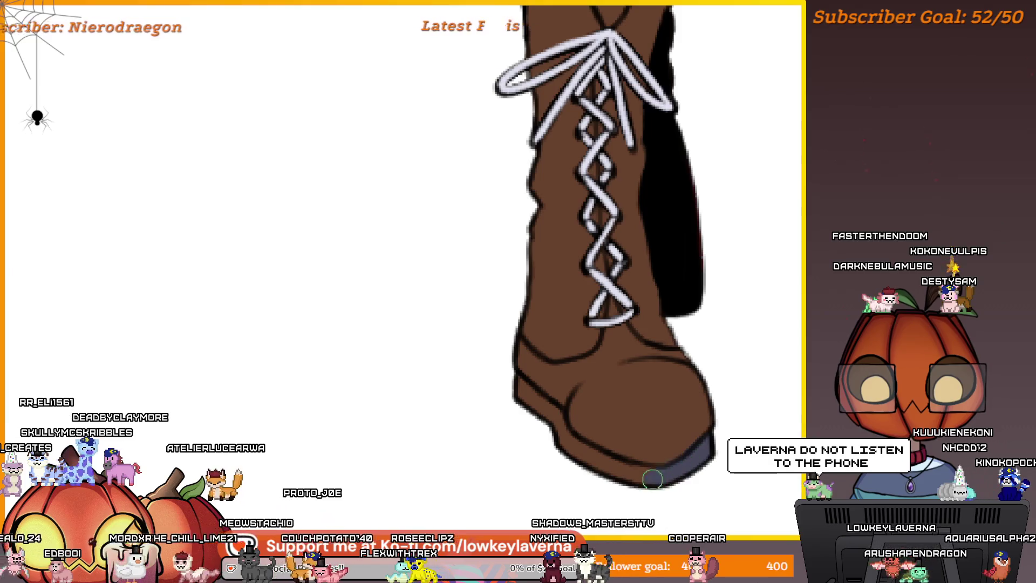
left_click_drag(664, 467, 718, 480)
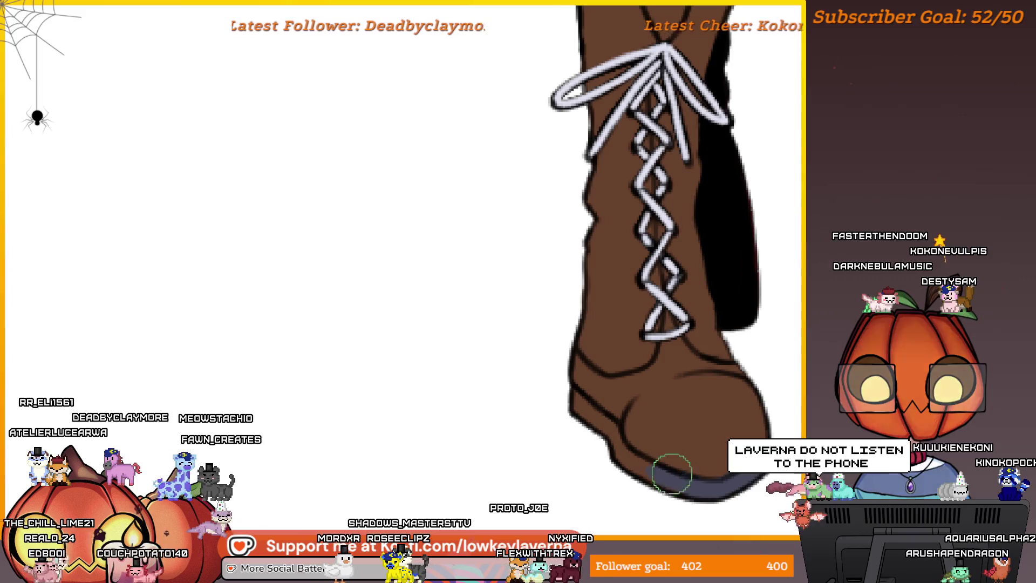
mouse_move(641, 462)
left_mouse_down()
mouse_move(591, 410)
mouse_move(589, 420)
left_mouse_up()
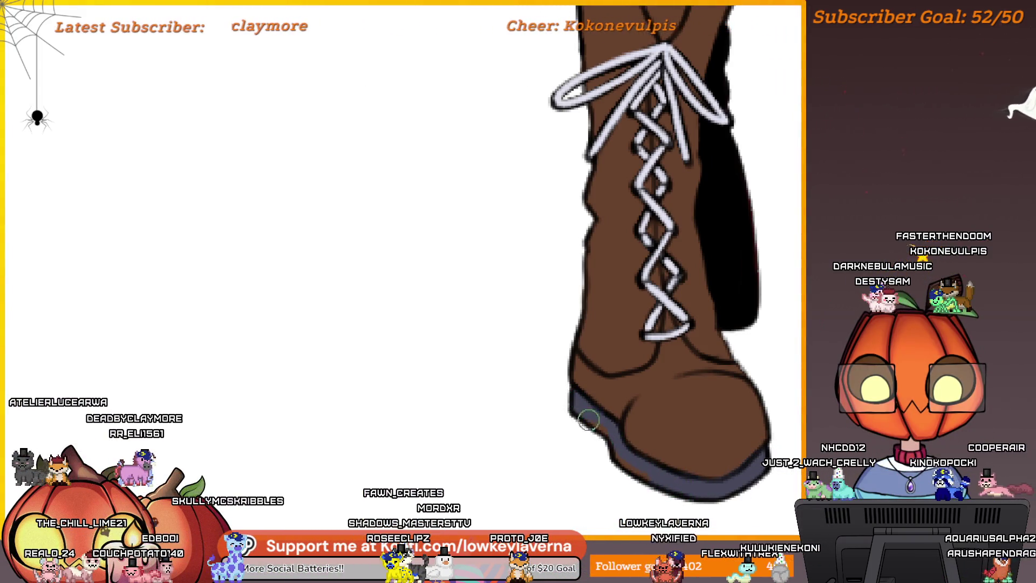
left_click_drag(758, 484, 686, 499)
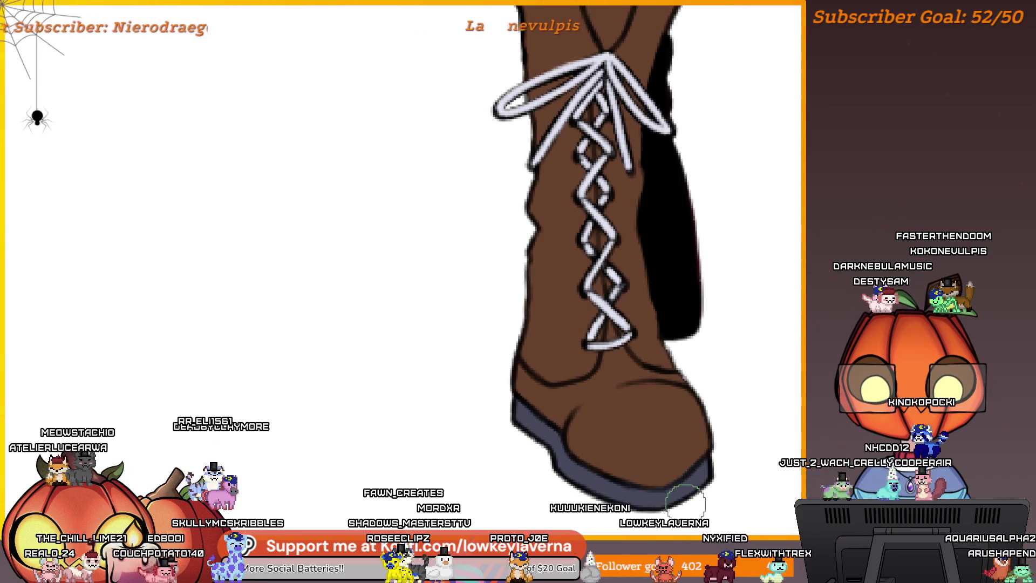
scroll(678, 472, "up", 3)
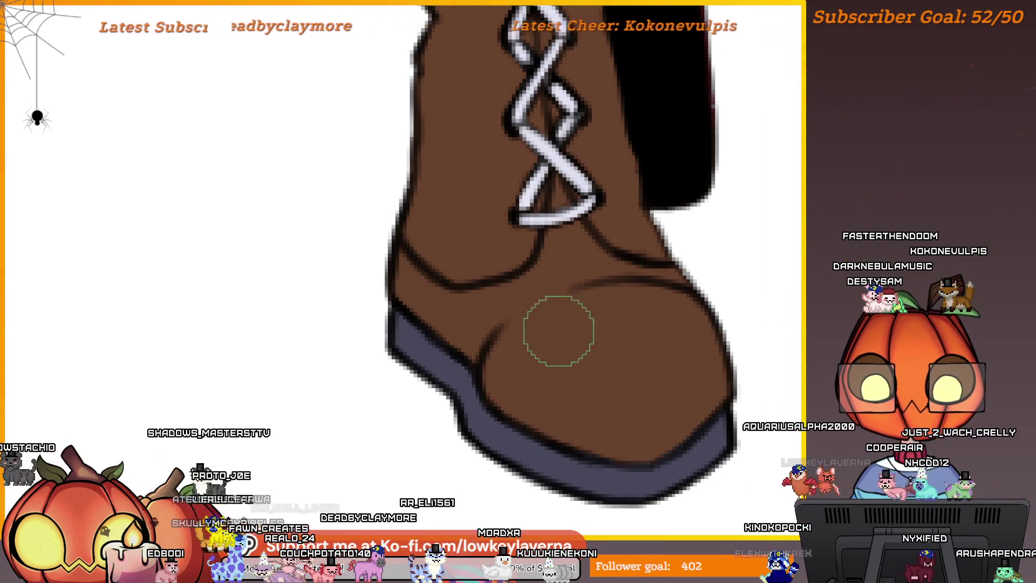
scroll(632, 324, "down", 6)
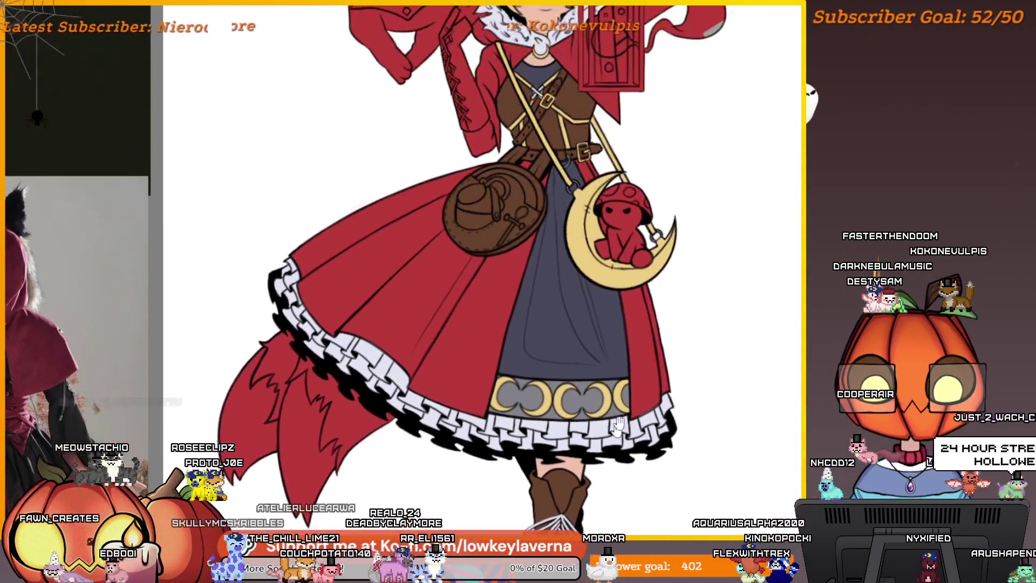
Paint the moon plush's face pale pink around its eyes and mouth, resizing the brush for edges
mouse_move(618, 426)
left_mouse_down()
mouse_move(600, 577)
mouse_move(638, 571)
mouse_move(690, 297)
left_mouse_up()
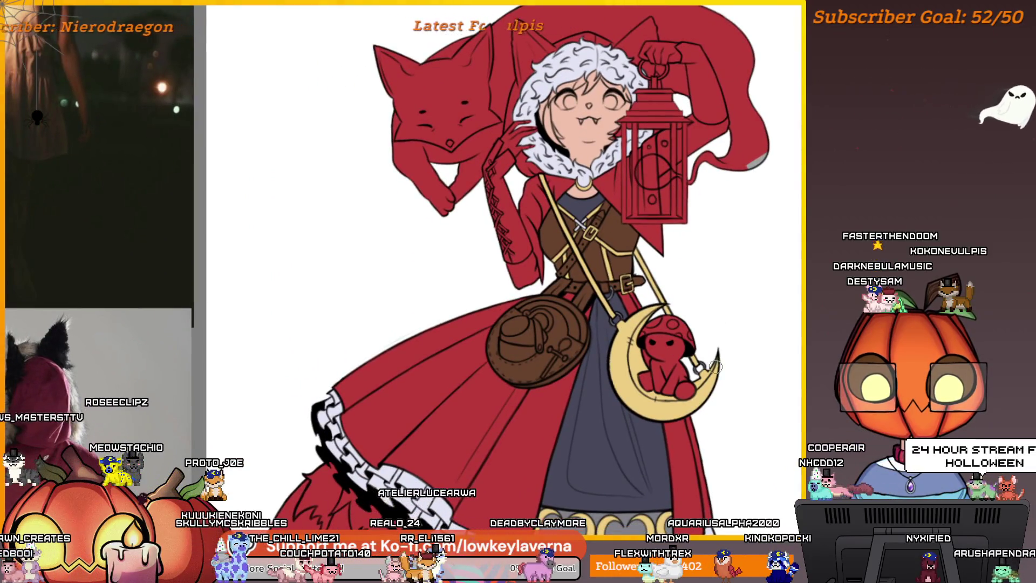
scroll(715, 367, "down", 2)
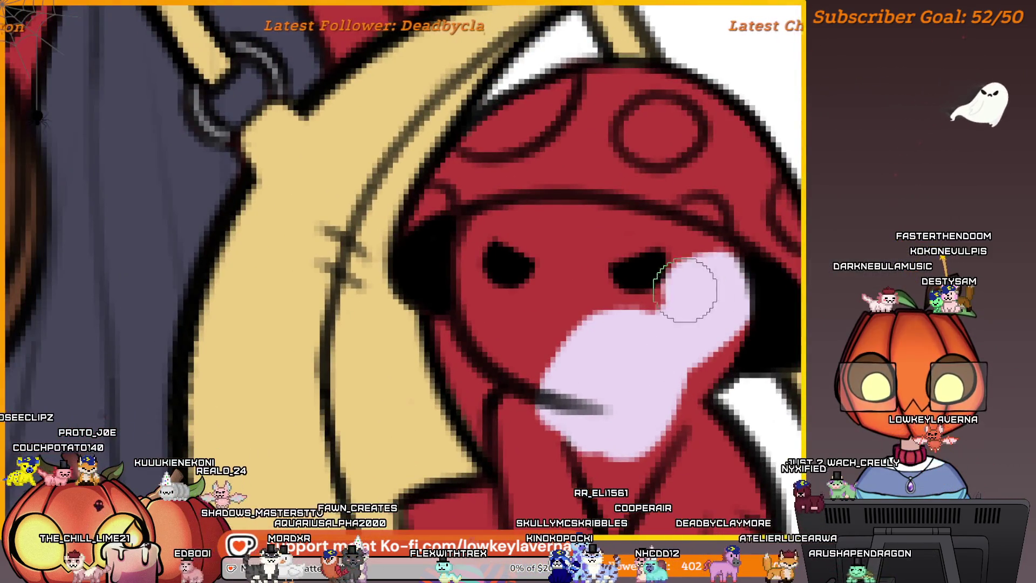
mouse_move(682, 252)
left_mouse_down()
mouse_move(608, 227)
mouse_move(504, 225)
mouse_move(493, 271)
mouse_move(510, 339)
mouse_move(583, 324)
mouse_move(601, 290)
mouse_move(710, 313)
mouse_move(704, 275)
mouse_move(633, 394)
mouse_move(599, 339)
left_mouse_up()
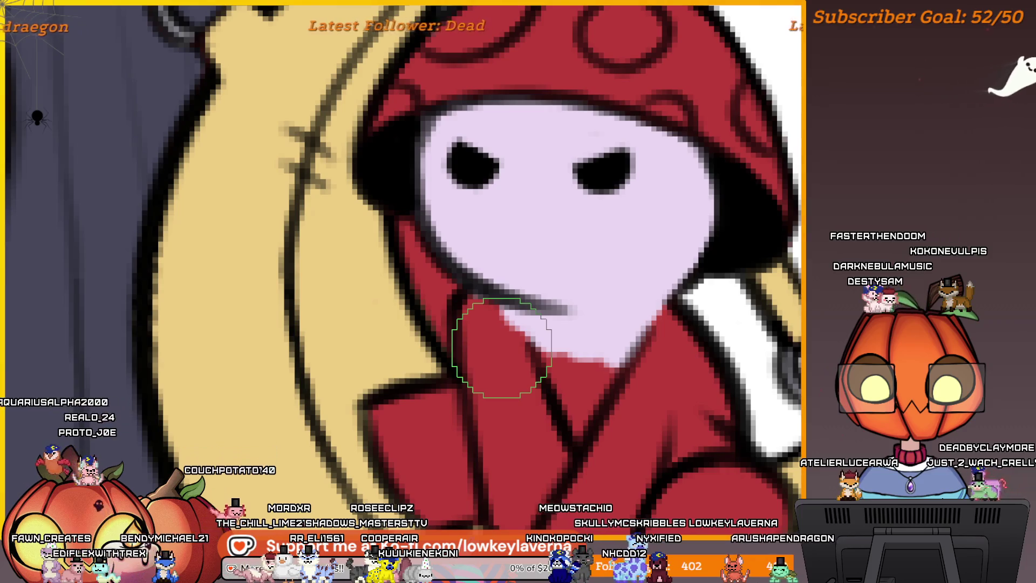
scroll(615, 263, "down", 3)
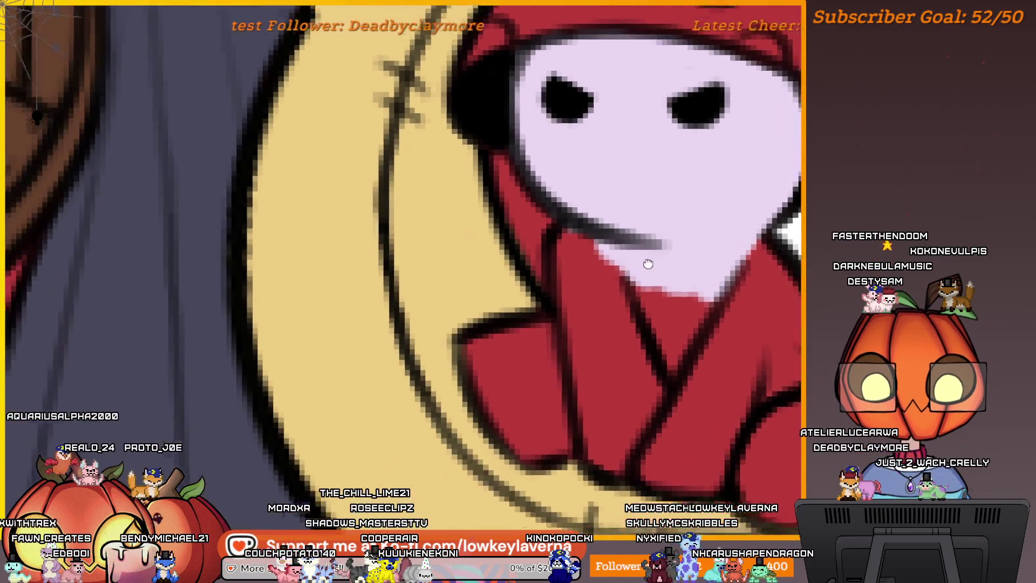
scroll(648, 261, "up", 3)
key("bracketleft")
key("bracketleft")
key("bracketleft")
left_click_drag(635, 267, 655, 426)
scroll(655, 274, "up", 2)
scroll(660, 282, "down", 2)
key("bracketright")
key("bracketright")
key("bracketright")
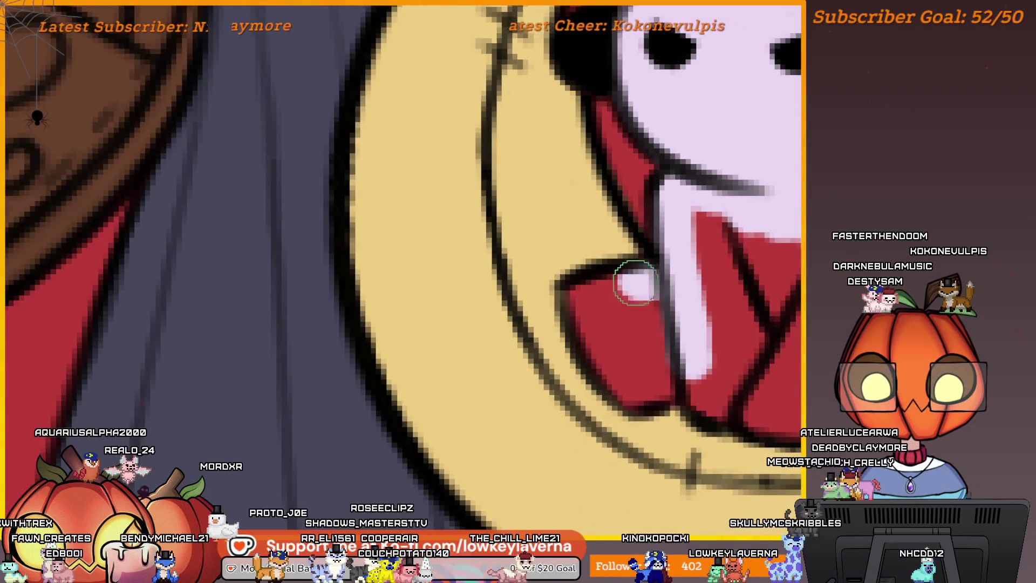
mouse_move(580, 291)
left_mouse_down()
mouse_move(630, 388)
mouse_move(648, 392)
mouse_move(636, 365)
mouse_move(699, 340)
left_mouse_up()
scroll(699, 340, "down", 3)
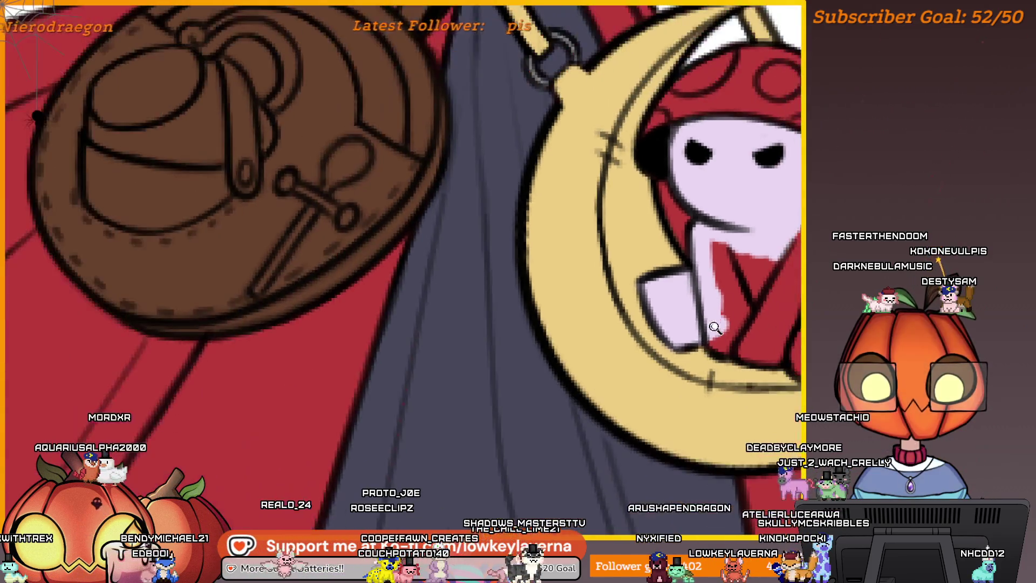
scroll(585, 312, "up", 2)
Paint the plush's lower foot and body pale pink, covering the red patch
left_click_drag(585, 312, 593, 332)
mouse_move(664, 387)
left_mouse_down()
mouse_move(620, 411)
mouse_move(663, 436)
mouse_move(669, 408)
left_mouse_up()
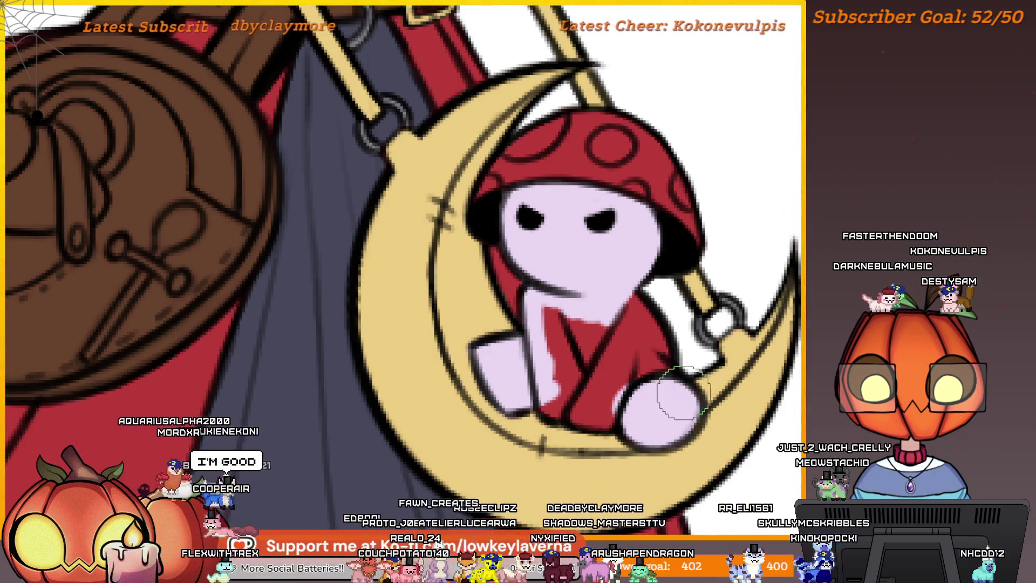
left_click_drag(670, 340, 723, 365)
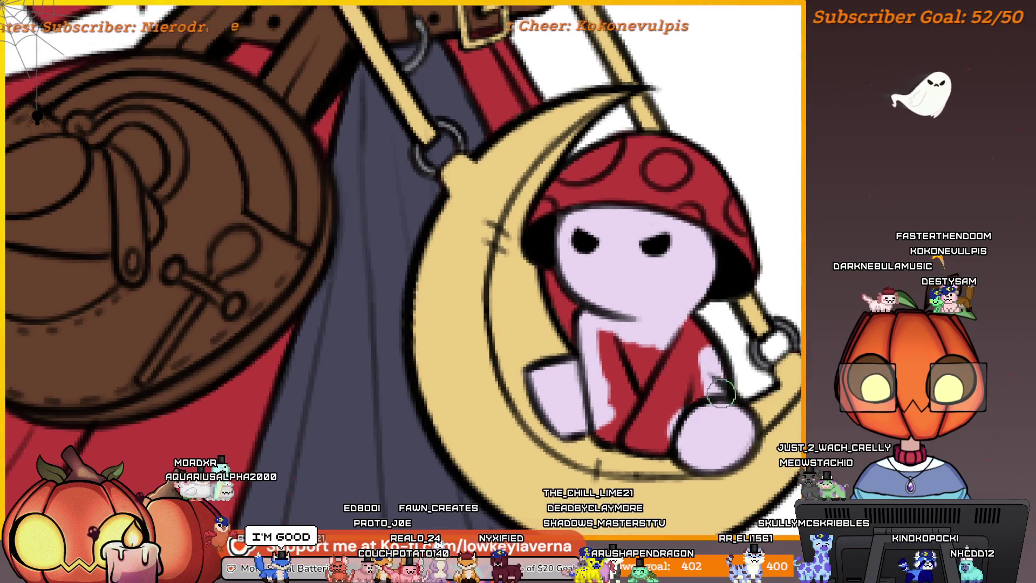
left_click_drag(676, 423, 694, 426)
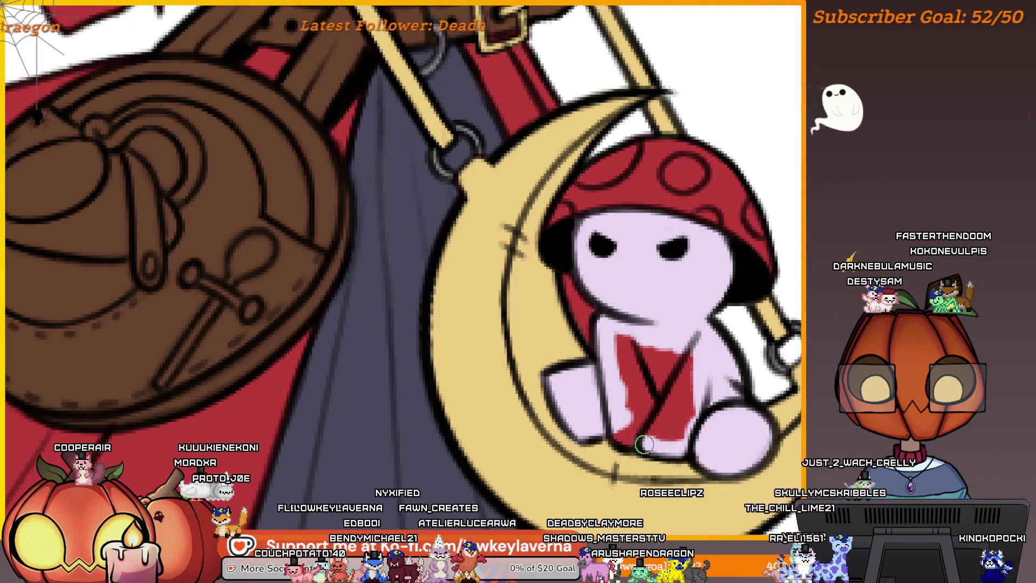
mouse_move(644, 445)
left_mouse_down()
mouse_move(626, 436)
mouse_move(642, 394)
mouse_move(632, 427)
mouse_move(686, 417)
left_mouse_up()
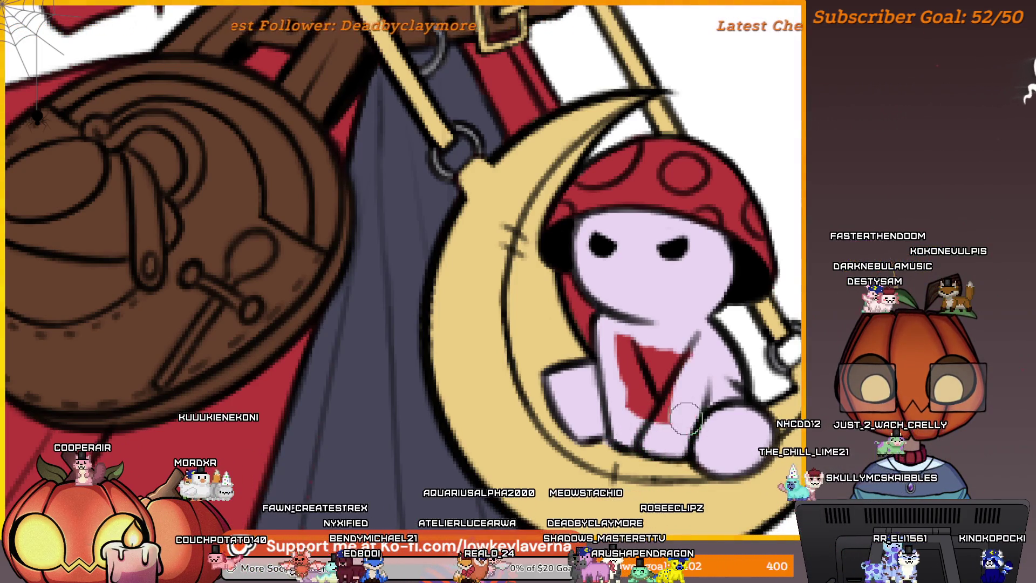
left_click_drag(643, 388, 669, 355)
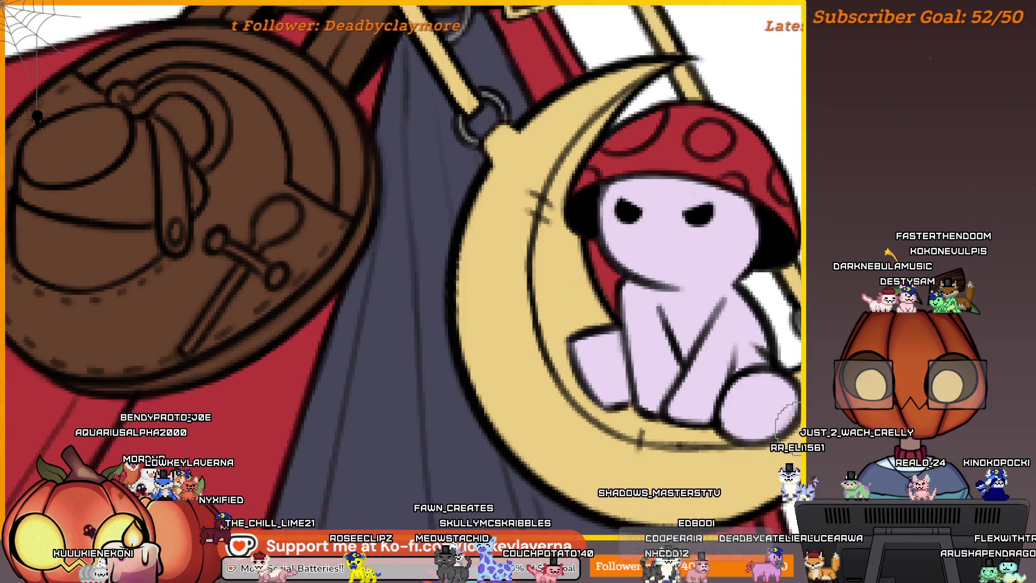
left_click_drag(788, 418, 546, 427)
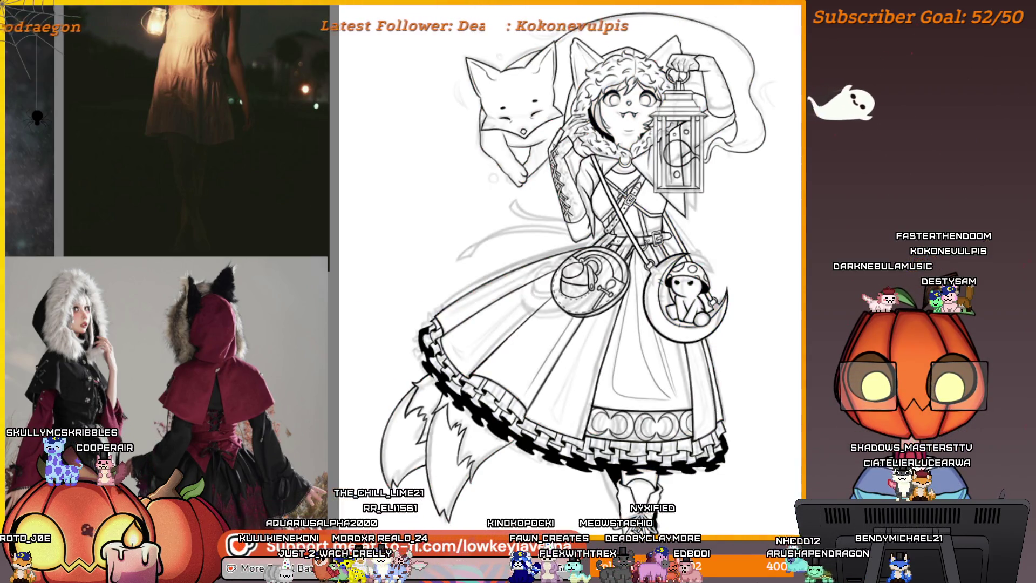
Zoom in on the satchel area near the plush's mushroom cap
scroll(637, 296, "up", 5)
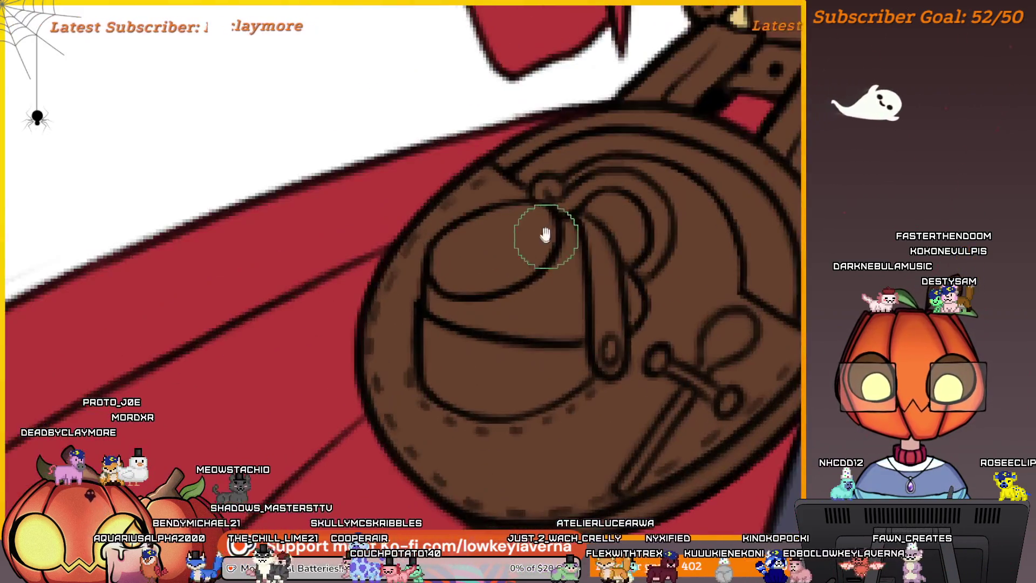
Fill the satchel's teapot emblem body with white, covering the brown patch inside it
mouse_move(545, 233)
left_mouse_down()
mouse_move(586, 285)
mouse_move(537, 351)
left_mouse_up()
left_click(527, 279)
mouse_move(527, 280)
left_mouse_down()
mouse_move(474, 317)
mouse_move(473, 364)
left_mouse_up()
mouse_move(531, 380)
left_mouse_down()
mouse_move(615, 389)
mouse_move(615, 292)
mouse_move(605, 370)
mouse_move(559, 367)
left_mouse_up()
left_click_drag(607, 291, 650, 314)
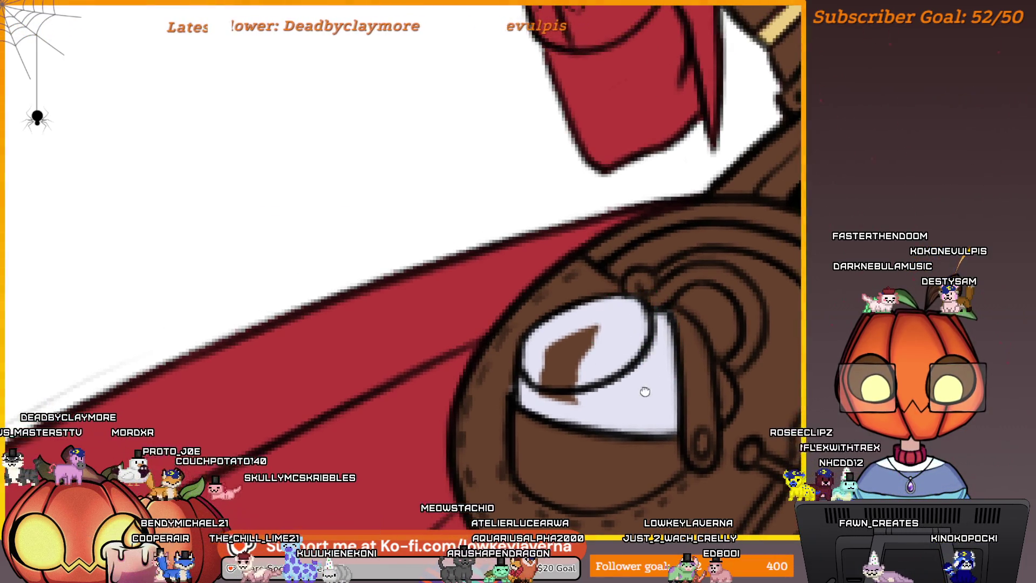
mouse_move(558, 381)
left_mouse_down()
mouse_move(575, 307)
mouse_move(540, 335)
mouse_move(652, 277)
mouse_move(583, 308)
mouse_move(628, 290)
left_mouse_up()
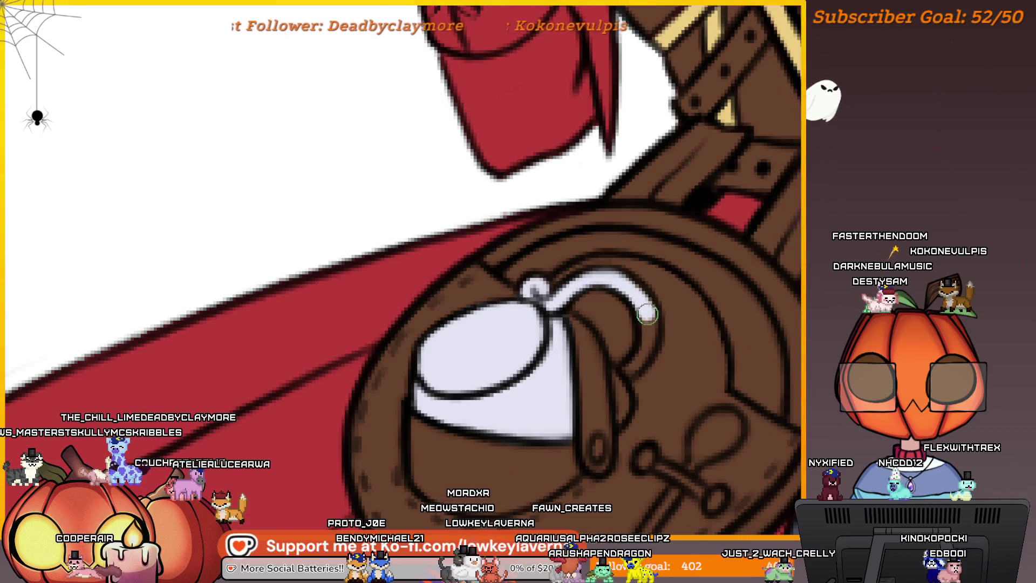
Paint the teapot's curved handle white
left_click_drag(645, 351, 630, 373)
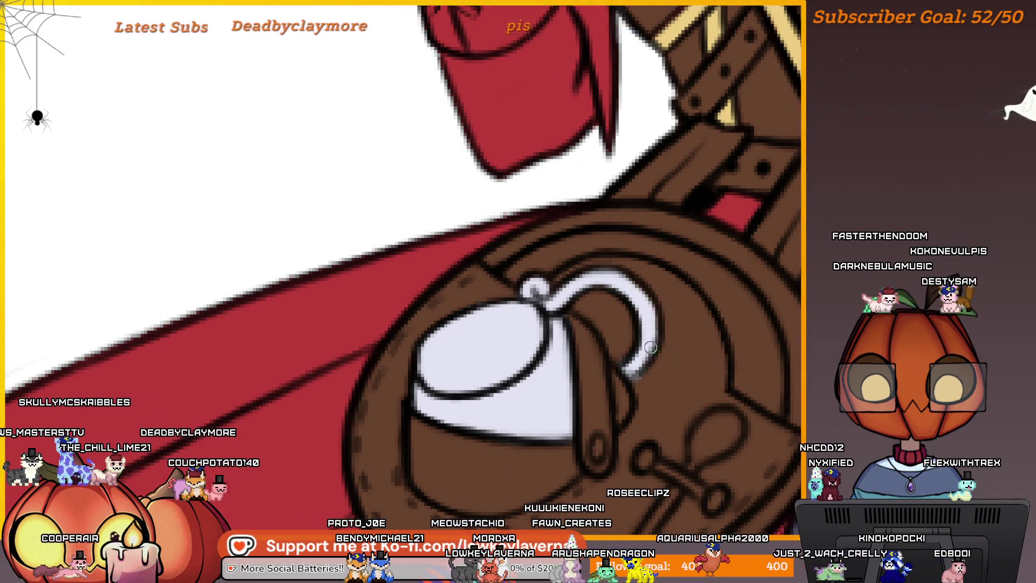
left_click_drag(591, 275, 601, 289)
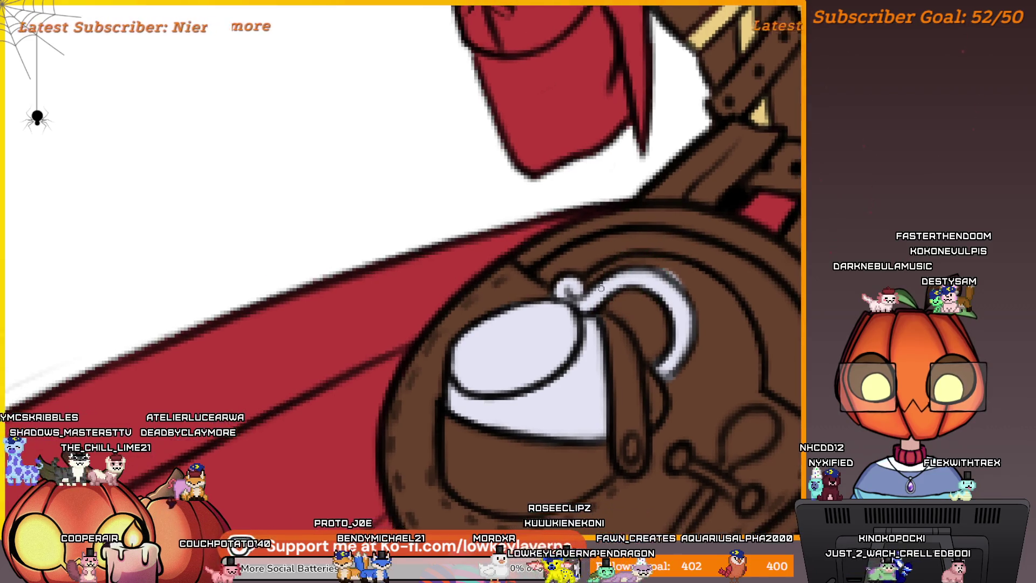
mouse_move(674, 371)
left_mouse_down()
mouse_move(671, 312)
mouse_move(676, 365)
left_mouse_up()
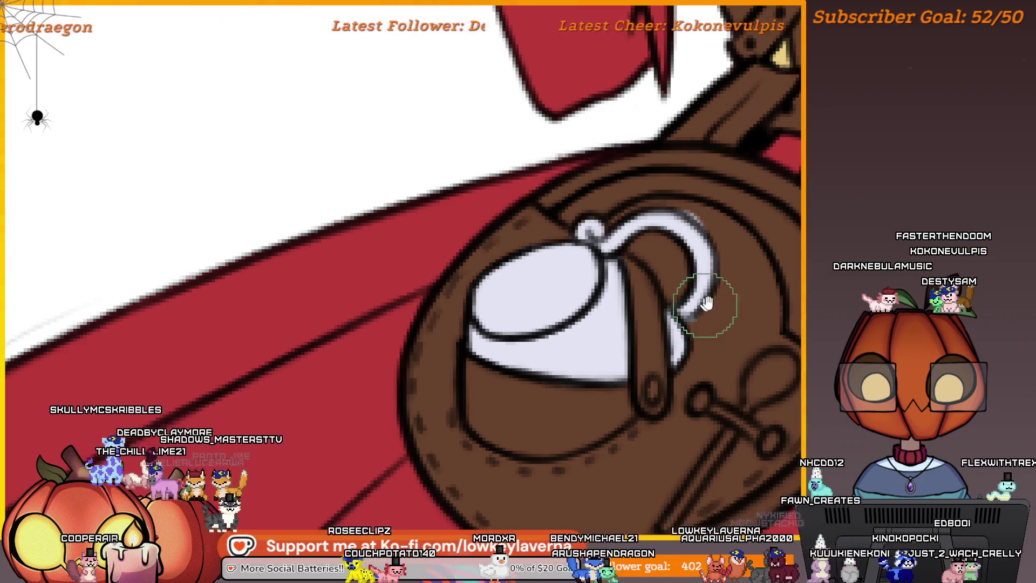
left_click_drag(694, 301, 661, 352)
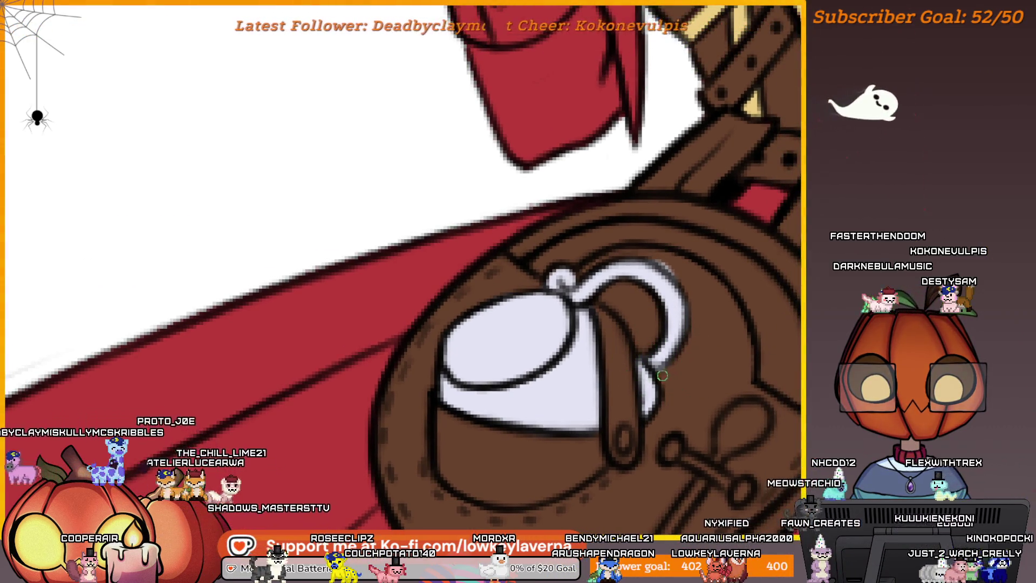
mouse_move(675, 261)
left_mouse_down()
mouse_move(684, 282)
mouse_move(664, 267)
mouse_move(669, 278)
left_mouse_up()
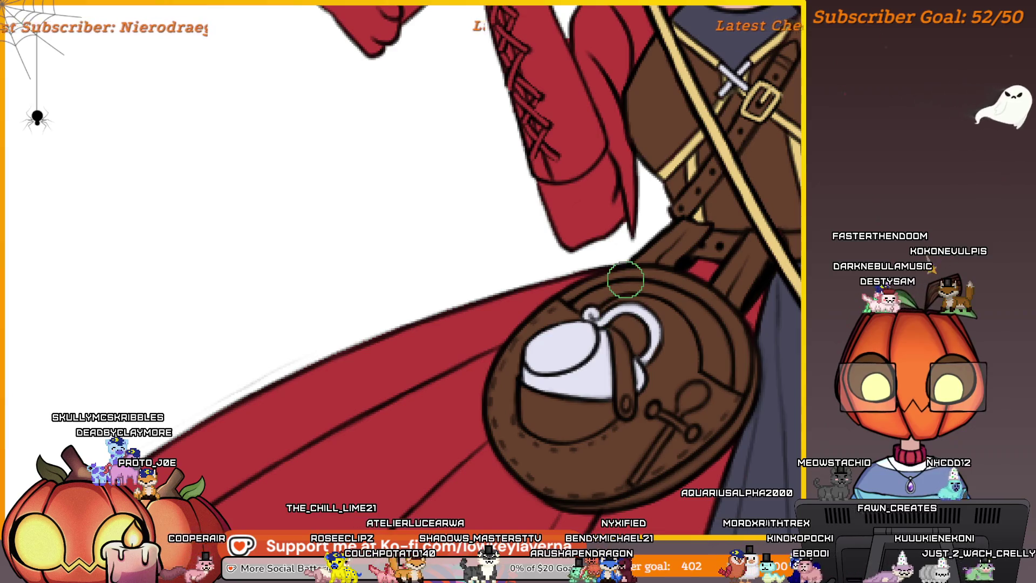
Paint a thin white diagonal spoon handle below the satchel's rivet bar, curving at its end
scroll(645, 340, "up", 2)
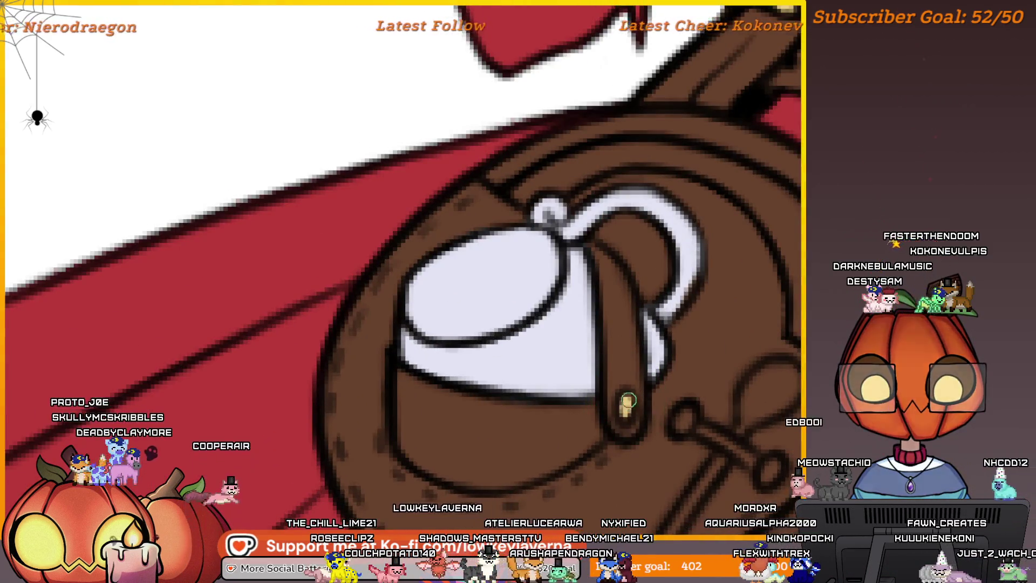
scroll(655, 389, "down", 2)
left_click_drag(743, 359, 705, 343)
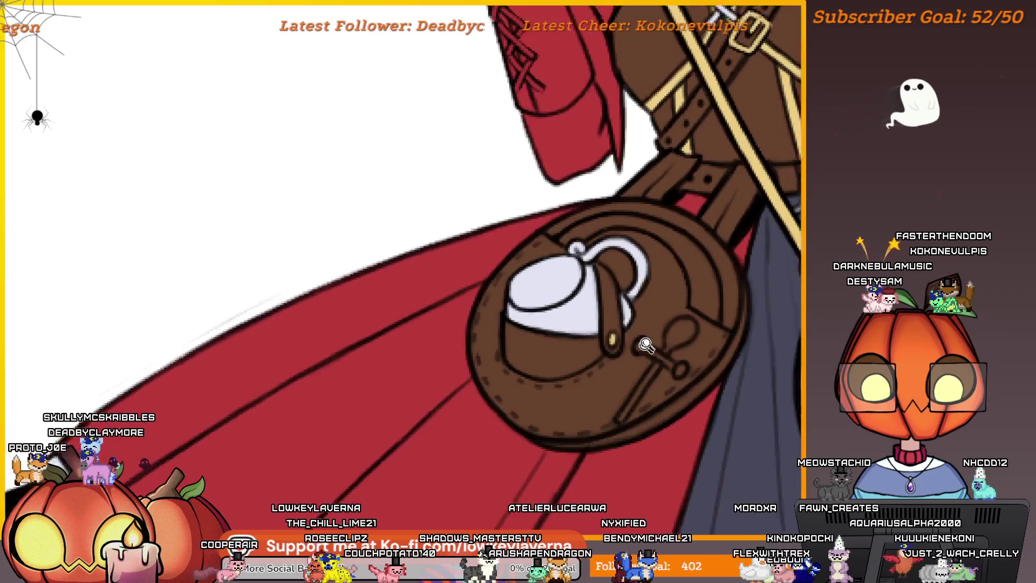
scroll(626, 313, "up", 2)
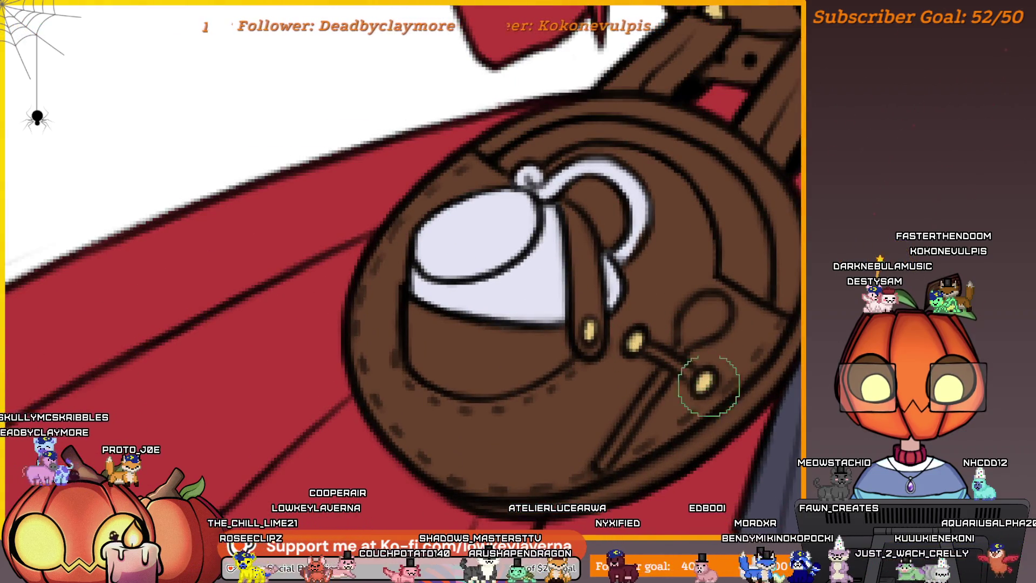
scroll(703, 346, "down", 2)
scroll(653, 340, "up", 1)
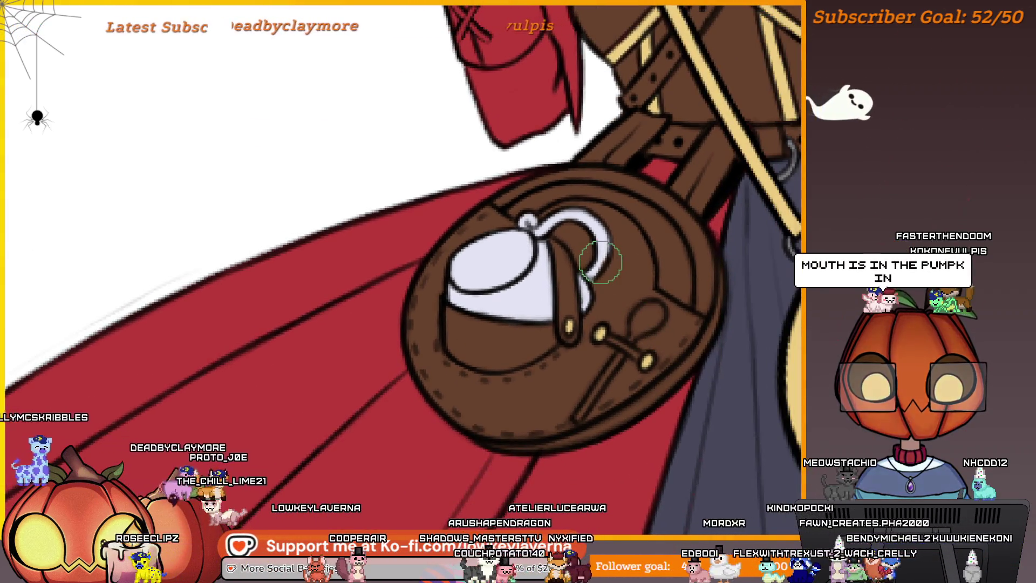
scroll(637, 317, "up", 3)
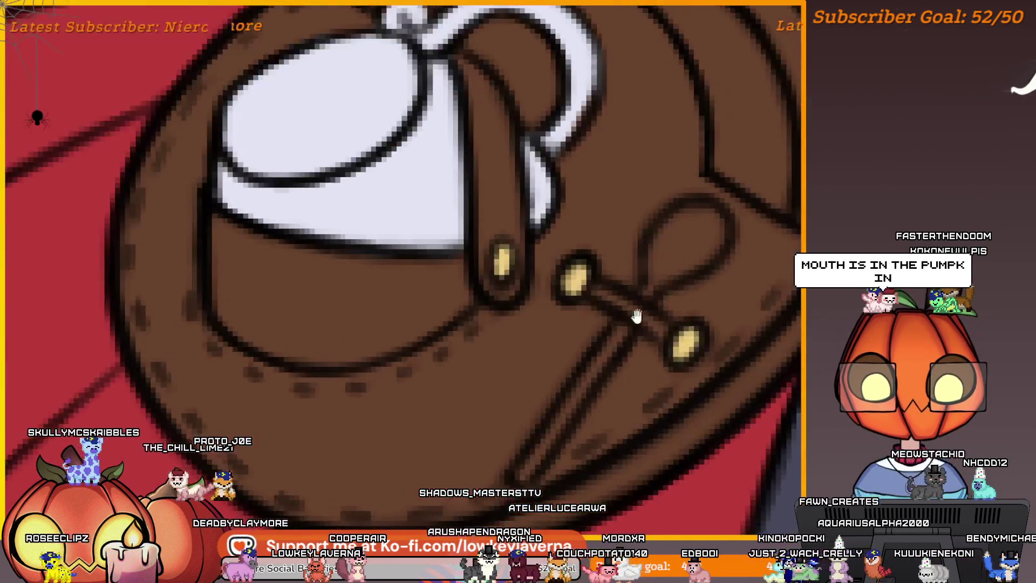
left_click_drag(637, 317, 671, 289)
left_click_drag(603, 381, 550, 453)
left_click_drag(722, 232, 646, 324)
mouse_move(606, 361)
left_mouse_down()
mouse_move(615, 305)
mouse_move(648, 275)
mouse_move(679, 298)
mouse_move(622, 347)
left_mouse_up()
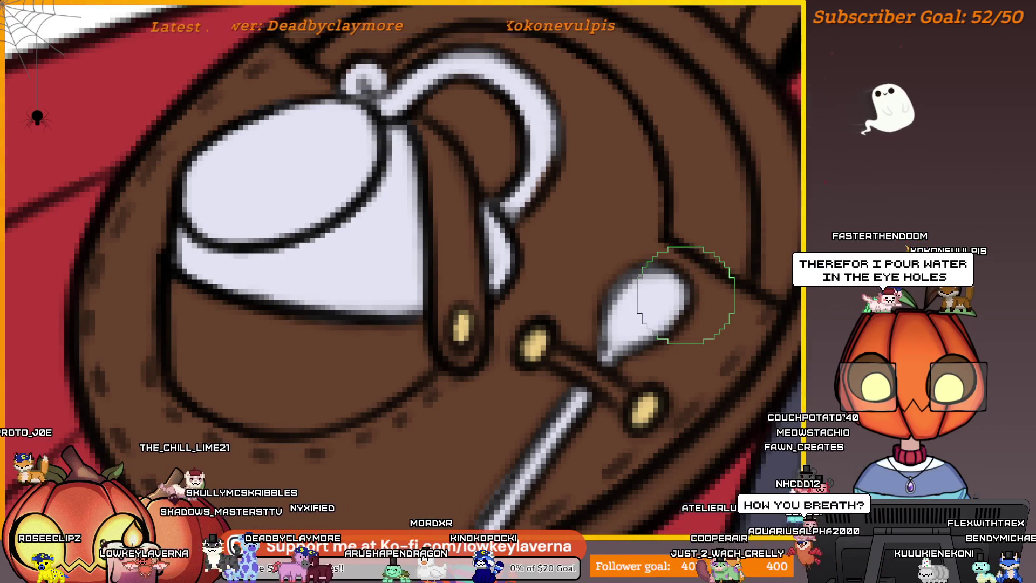
Zoom and pan around the satchel to frame the teapot, cup and spoon area
mouse_move(685, 295)
left_mouse_down()
mouse_move(697, 321)
mouse_move(695, 289)
mouse_move(647, 299)
left_mouse_up()
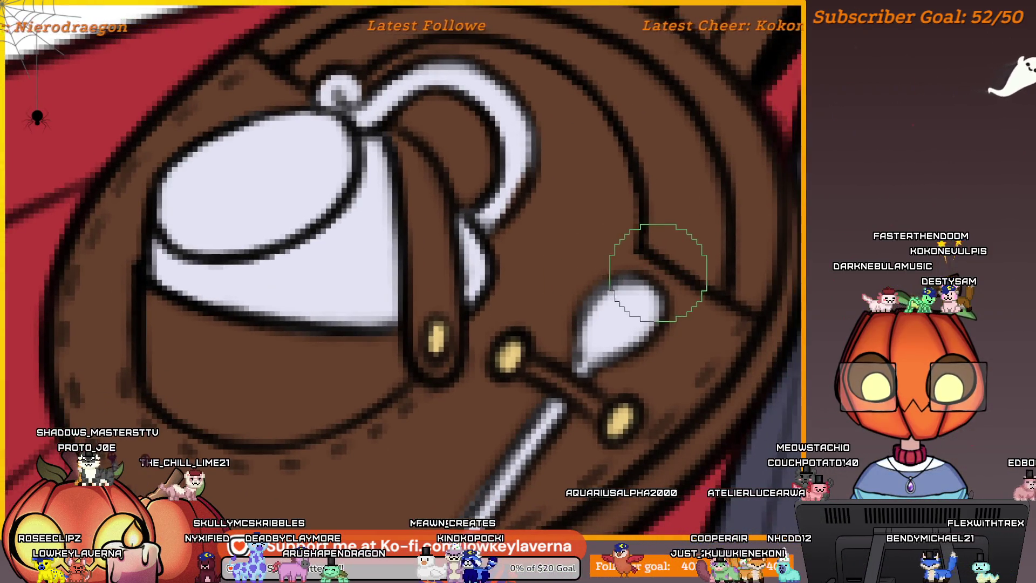
scroll(634, 318, "down", 3)
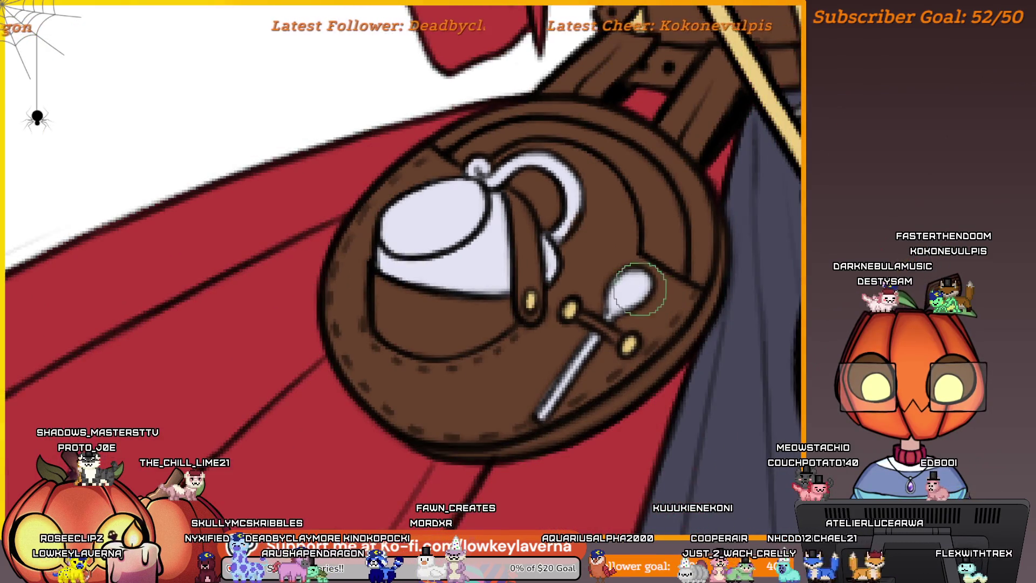
scroll(642, 289, "up", 3)
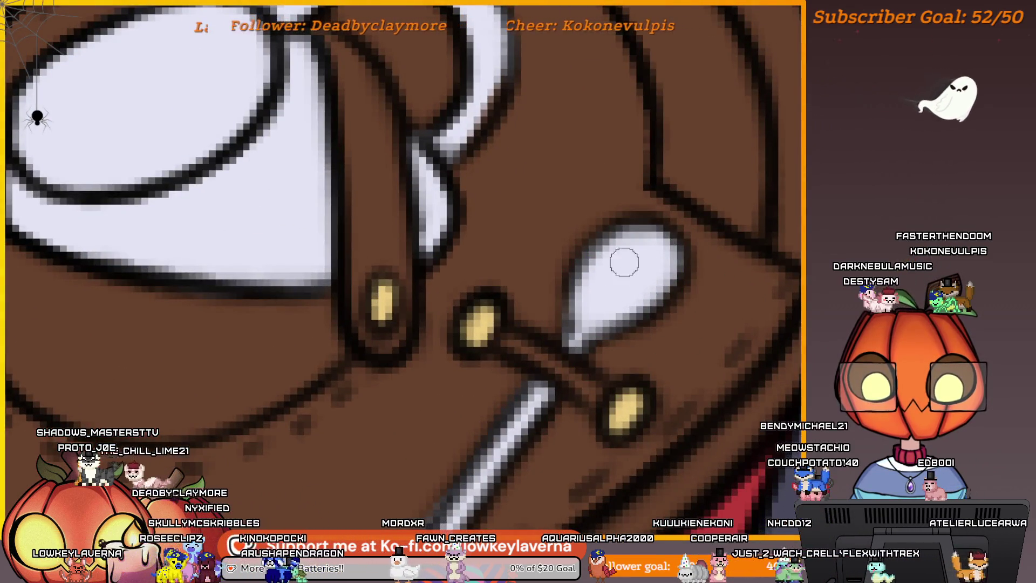
scroll(621, 321, "down", 3)
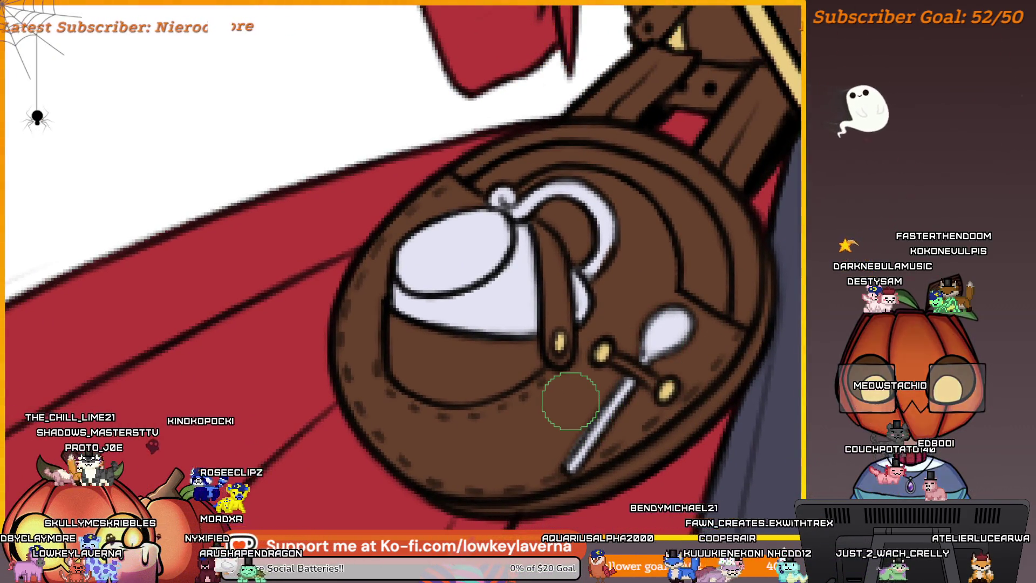
left_click_drag(613, 432, 614, 374)
scroll(614, 374, "up", 3)
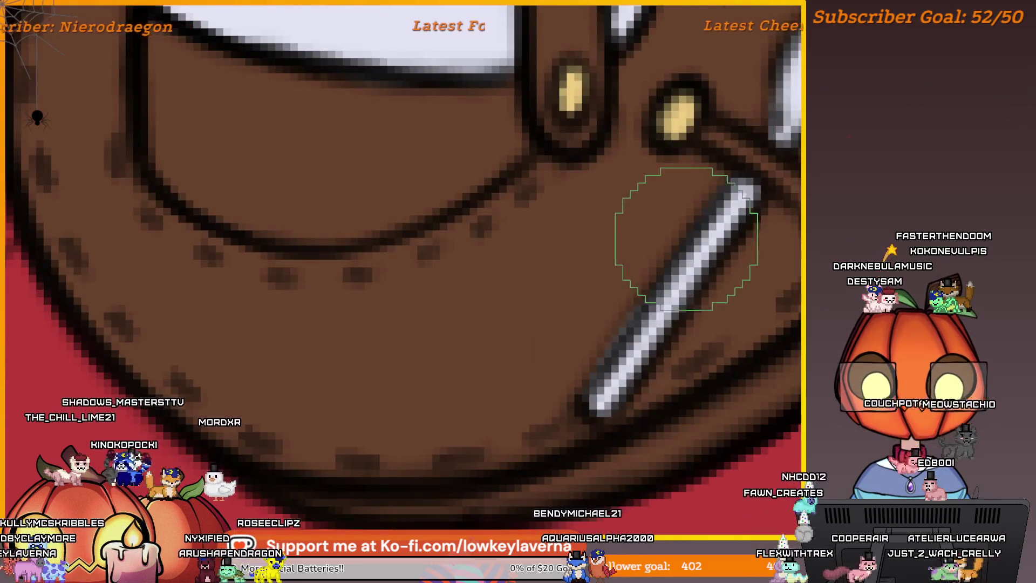
scroll(589, 373, "down", 5)
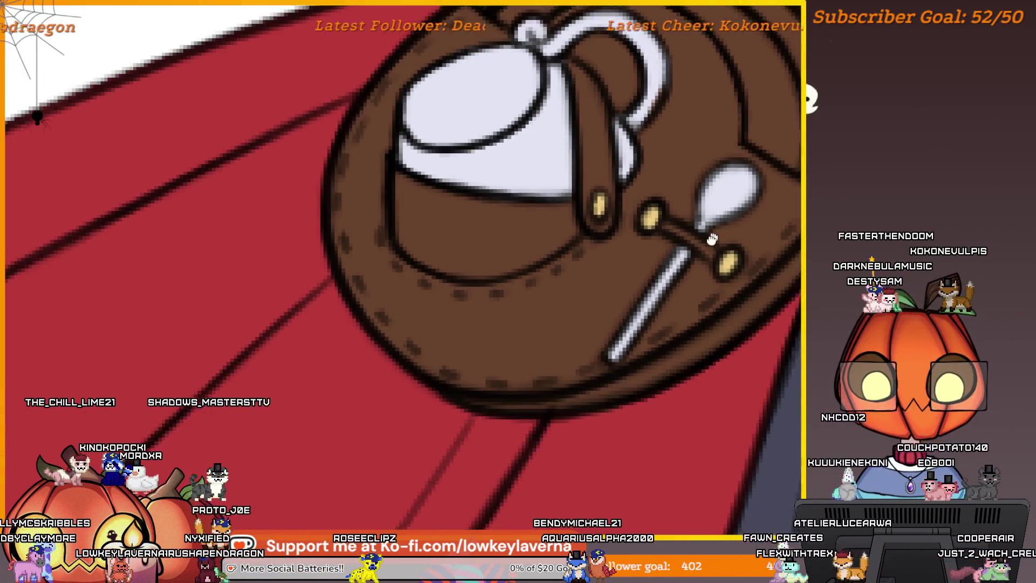
scroll(597, 305, "up", 3)
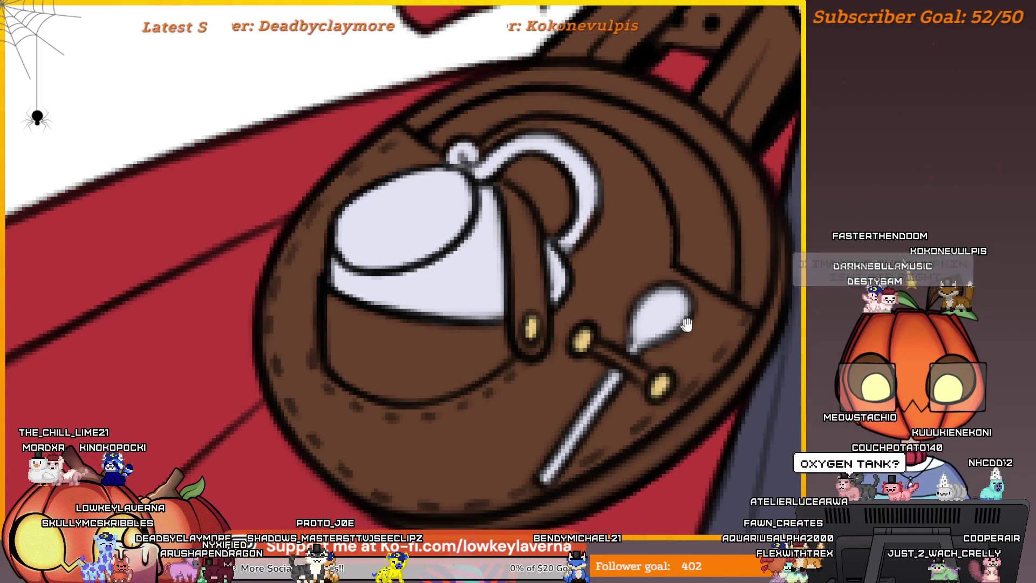
left_click_drag(686, 324, 664, 358)
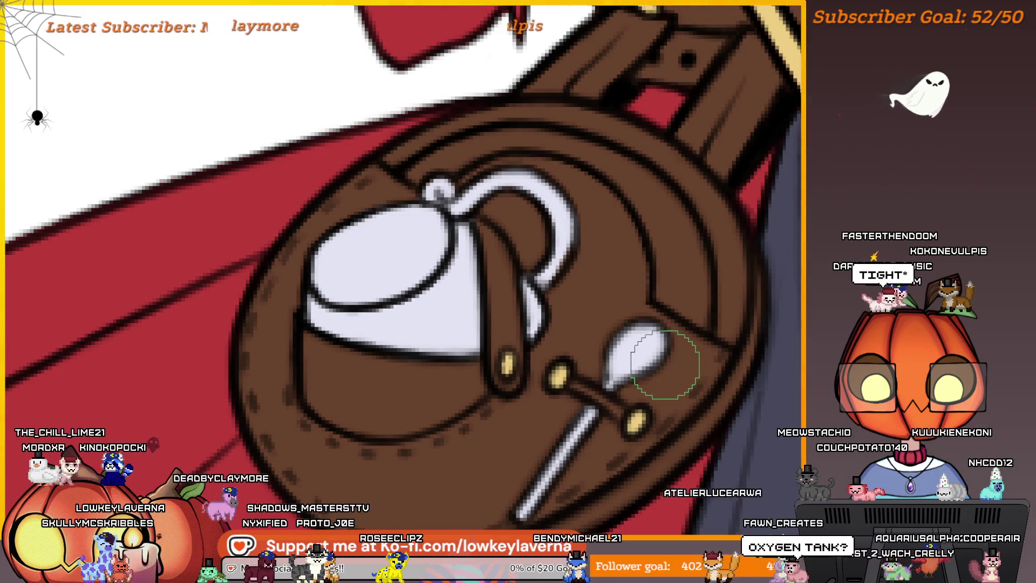
left_click_drag(654, 296, 700, 315)
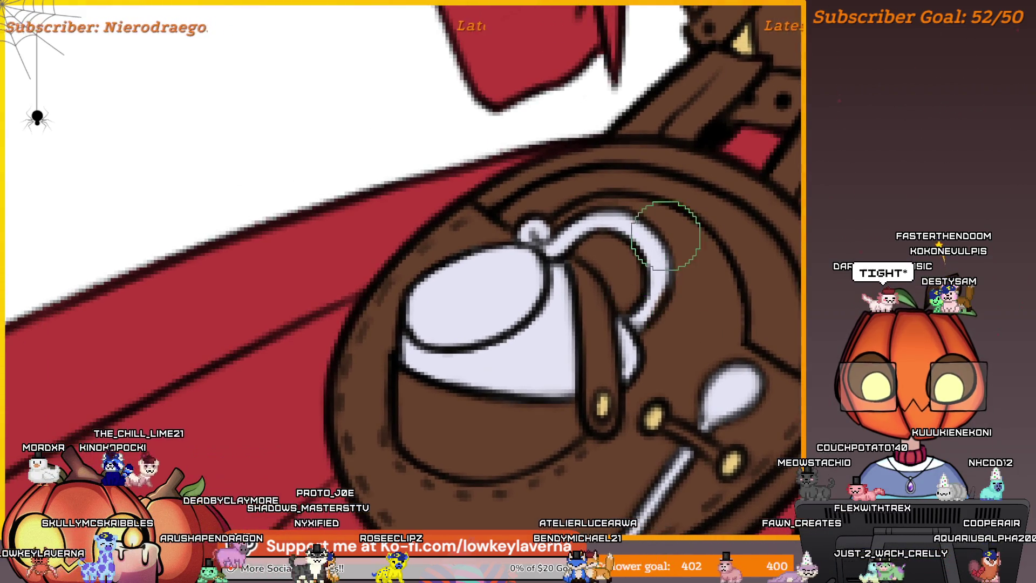
scroll(494, 304, "up", 5)
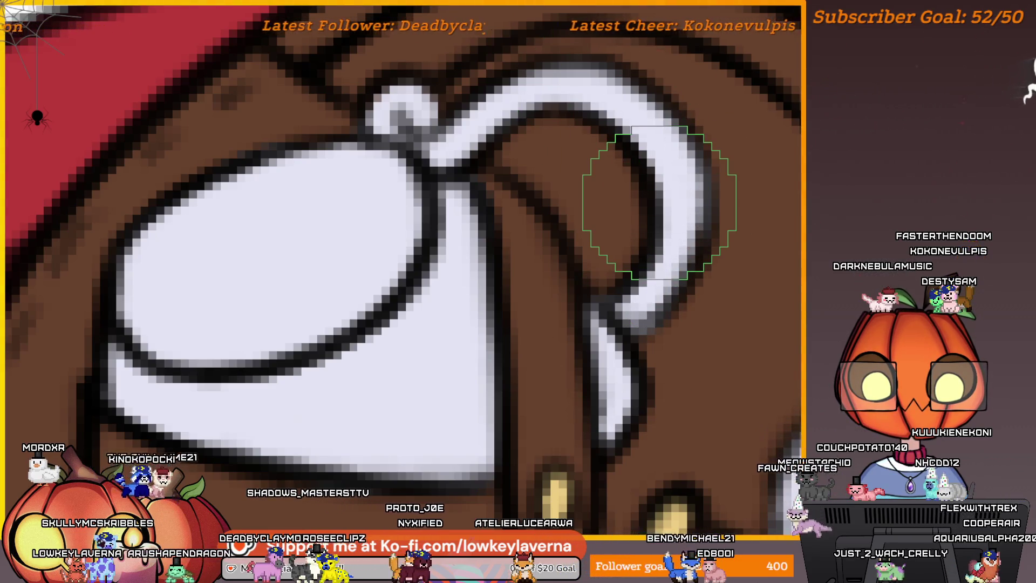
scroll(642, 277, "down", 5)
mouse_move(642, 278)
left_mouse_down()
mouse_move(678, 215)
mouse_move(717, 381)
left_mouse_up()
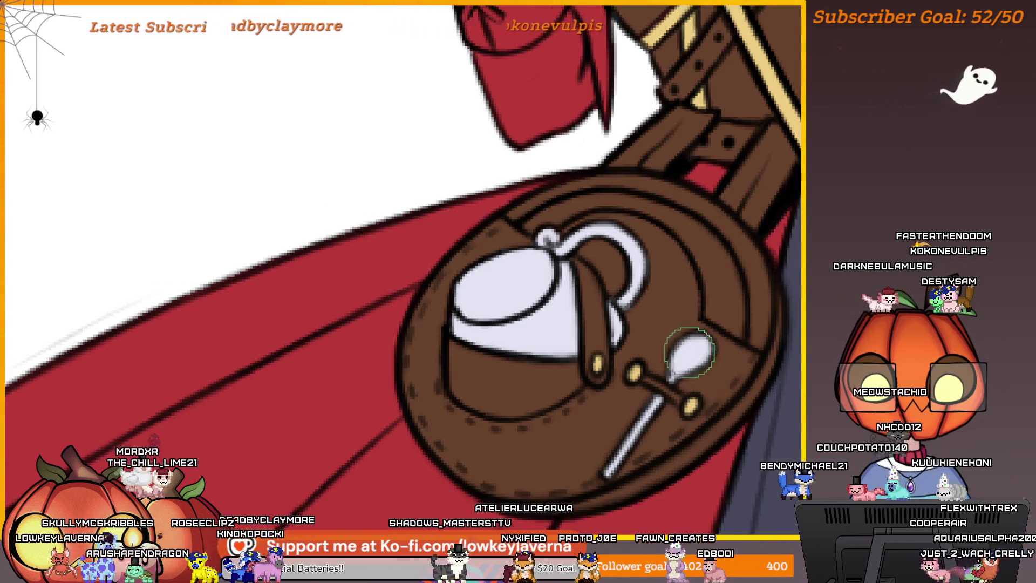
left_click_drag(692, 361, 653, 292)
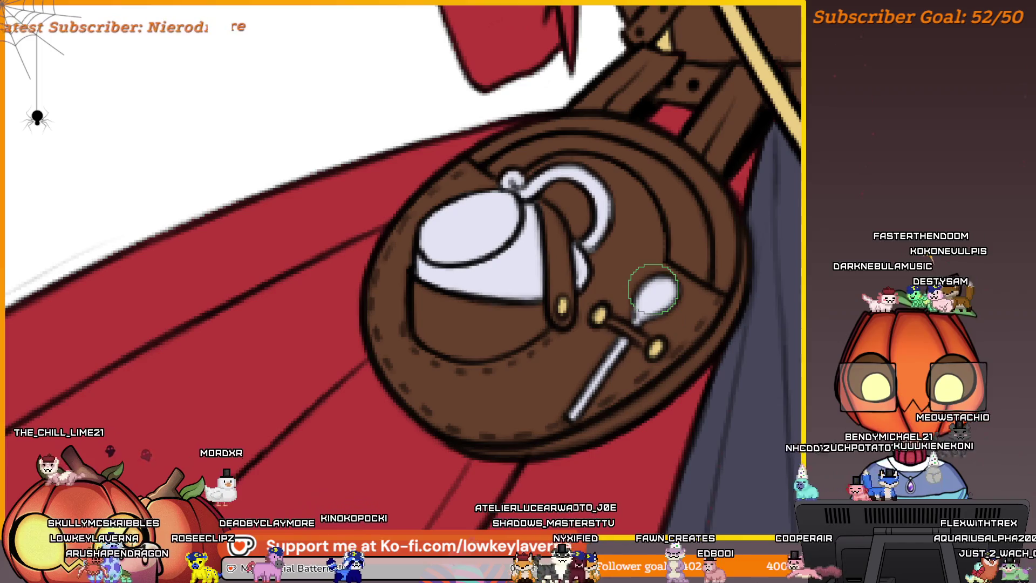
scroll(632, 352, "down", 5)
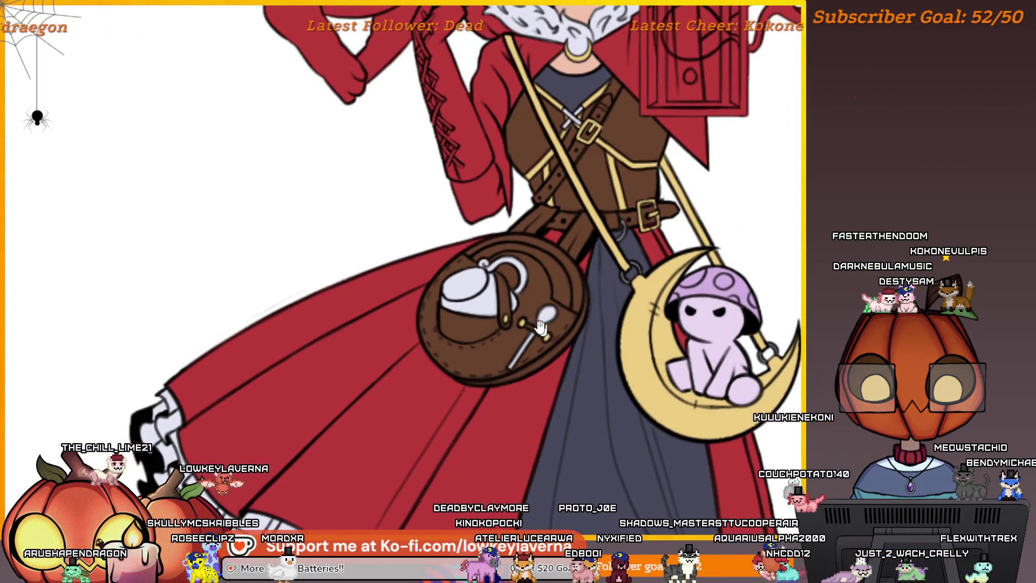
Paint a white highlight arc sweeping leftward along the satchel's upper curve above the teacup
left_click_drag(540, 326, 583, 291)
scroll(583, 275, "up", 5)
scroll(735, 306, "down", 2)
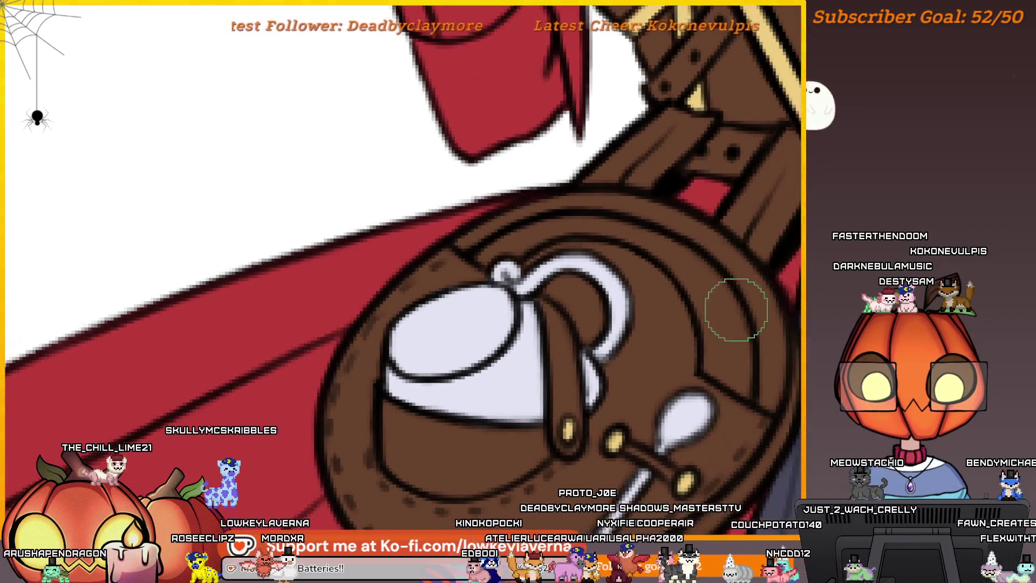
scroll(730, 289, "up", 4)
left_click_drag(720, 410, 711, 398)
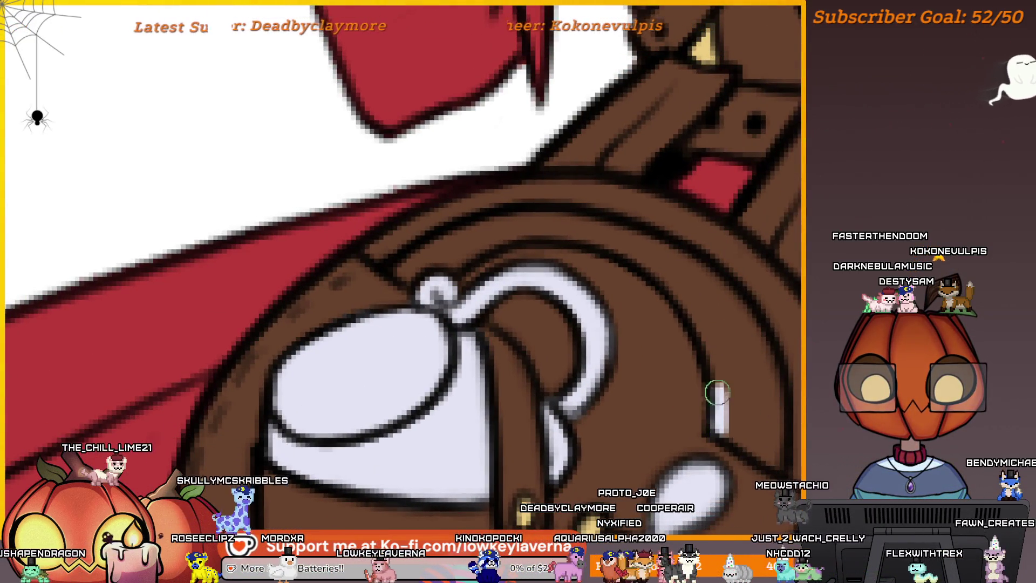
left_click_drag(694, 347, 737, 367)
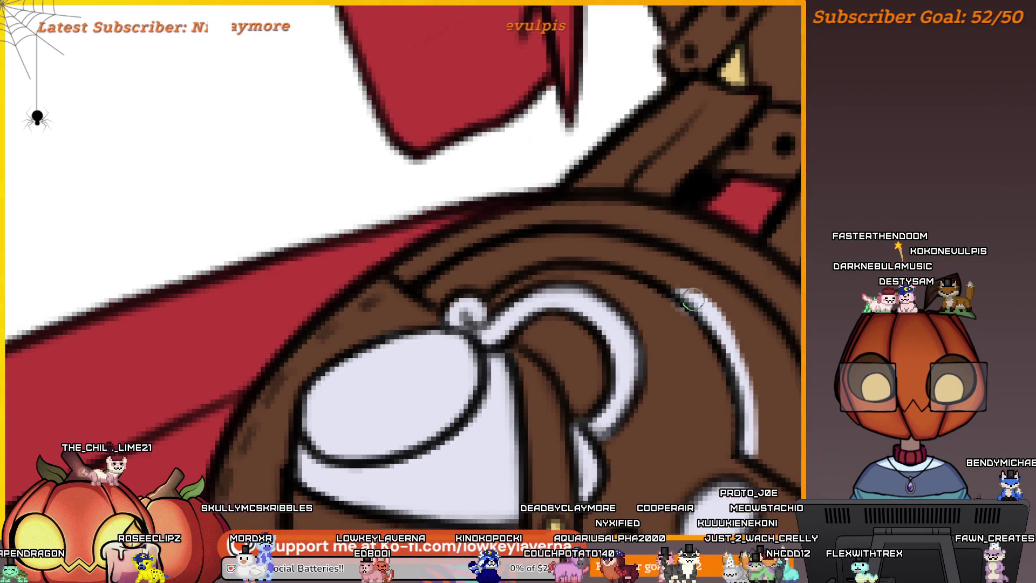
left_click_drag(727, 324, 642, 259)
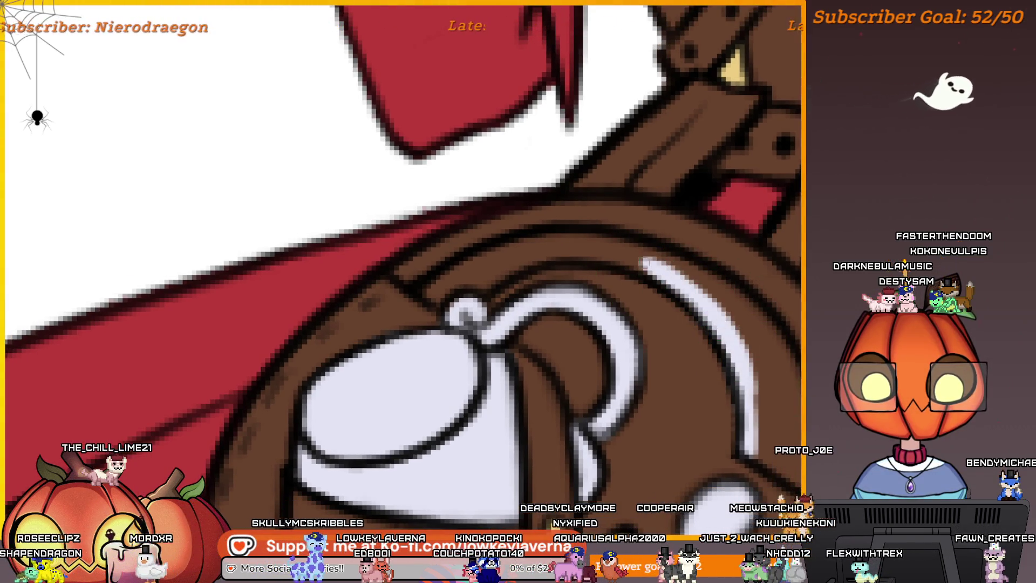
left_click_drag(708, 267, 614, 256)
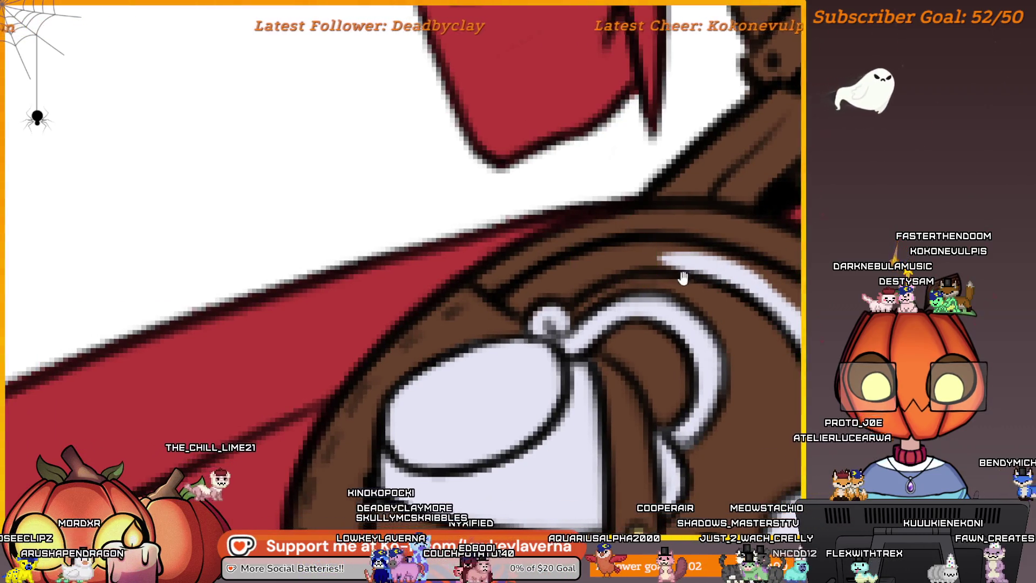
left_click_drag(662, 262, 621, 284)
mouse_move(694, 272)
left_mouse_down()
mouse_move(578, 290)
mouse_move(632, 281)
left_mouse_up()
key("bracketright")
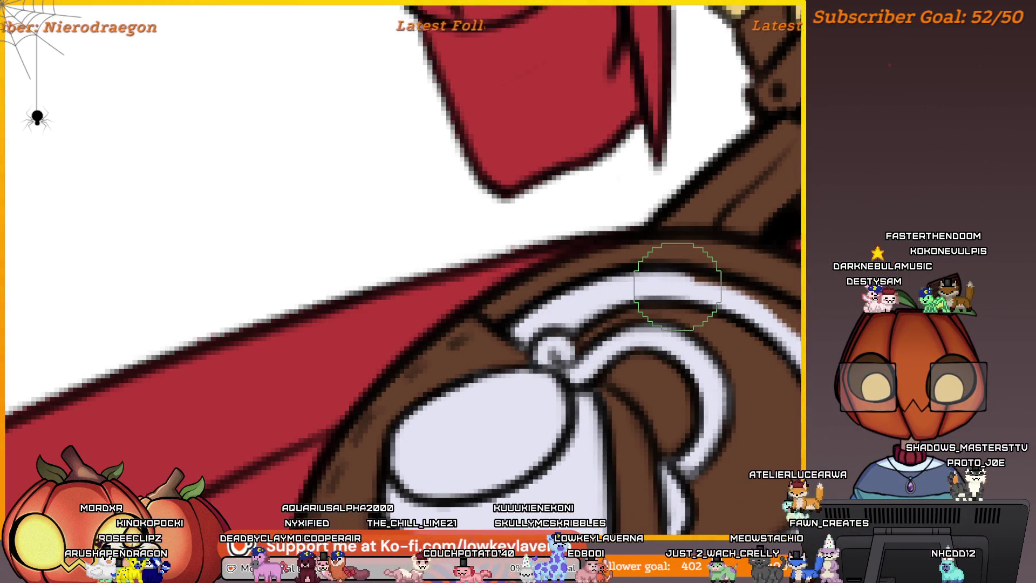
mouse_move(413, 302)
left_mouse_down()
mouse_move(717, 231)
mouse_move(648, 343)
mouse_move(547, 409)
mouse_move(583, 408)
left_mouse_up()
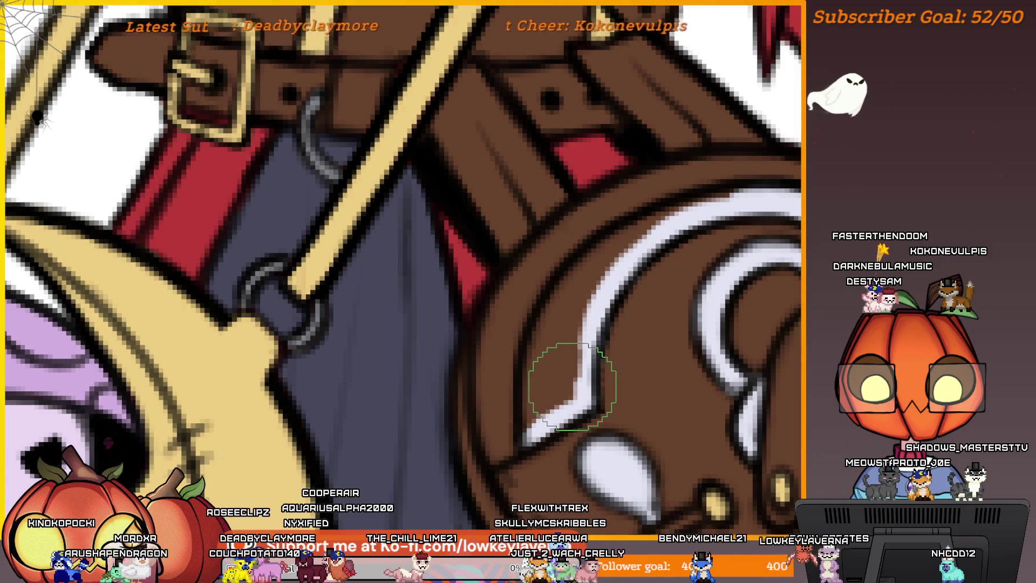
Paint brown inside the teapot's white handle, then retouch white to leave a clean crescent
scroll(675, 191, "right", 2)
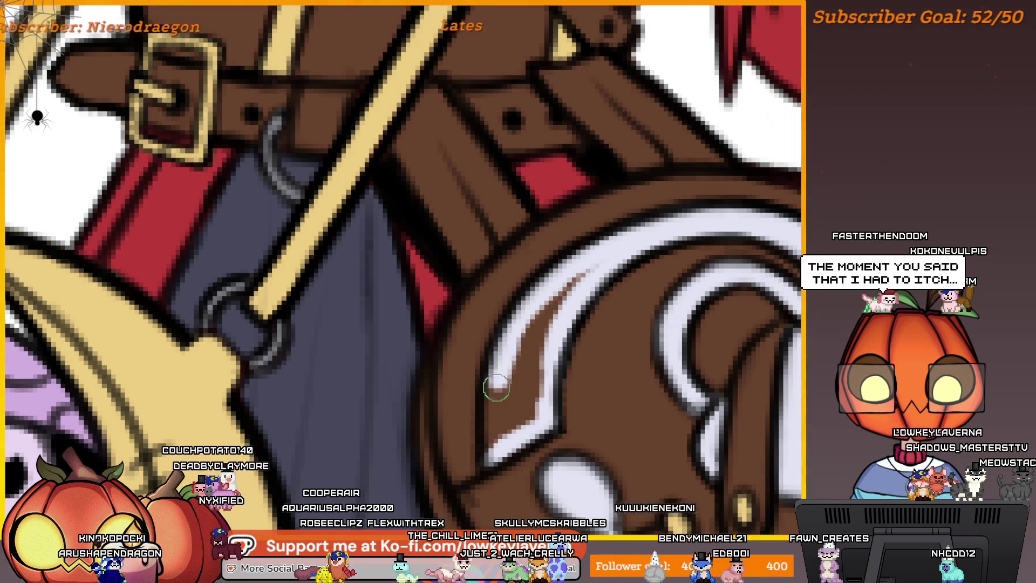
key("bracketright")
key("bracketright")
key("bracketright")
left_click_drag(504, 393, 591, 392)
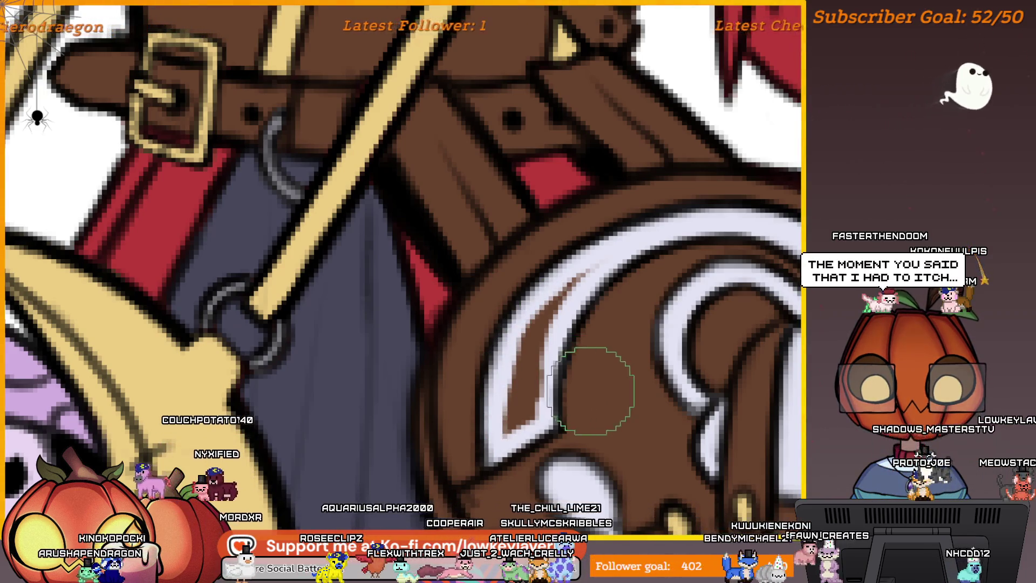
scroll(591, 391, "left", 2)
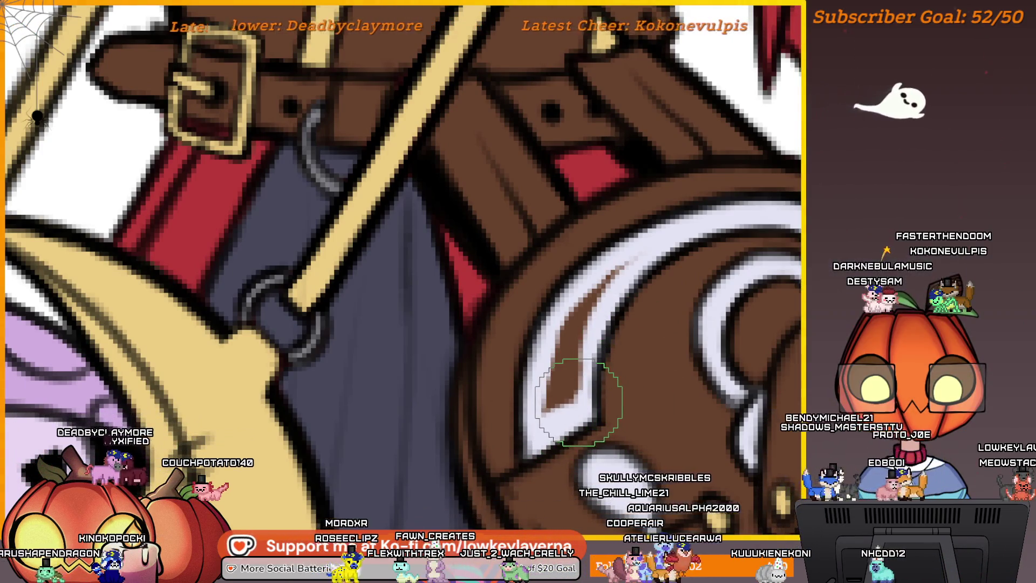
key("bracketleft")
key("bracketleft")
key("bracketleft")
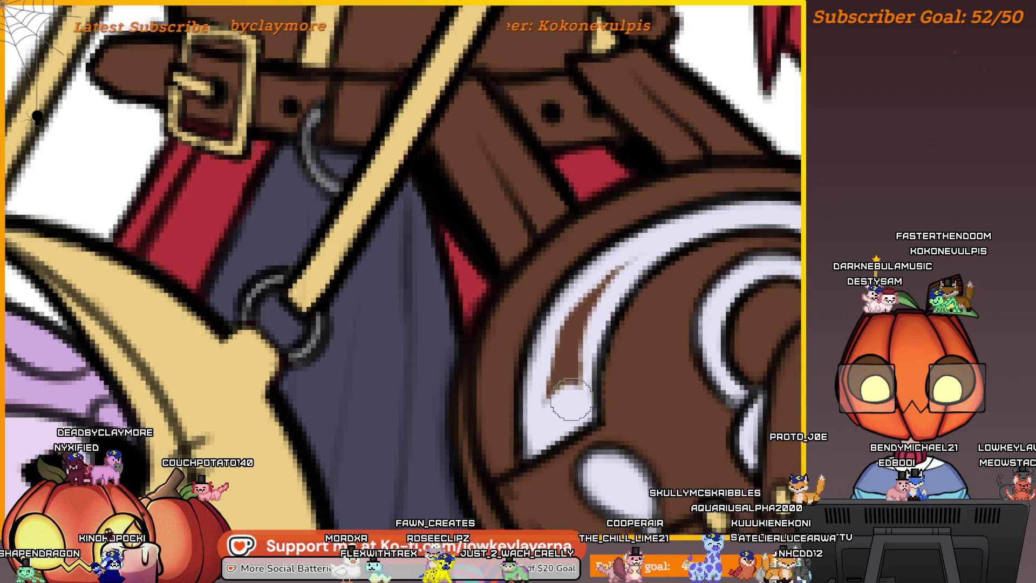
left_click_drag(572, 399, 584, 316)
scroll(626, 325, "down", 3)
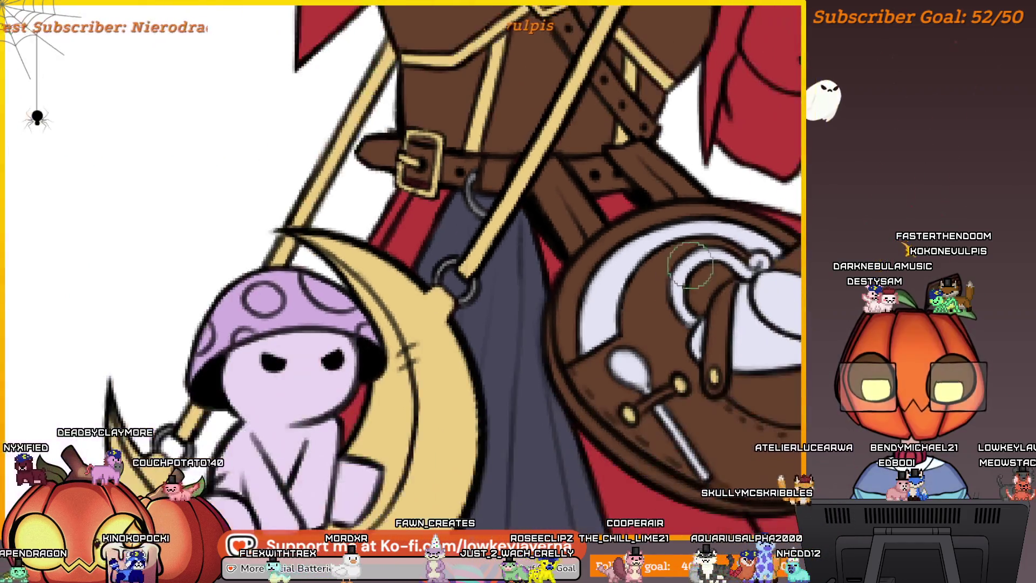
scroll(728, 236, "up", 3)
key("bracketleft")
key("bracketleft")
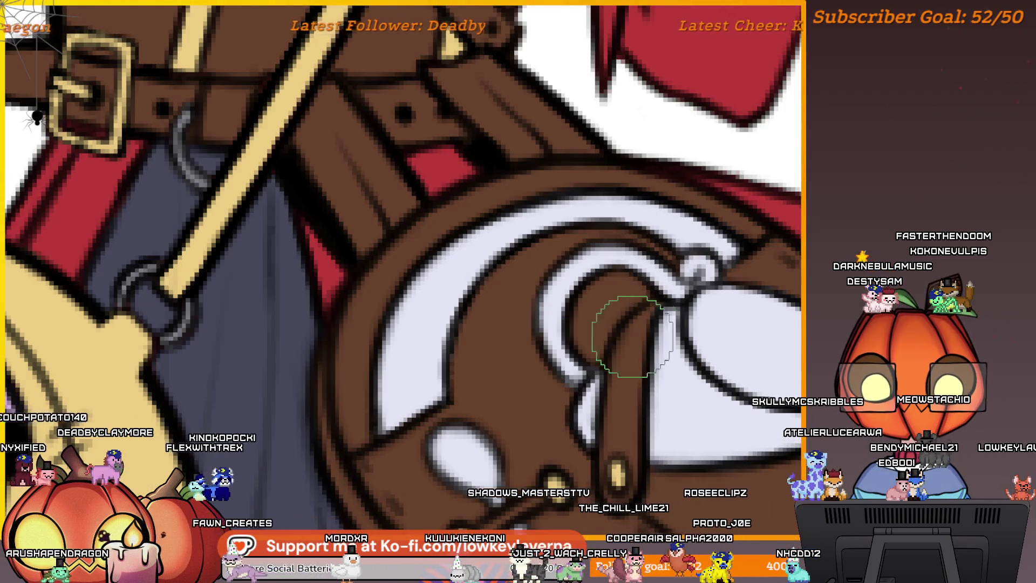
scroll(596, 288, "down", 3)
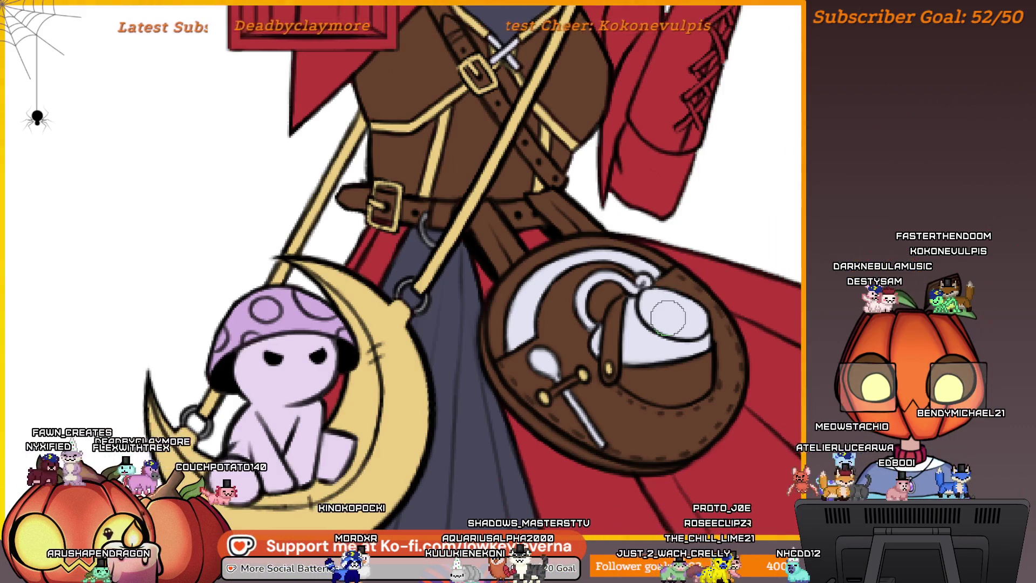
left_click_drag(637, 364, 669, 316)
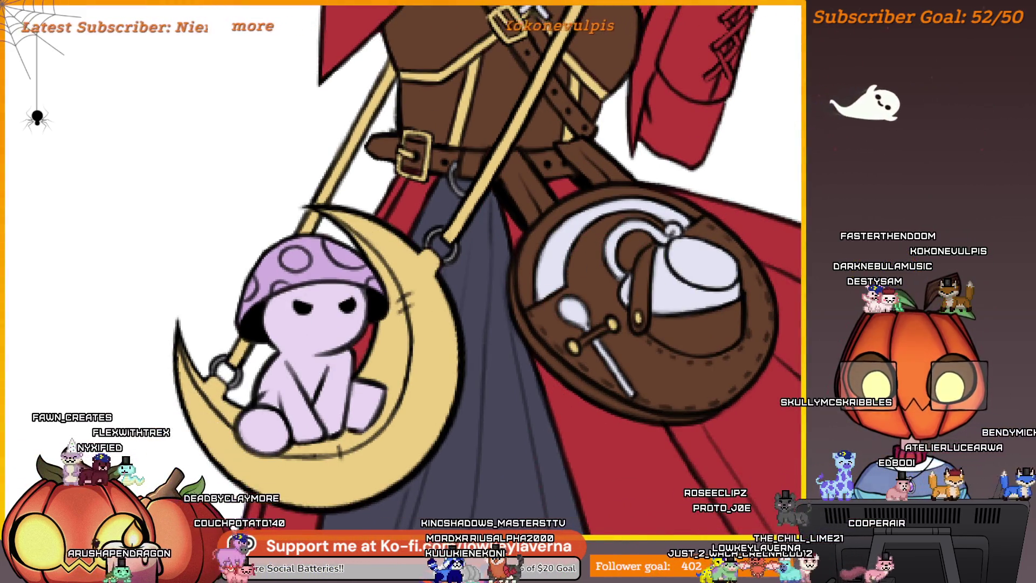
scroll(650, 354, "up", 5)
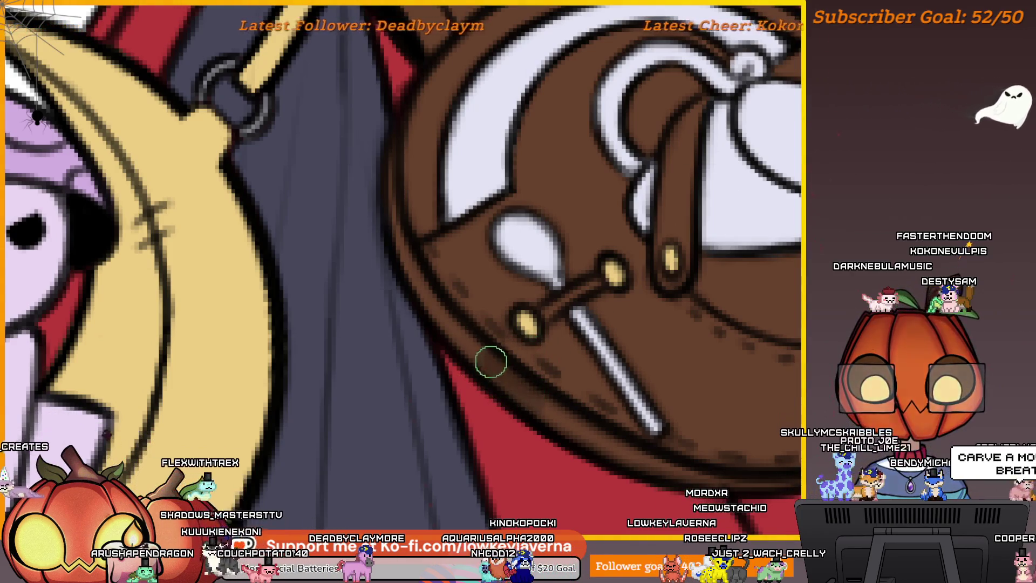
left_click_drag(451, 322, 539, 392)
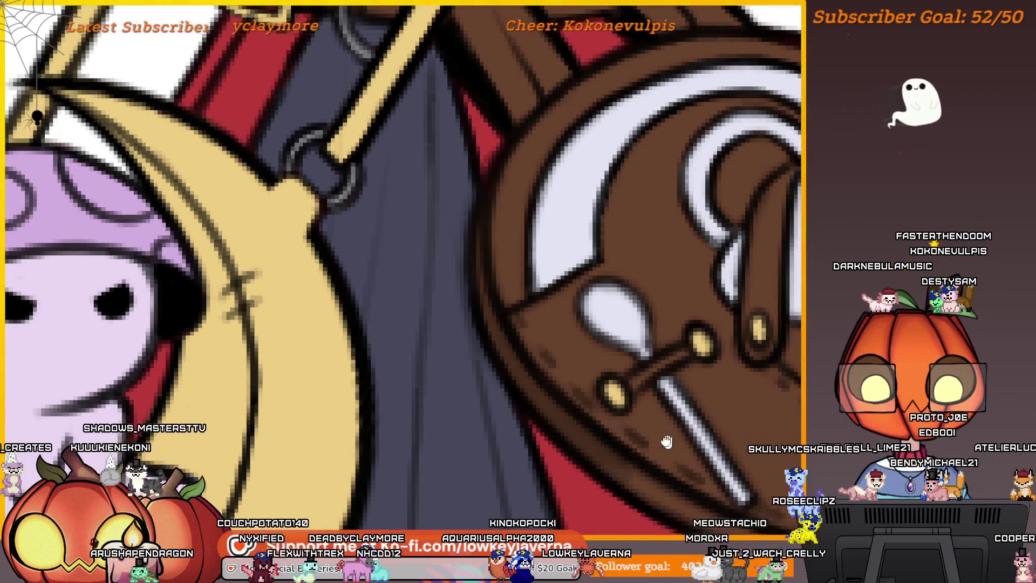
left_click_drag(666, 440, 544, 330)
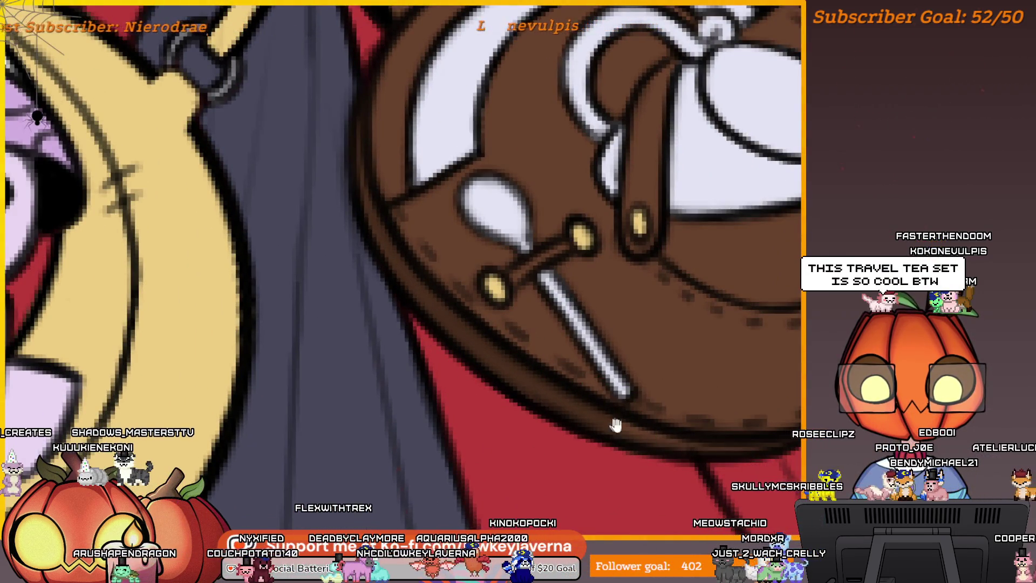
left_click_drag(616, 426, 564, 398)
key("bracketright")
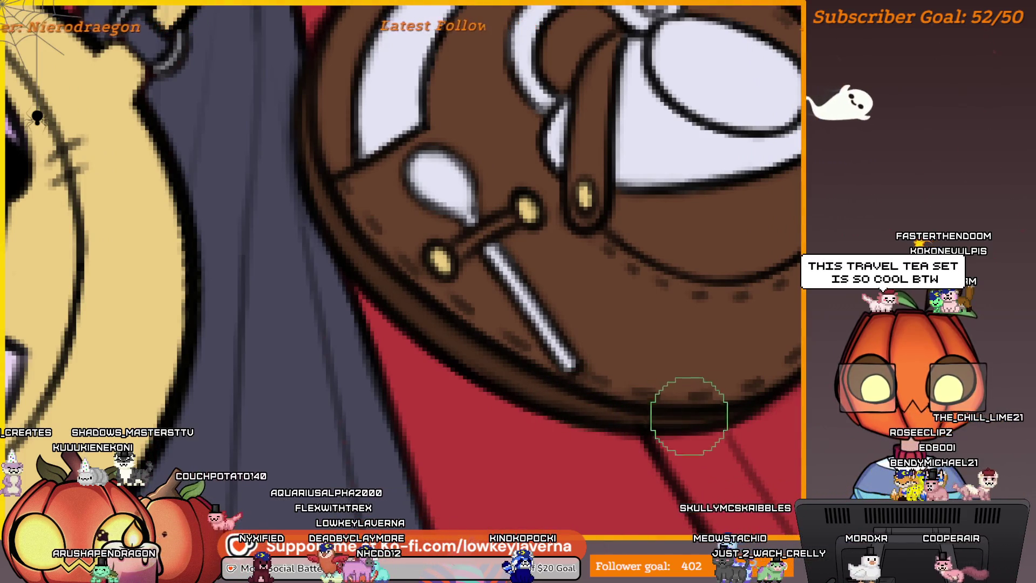
left_click_drag(743, 370, 704, 393)
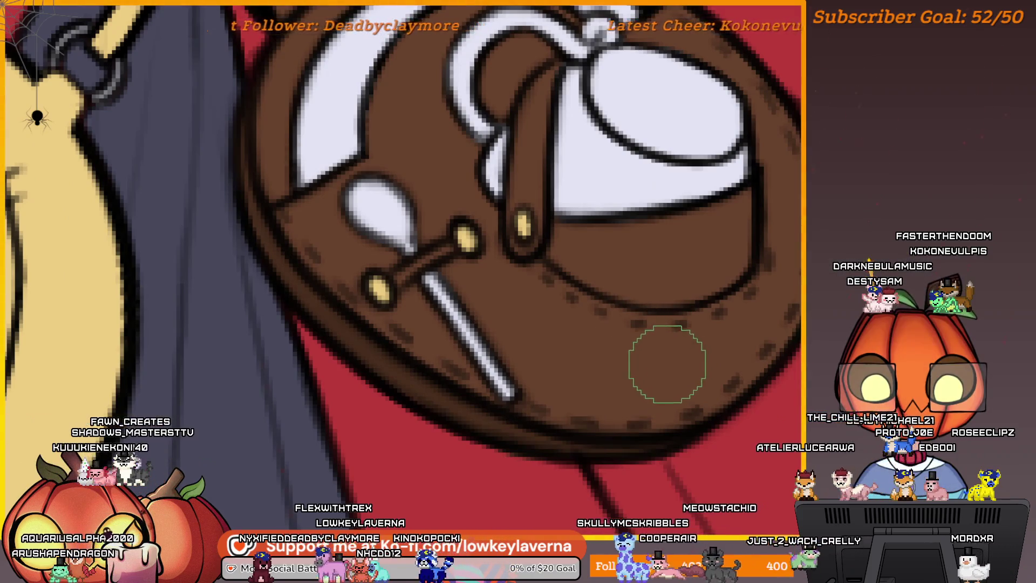
scroll(658, 388, "down", 3)
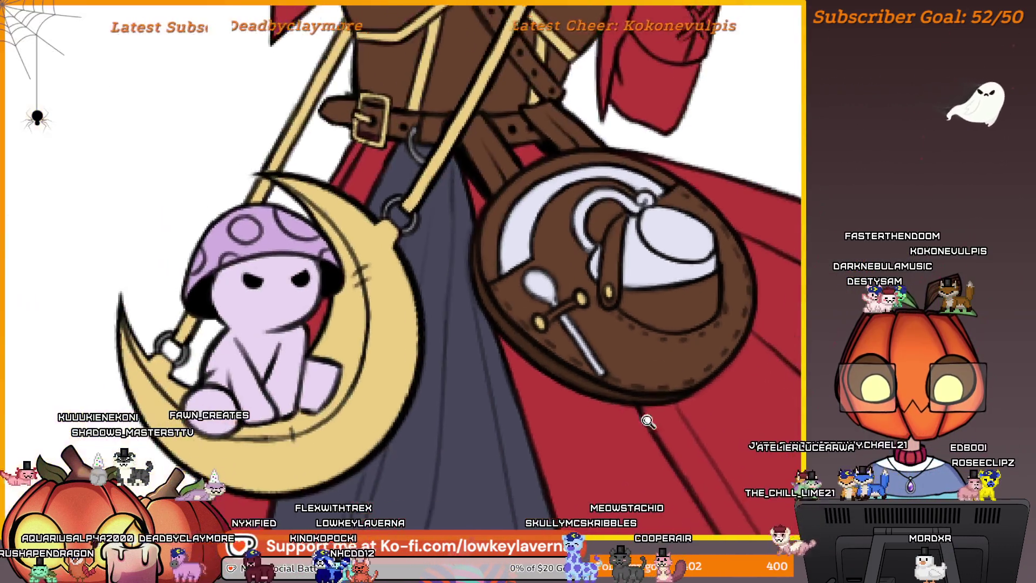
left_click_drag(697, 362, 674, 398)
left_click(584, 405)
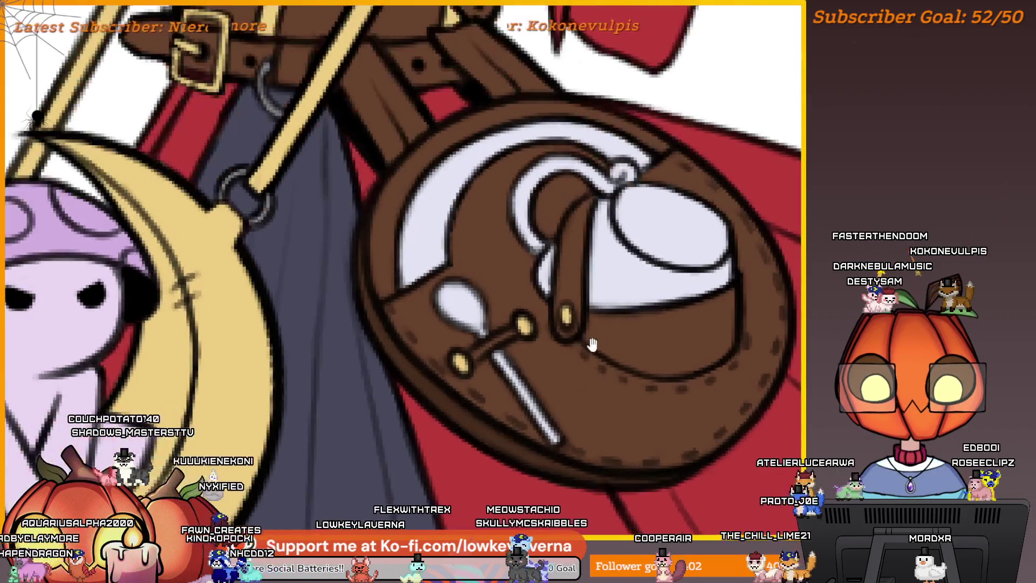
left_click(588, 345)
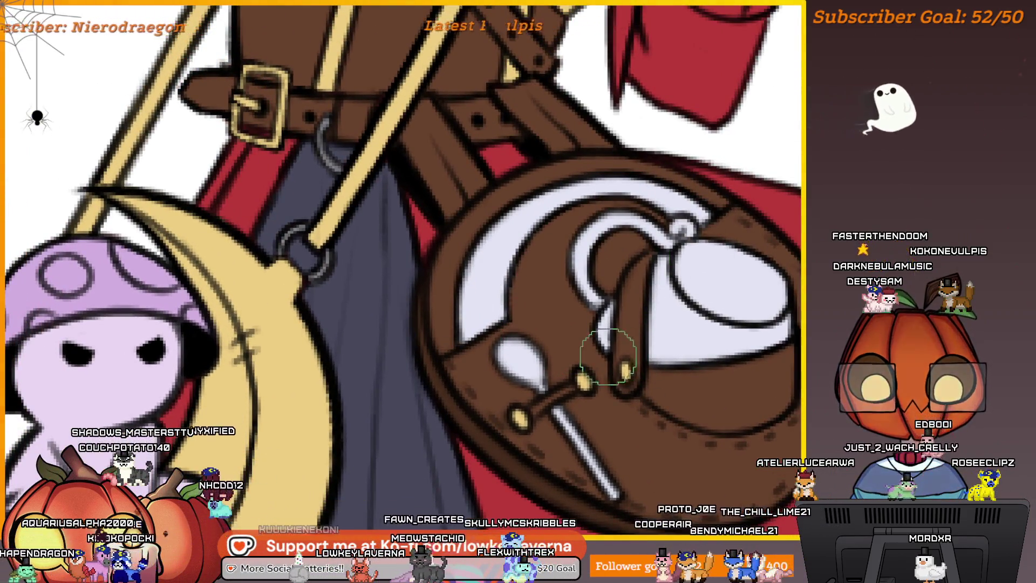
left_click_drag(742, 290, 716, 305)
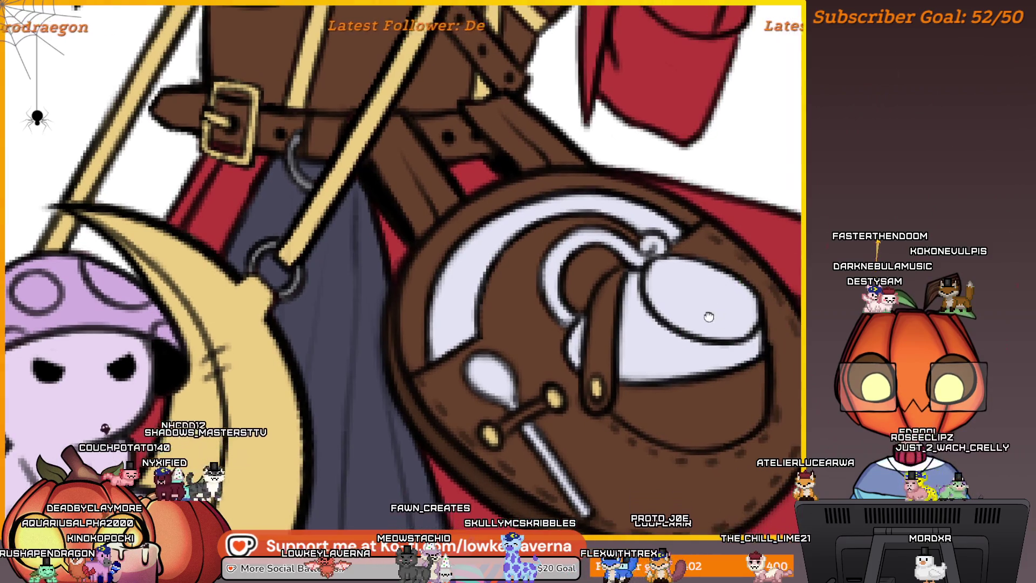
left_click_drag(576, 304, 640, 333)
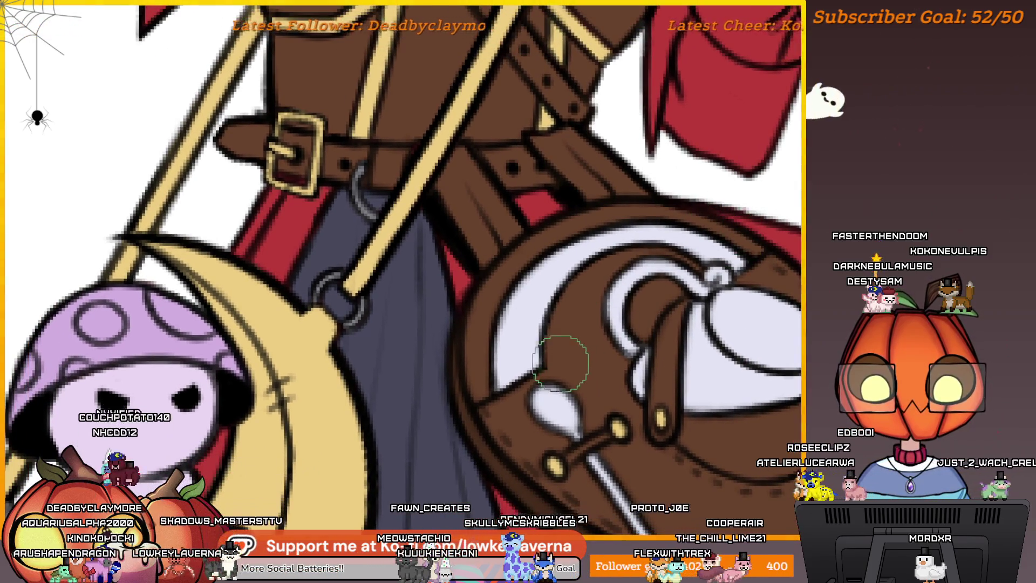
scroll(572, 307, "down", 5)
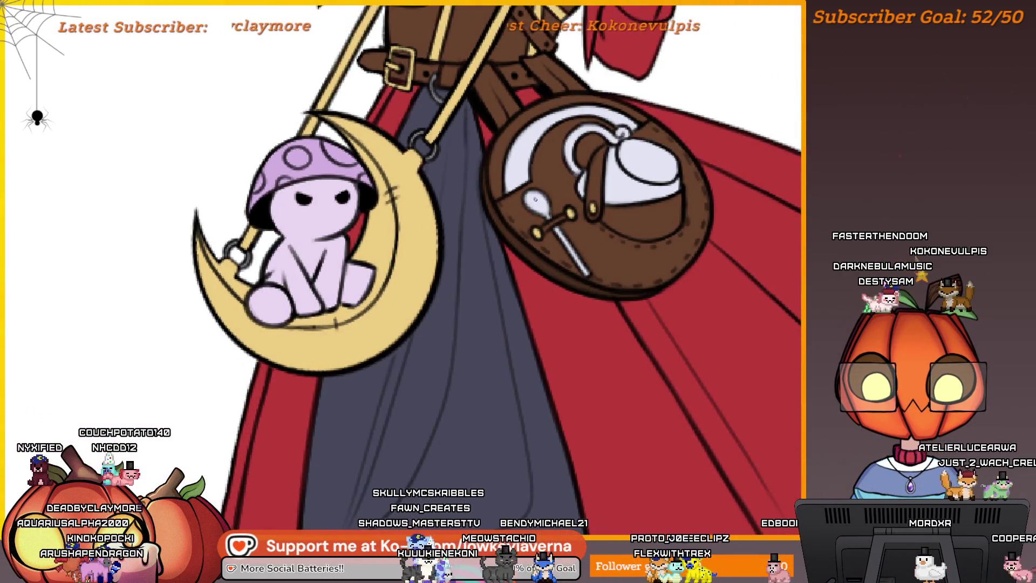
View the whole figure, then brush dark grey onto the glove beneath the sleeve's brown laces
scroll(590, 396, "down", 3)
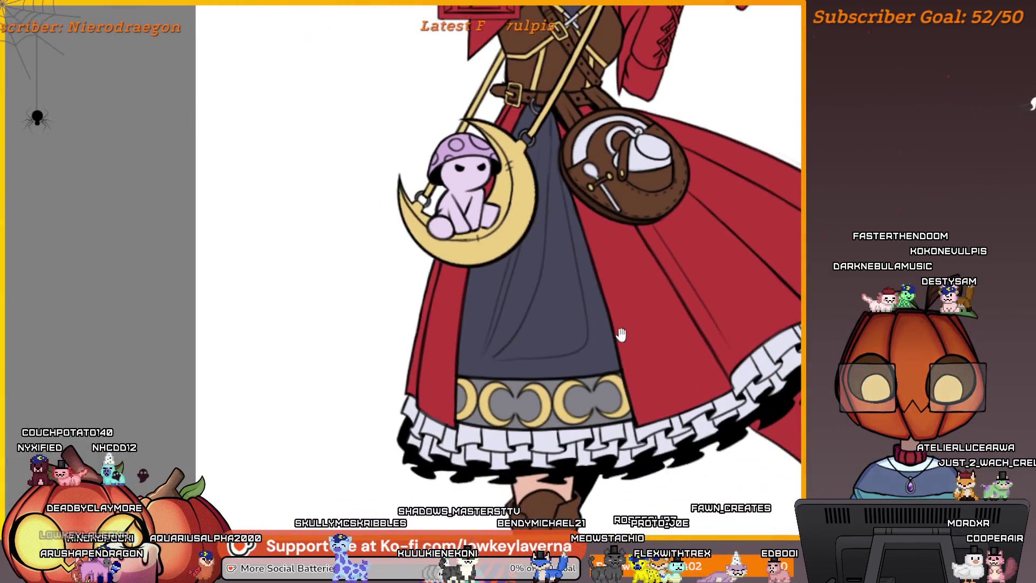
left_click_drag(620, 335, 626, 355)
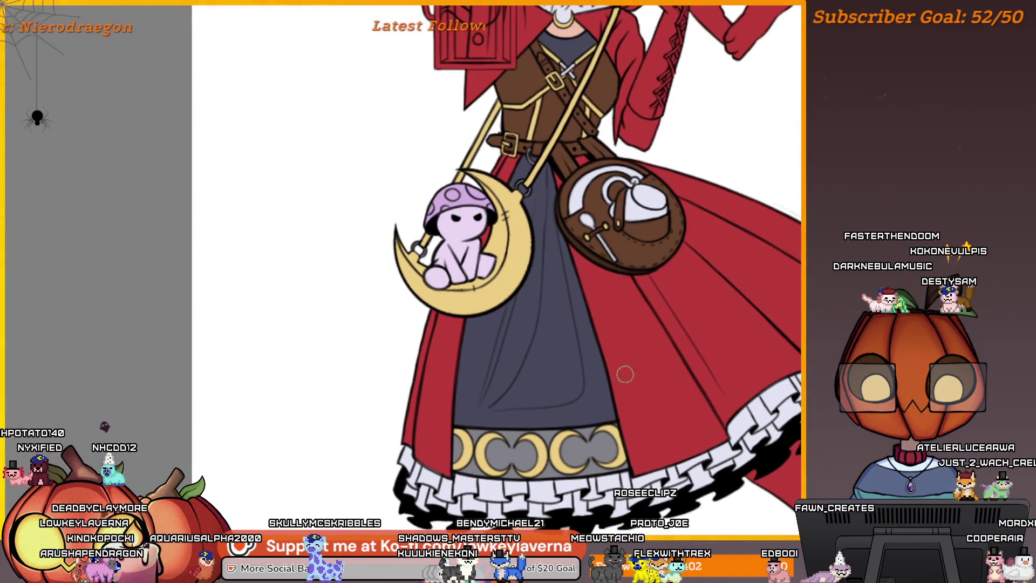
scroll(644, 266, "down", 3)
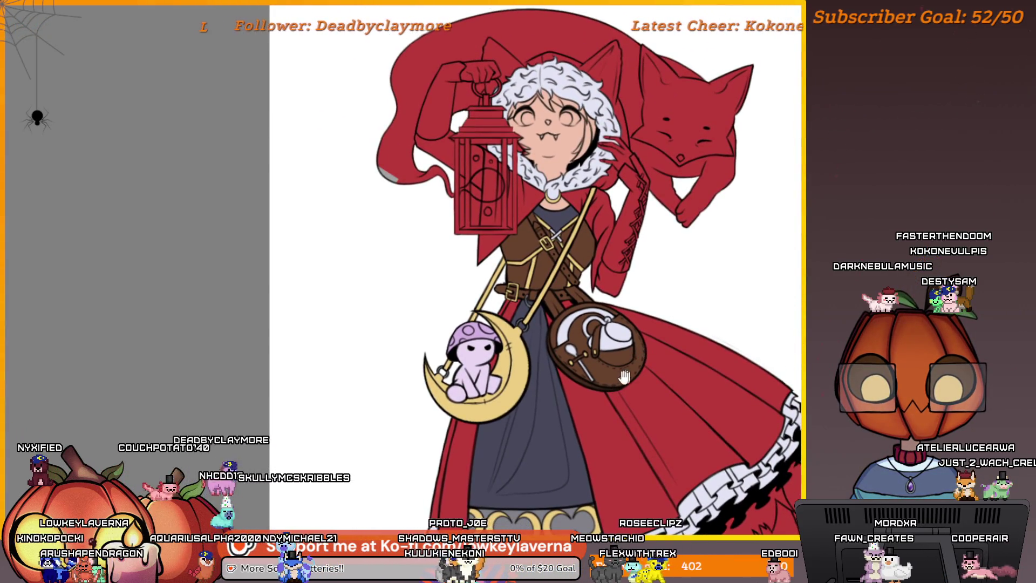
left_click_drag(625, 377, 581, 357)
scroll(624, 323, "down", 3)
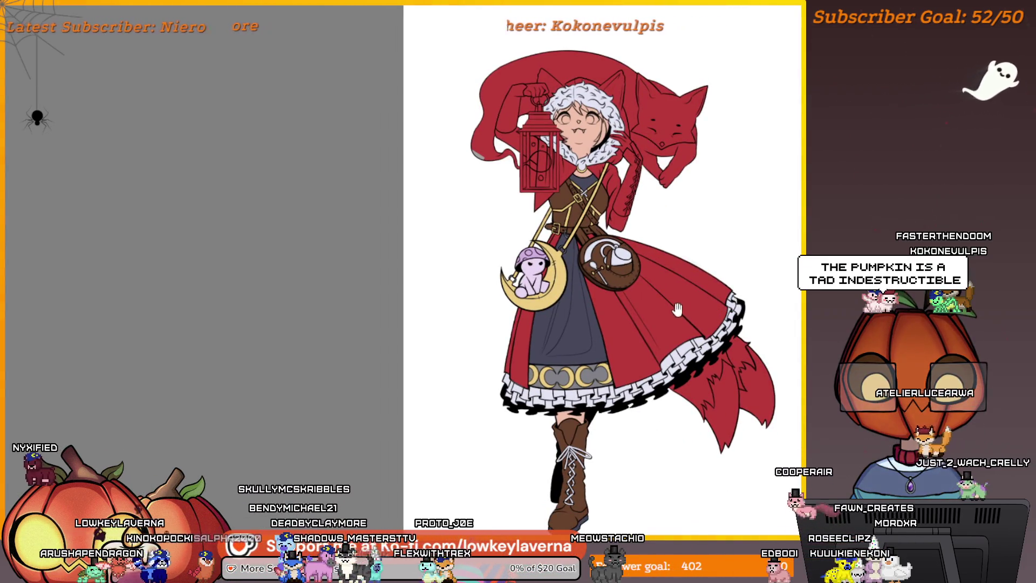
scroll(701, 299, "up", 1)
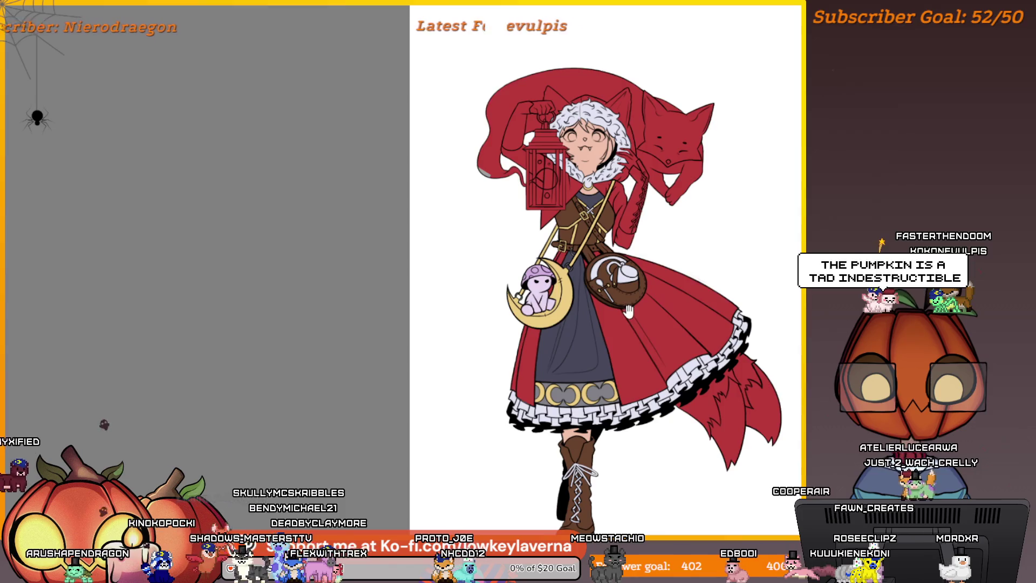
scroll(678, 300, "up", 2)
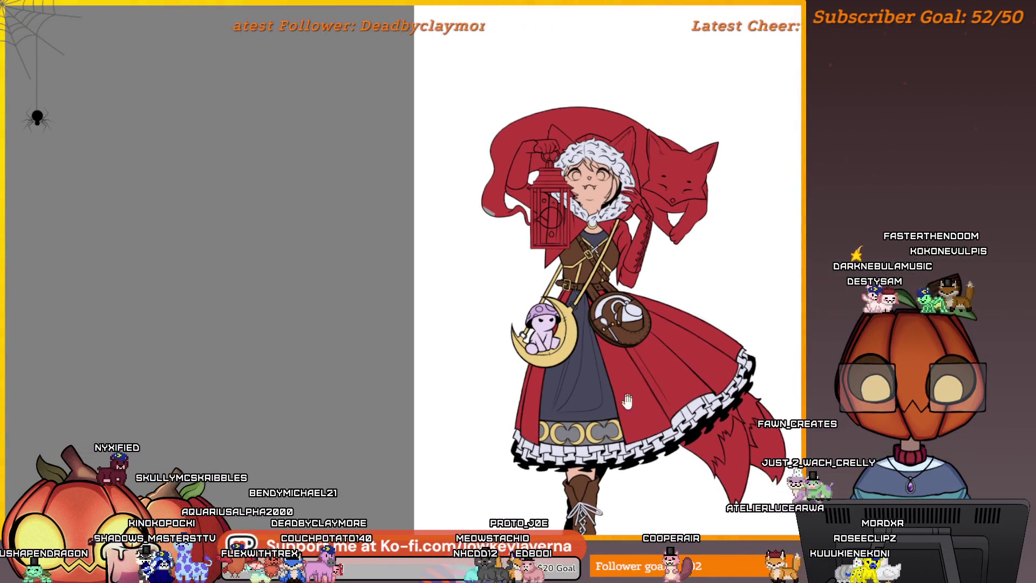
left_click_drag(627, 401, 630, 362)
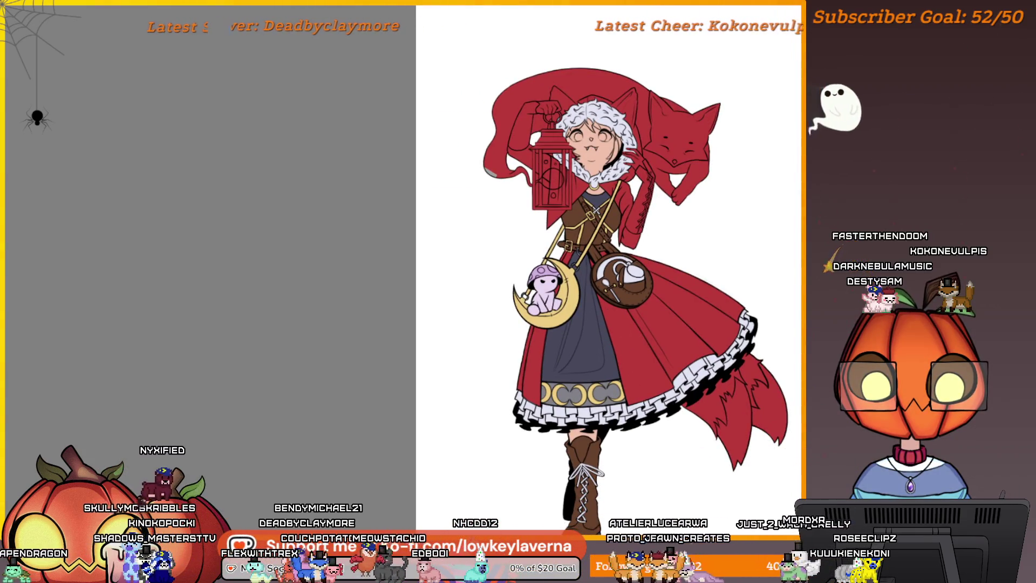
scroll(637, 214, "up", 2)
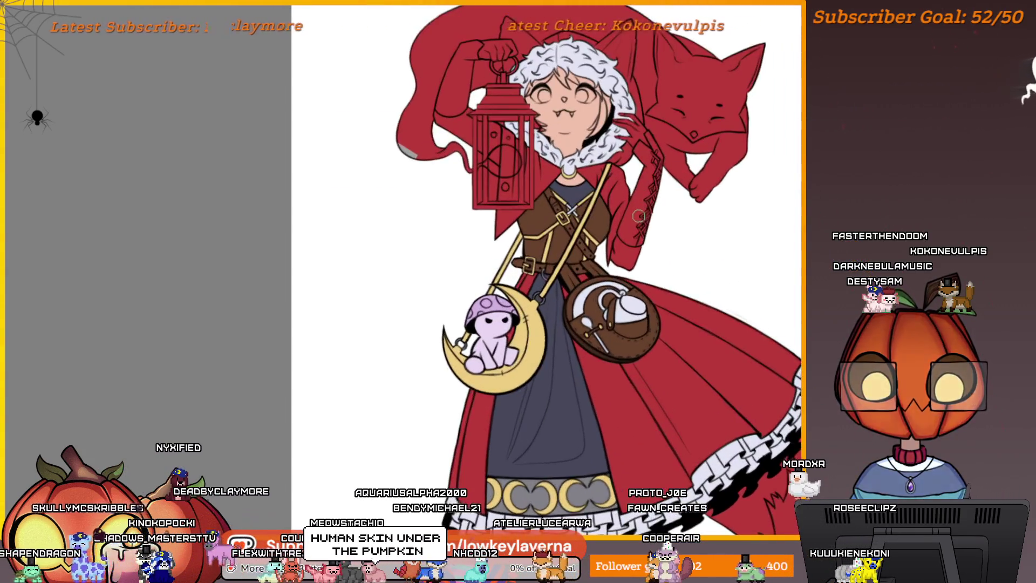
left_click_drag(632, 216, 639, 205)
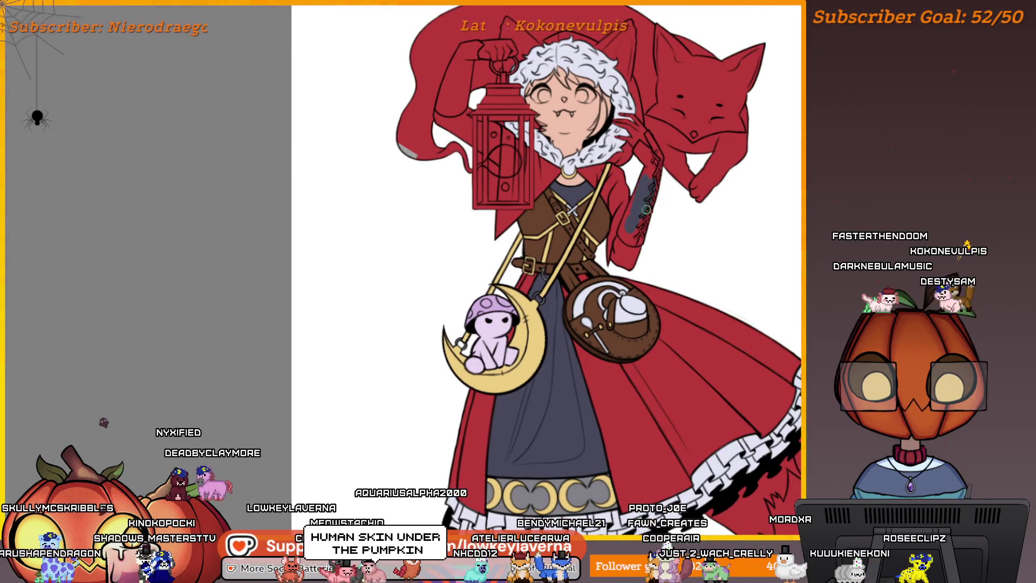
scroll(639, 227, "up", 3)
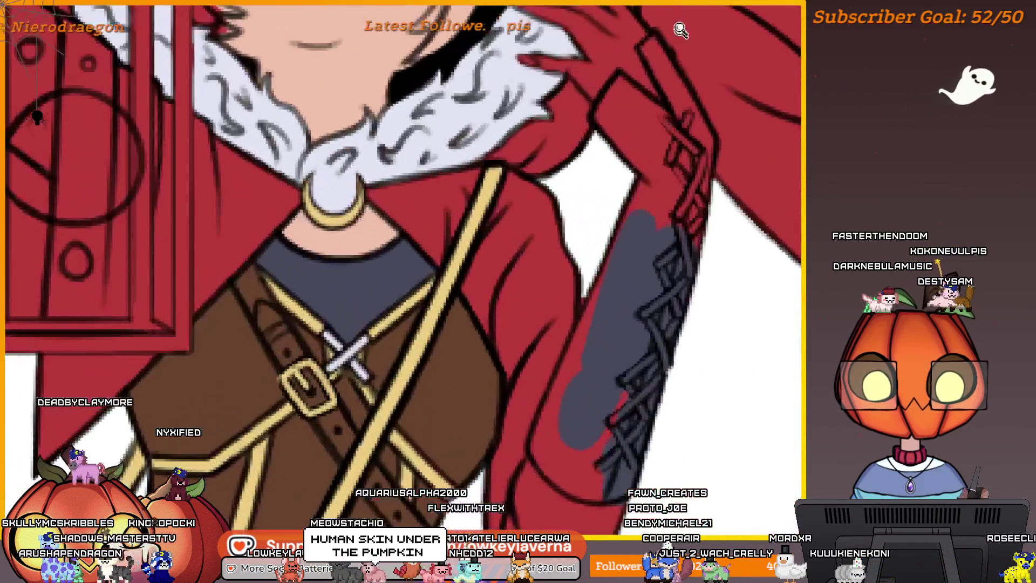
Mirror the canvas view horizontally with M, putting the lantern right of the face, then zoom in
scroll(637, 231, "down", 1)
scroll(620, 247, "down", 2)
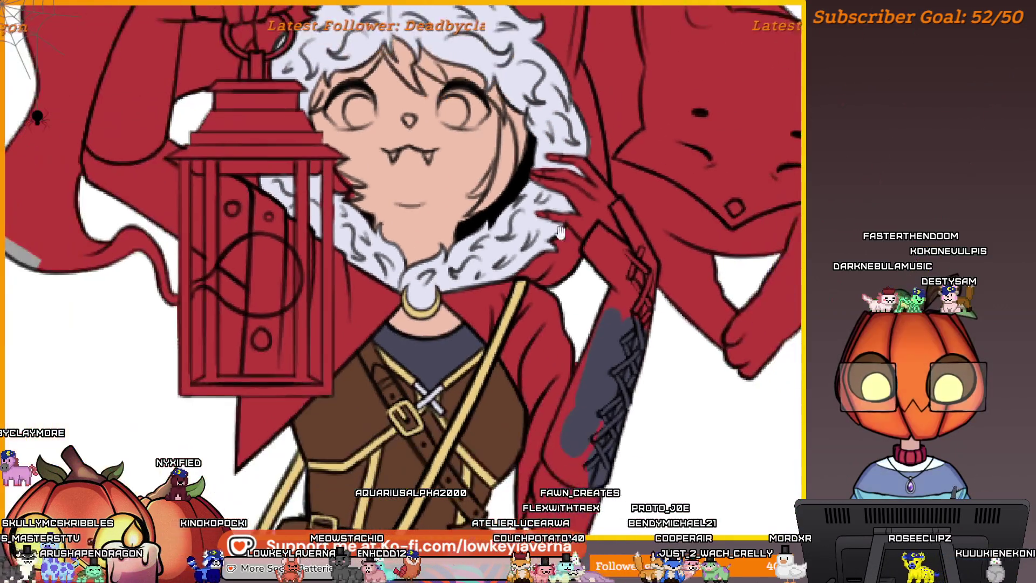
scroll(492, 170, "up", 1)
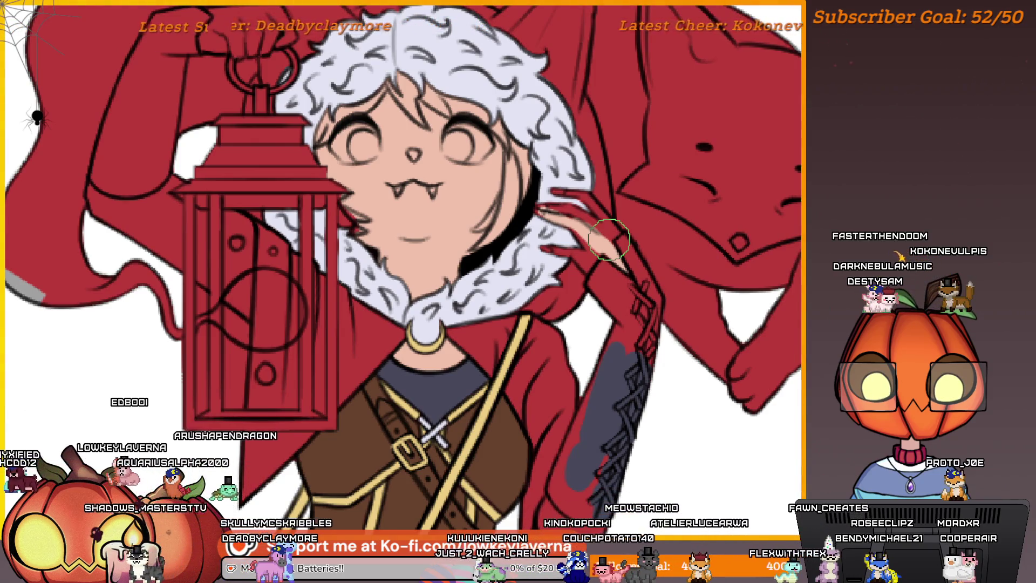
key("m")
scroll(441, 386, "down", 3)
scroll(697, 269, "up", 10)
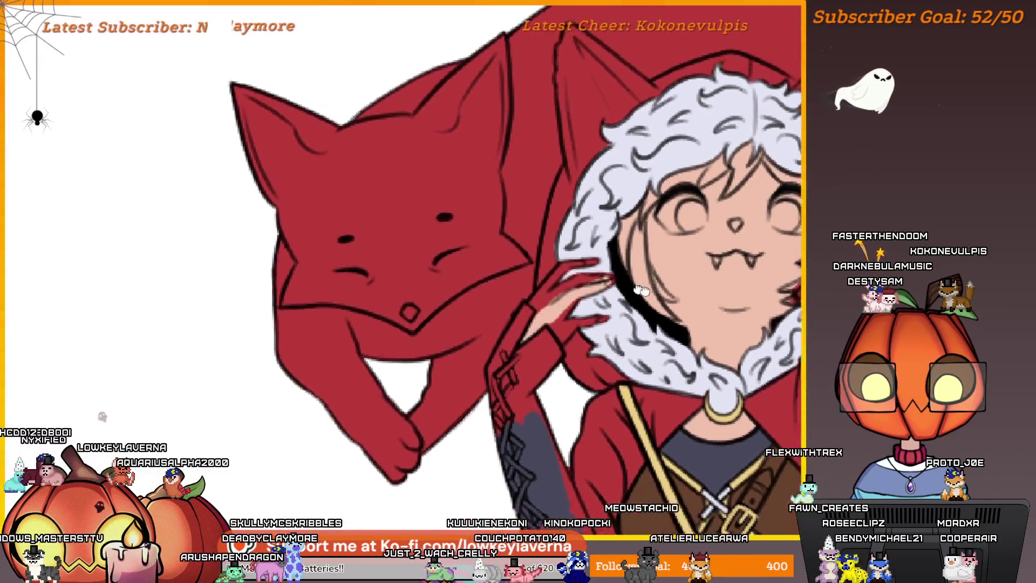
scroll(691, 280, "down", 4)
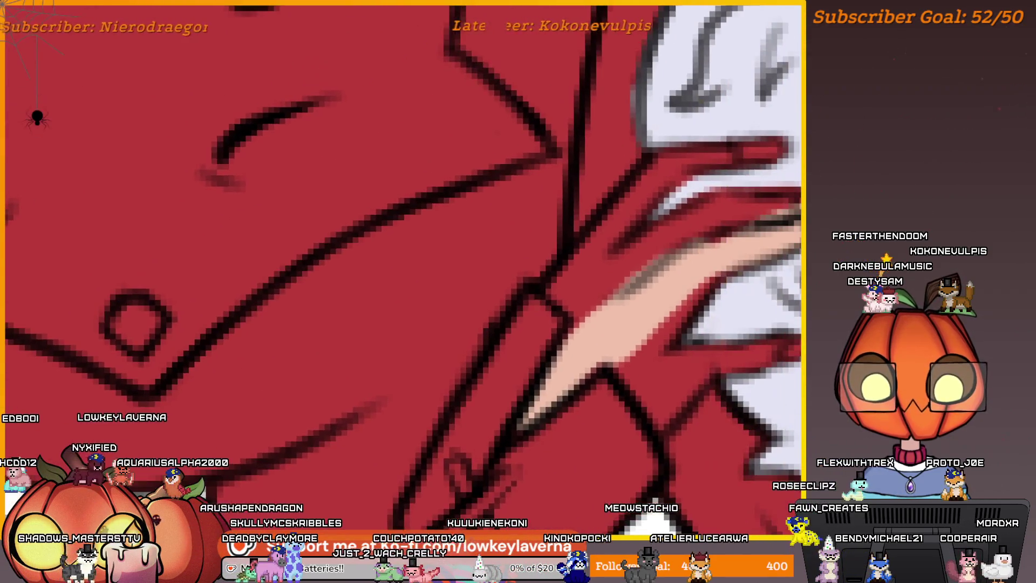
Paint skin colour over the red line across the girl's hand beside the fox
left_click_drag(626, 324, 597, 284)
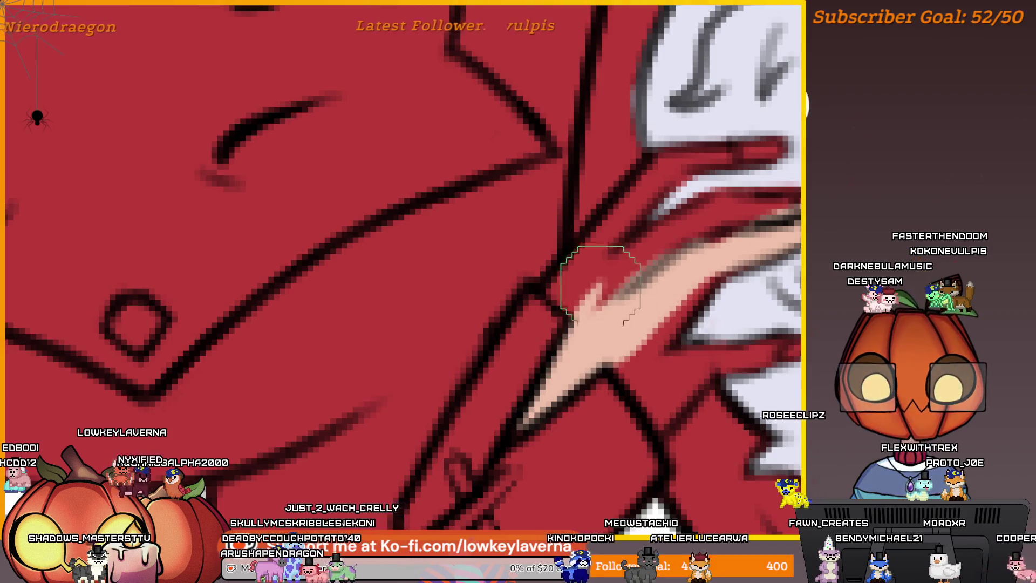
left_click_drag(606, 335, 606, 321)
scroll(606, 321, "up", 2)
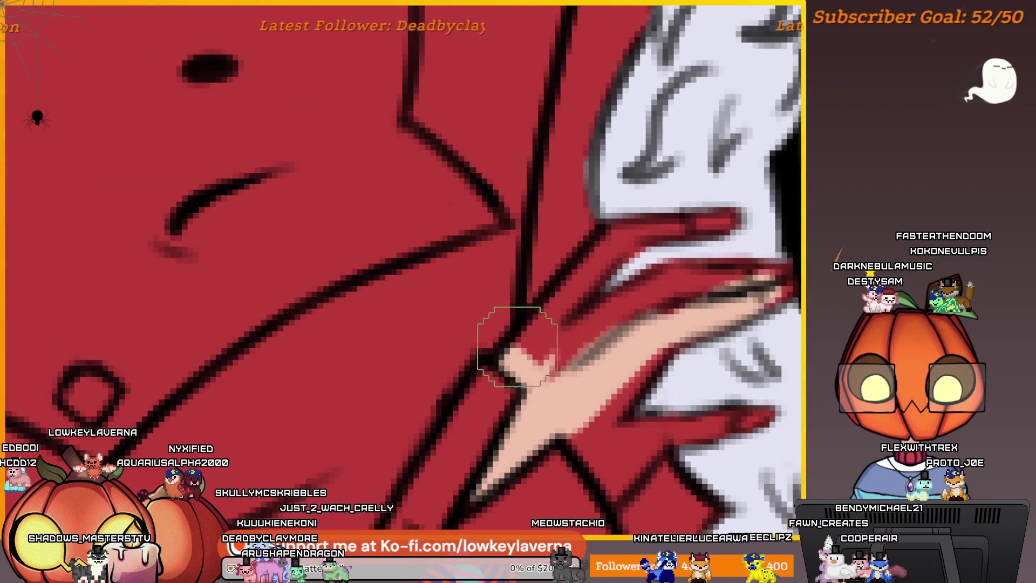
left_click_drag(601, 246, 621, 292)
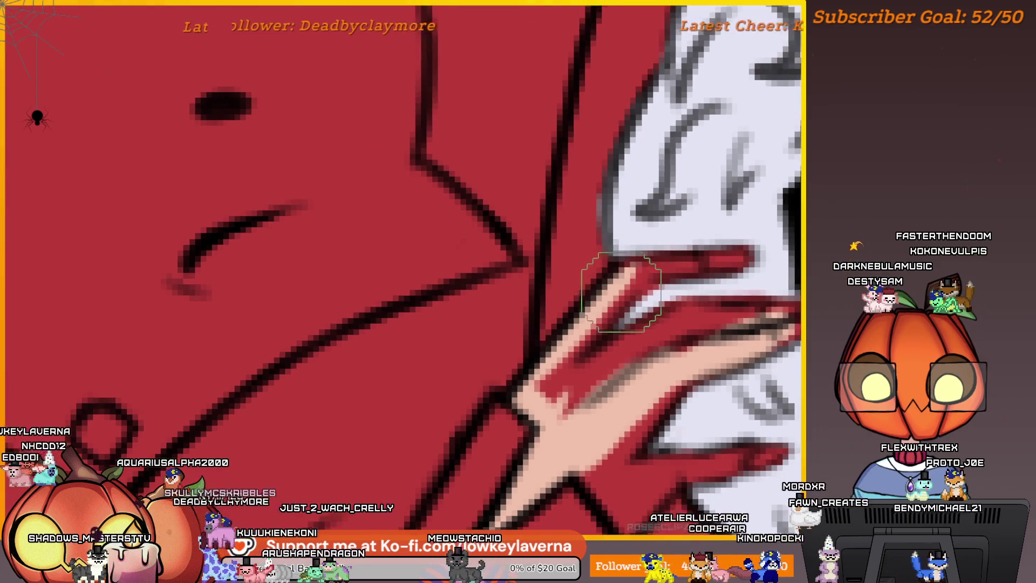
left_click_drag(740, 259, 695, 257)
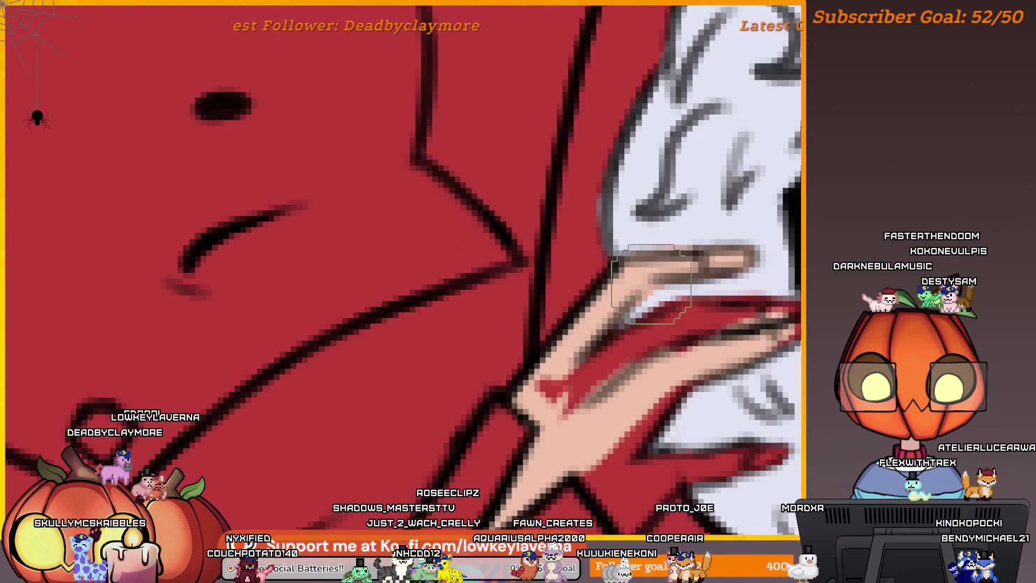
Frame the girl's fingers and adjust the brush size for further skin-tone touch-ups
mouse_move(736, 265)
left_mouse_down()
mouse_move(674, 299)
mouse_move(728, 236)
left_mouse_up()
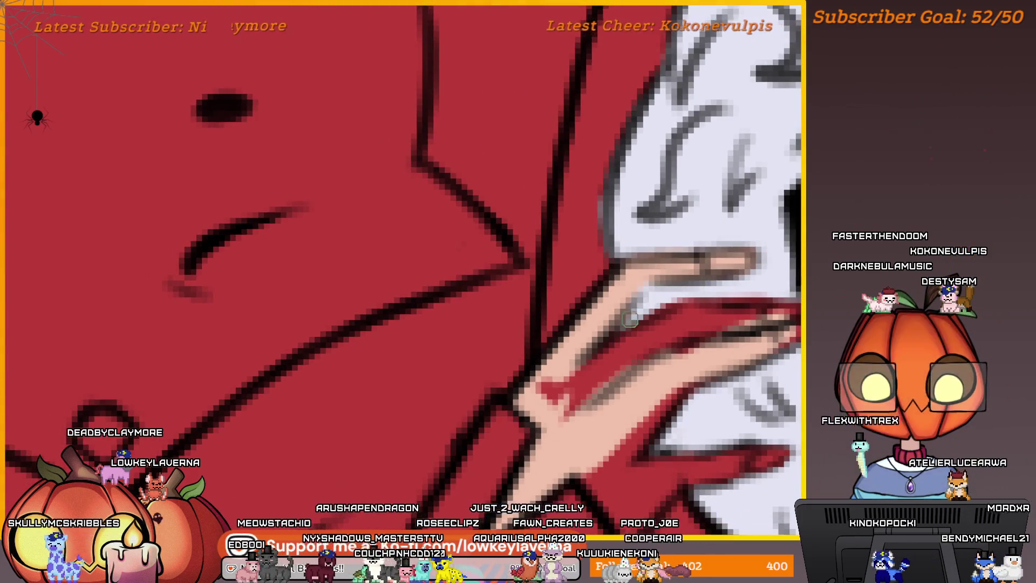
key("bracketright")
key("bracketright")
key("bracketright")
scroll(615, 311, "down", 2)
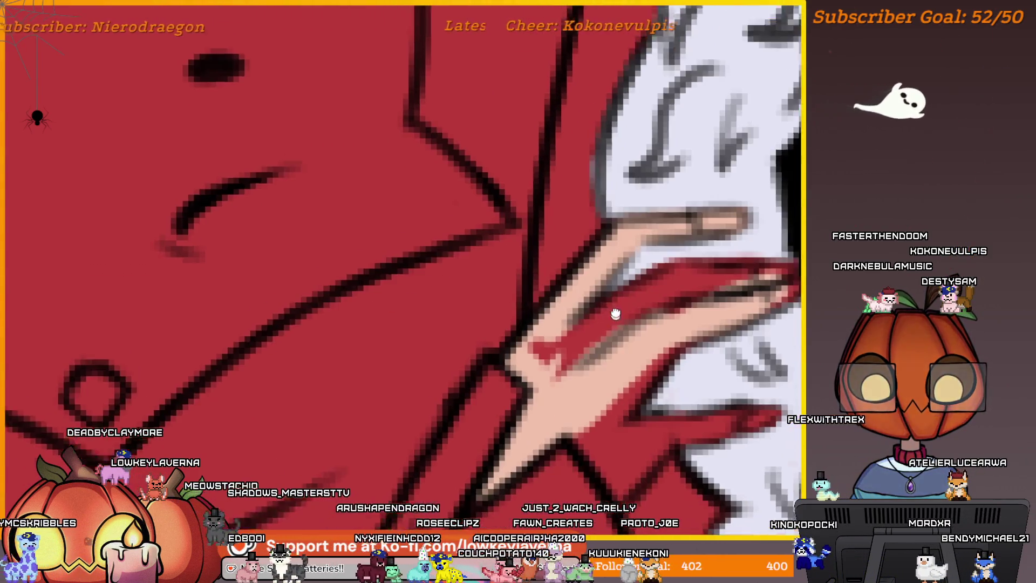
key("bracketleft")
key("bracketleft")
key("bracketleft")
key("bracketright")
key("bracketright")
key("bracketright")
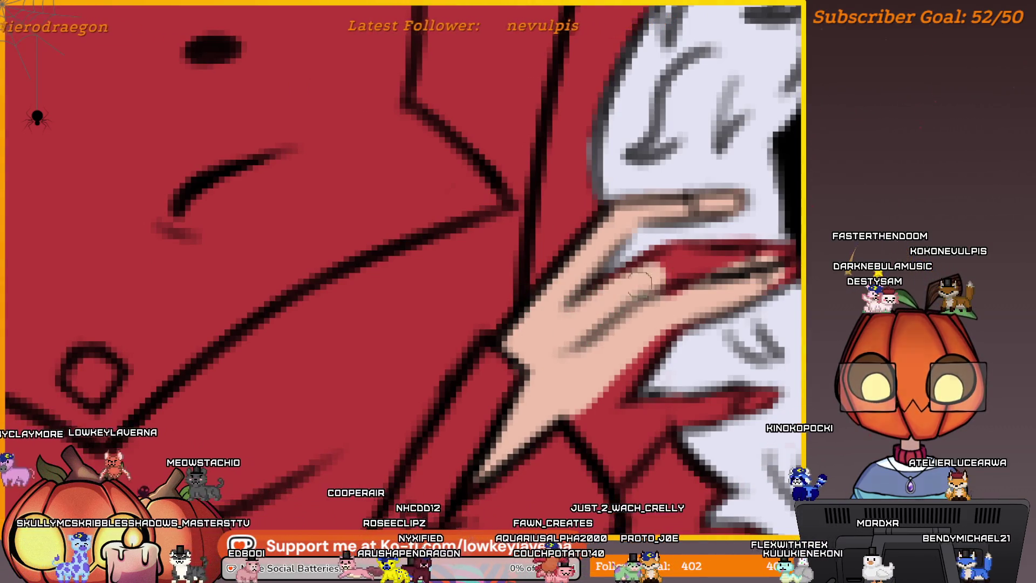
scroll(642, 280, "up", 1)
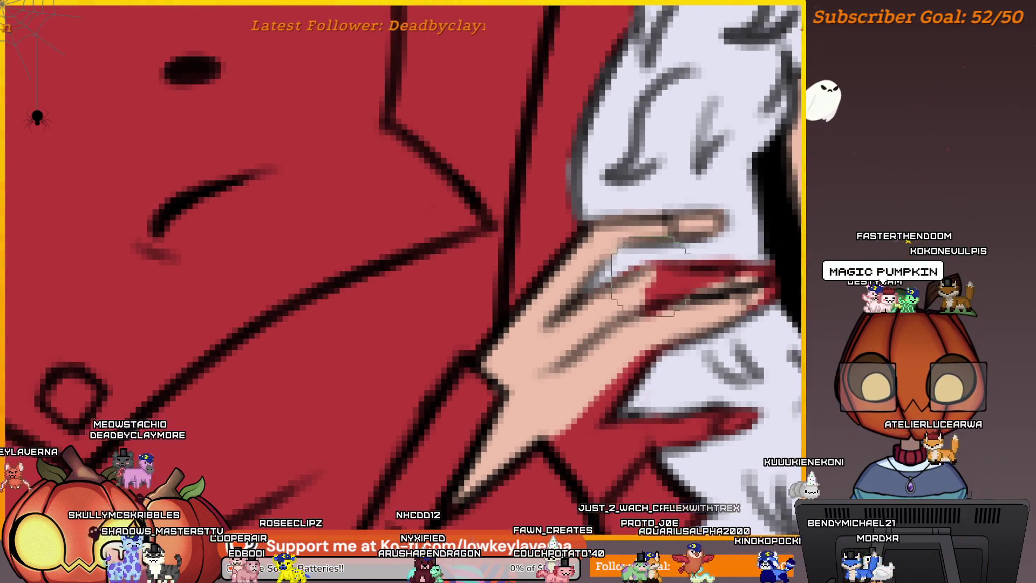
scroll(629, 300, "up", 2)
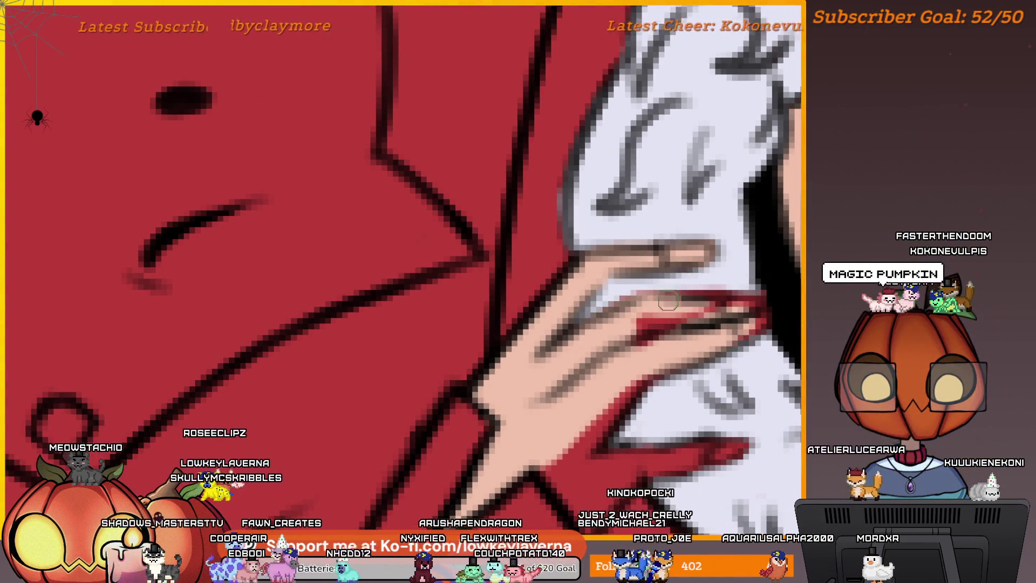
scroll(739, 307, "down", 1)
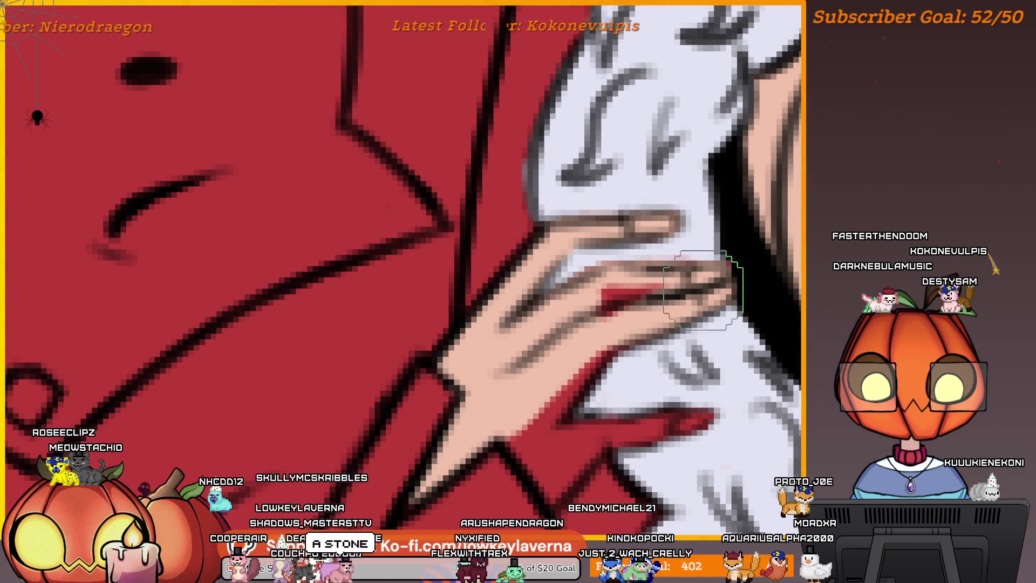
scroll(565, 310, "up", 2)
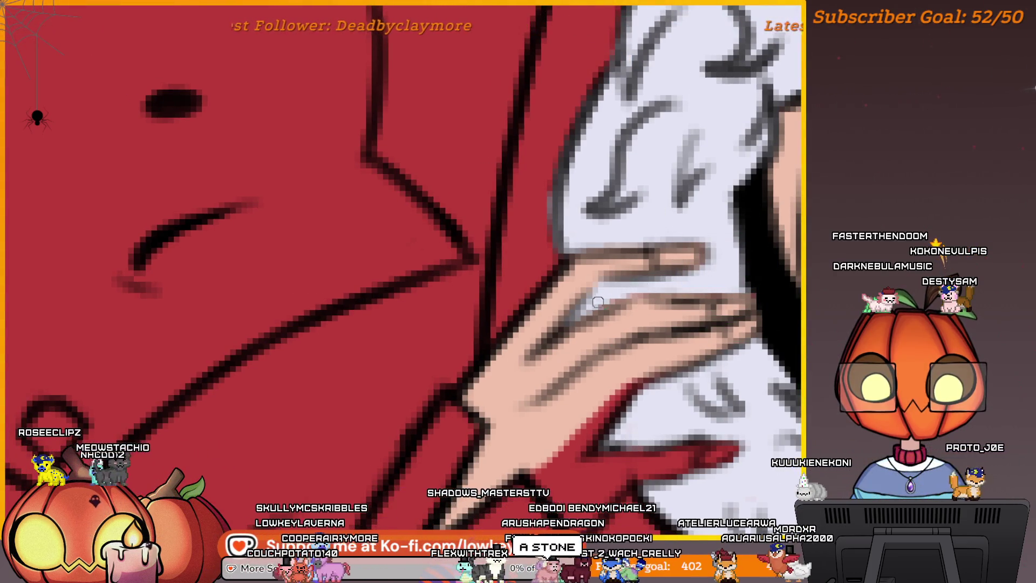
Paint skin tone over the red stroke on the girl's fingers
scroll(765, 268, "down", 1)
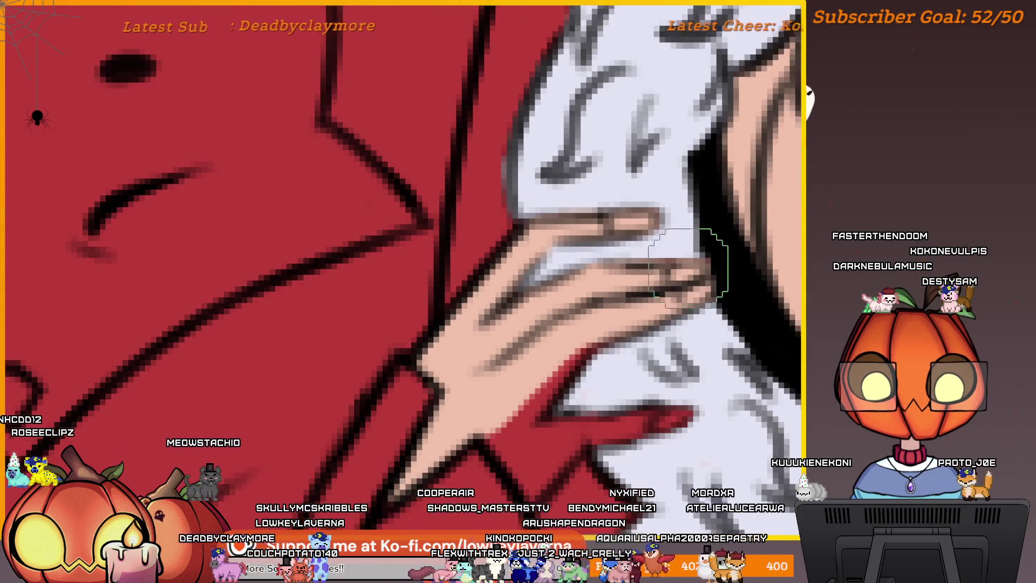
scroll(702, 238, "up", 2)
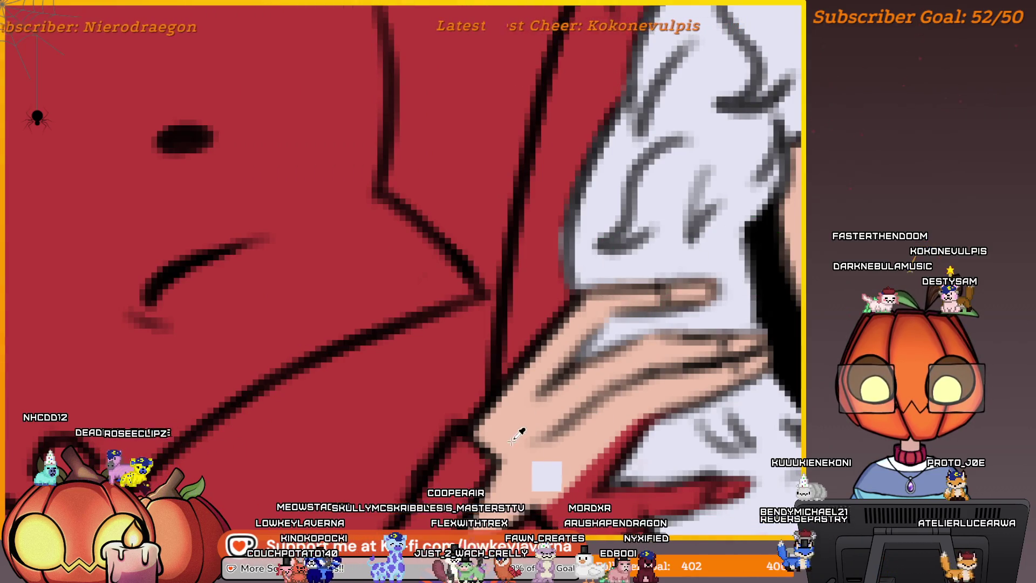
scroll(591, 354, "down", 5)
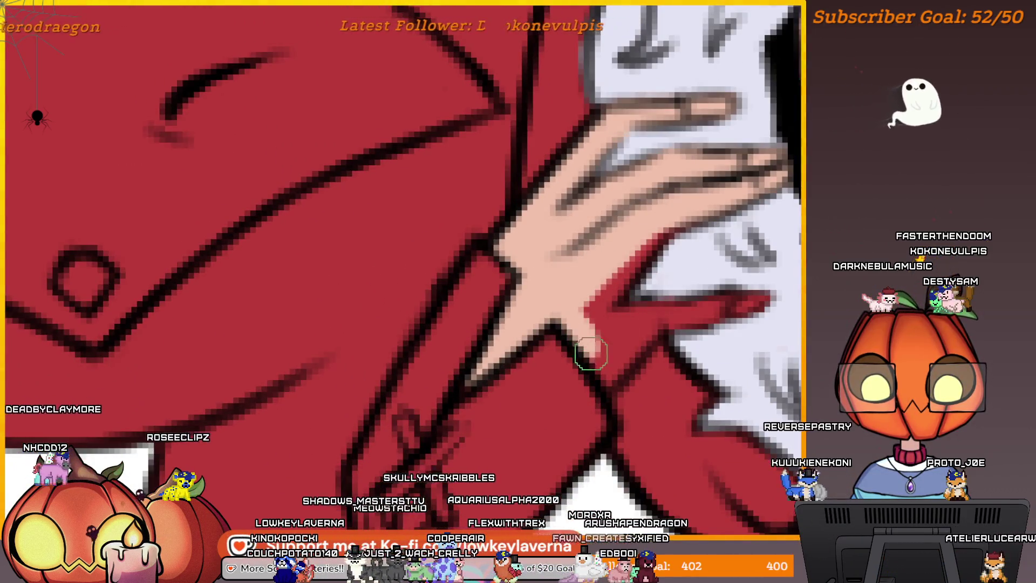
scroll(619, 365, "up", 1)
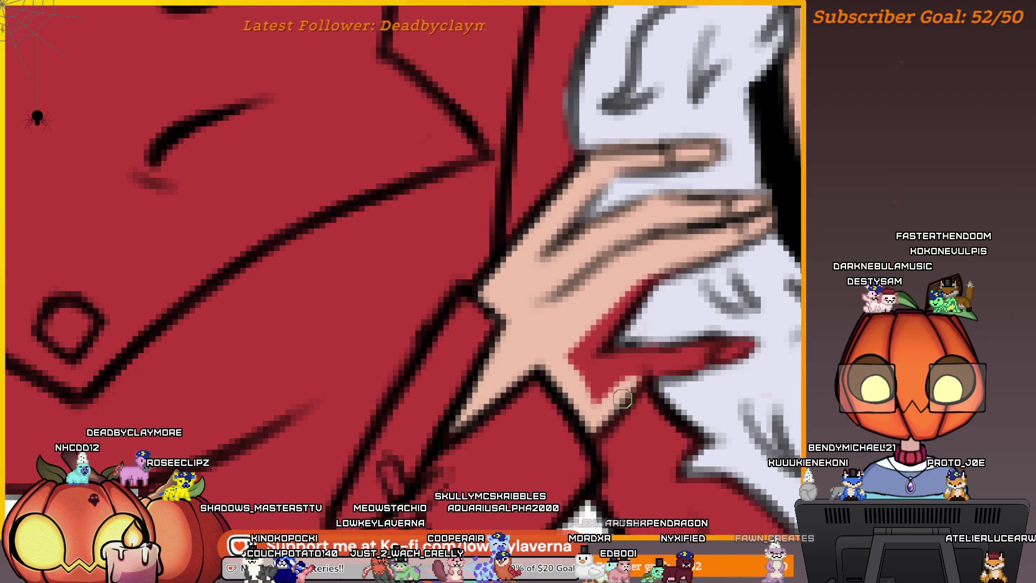
mouse_move(649, 360)
left_mouse_down()
mouse_move(577, 359)
mouse_move(599, 307)
left_mouse_up()
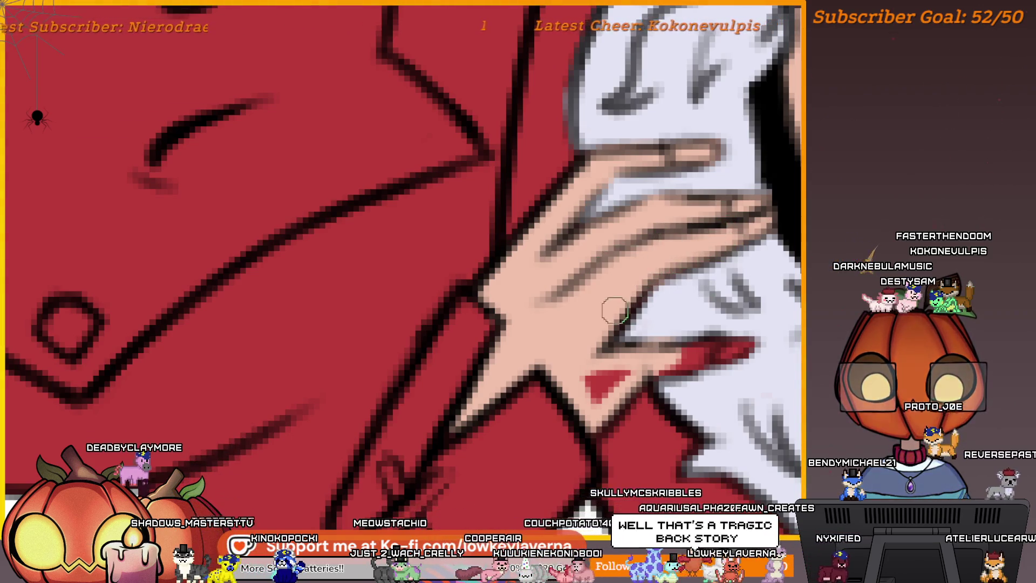
scroll(615, 311, "down", 1)
Cover the remaining red on the lower finger with larger, then smaller brush strokes
key("bracketright")
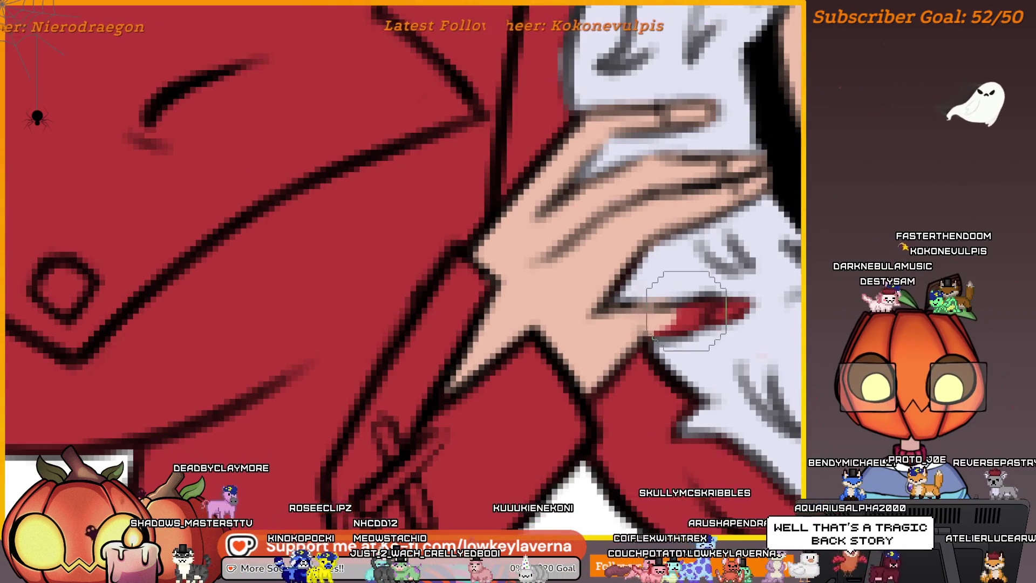
left_click_drag(685, 310, 706, 300)
key("bracketleft")
key("bracketleft")
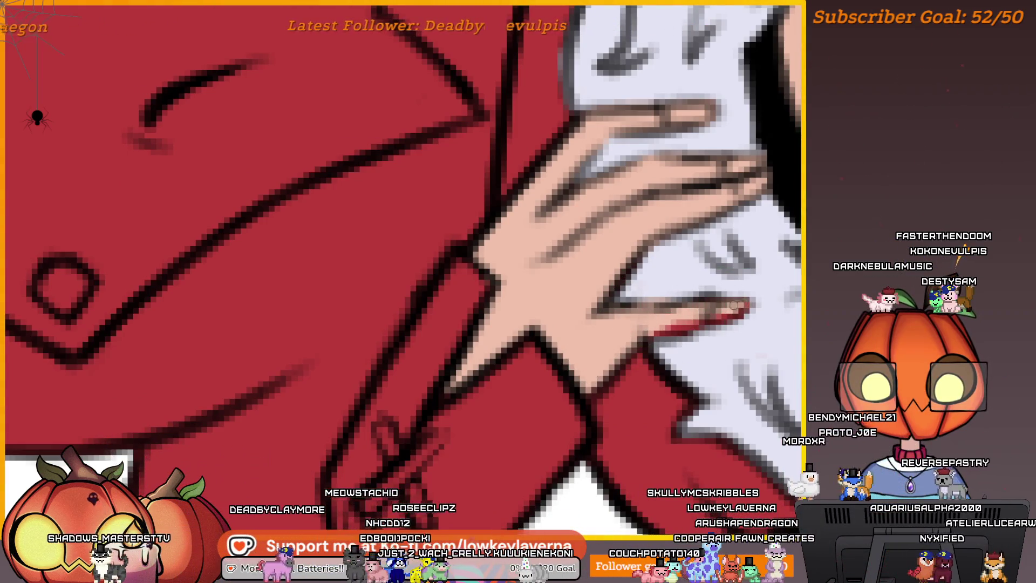
left_click_drag(664, 327, 733, 321)
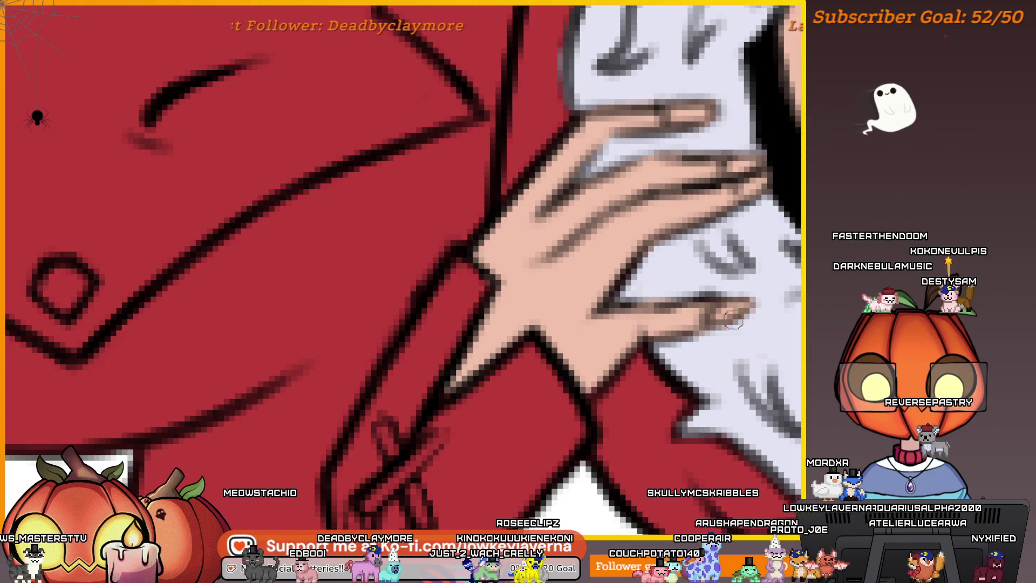
scroll(733, 321, "down", 2)
scroll(733, 321, "up", 2)
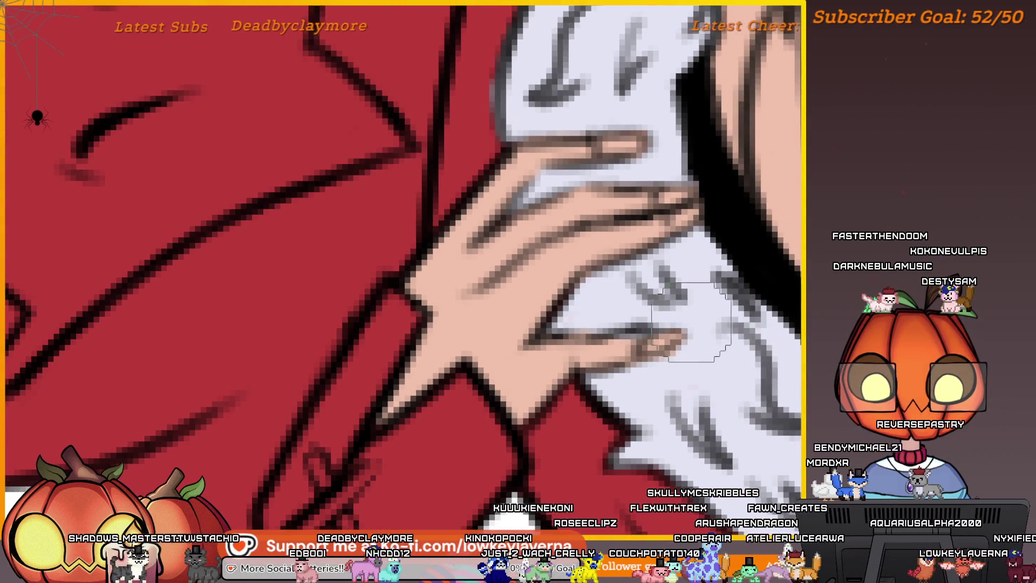
scroll(677, 323, "down", 2)
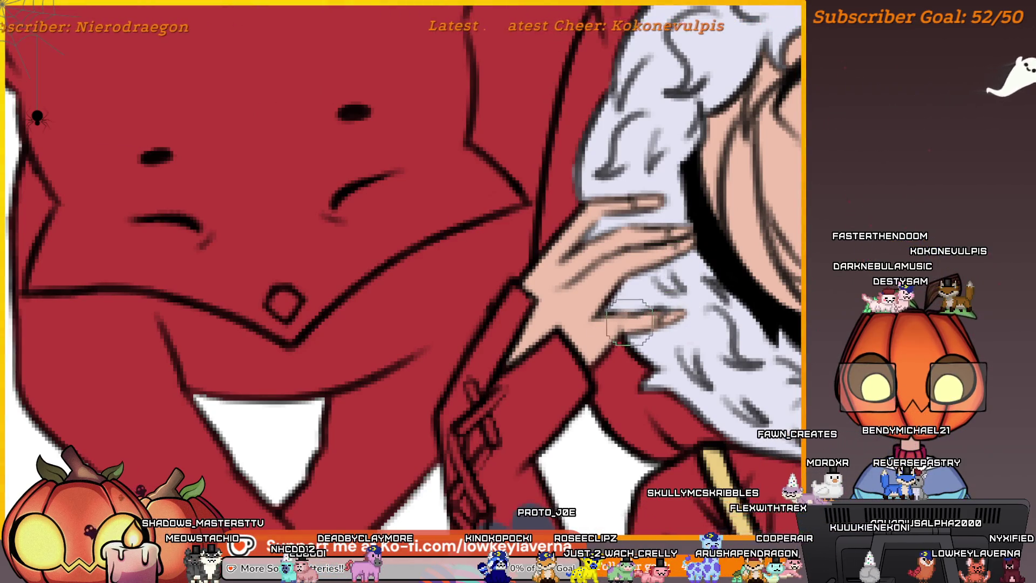
scroll(672, 248, "up", 2)
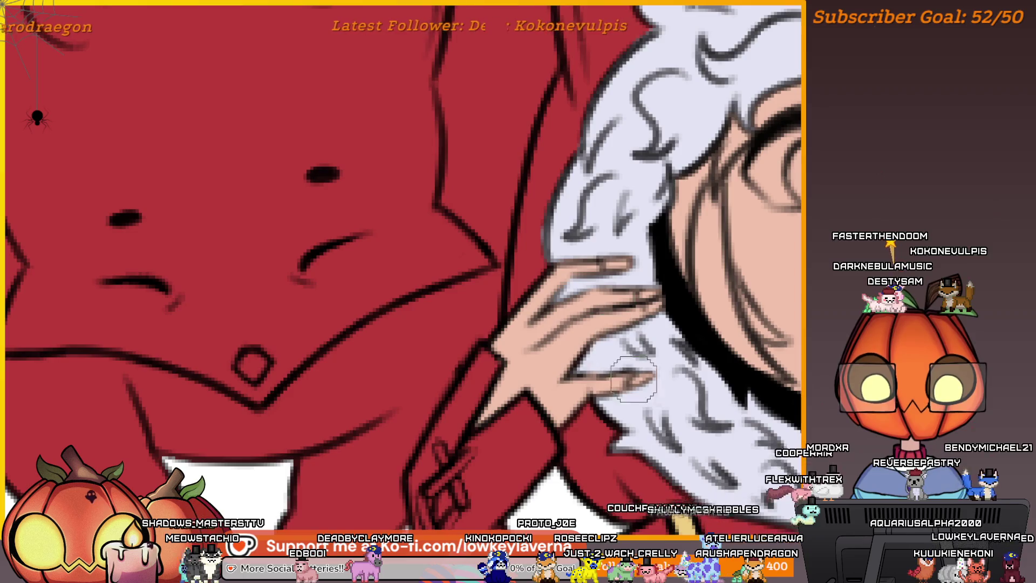
scroll(634, 380, "down", 3)
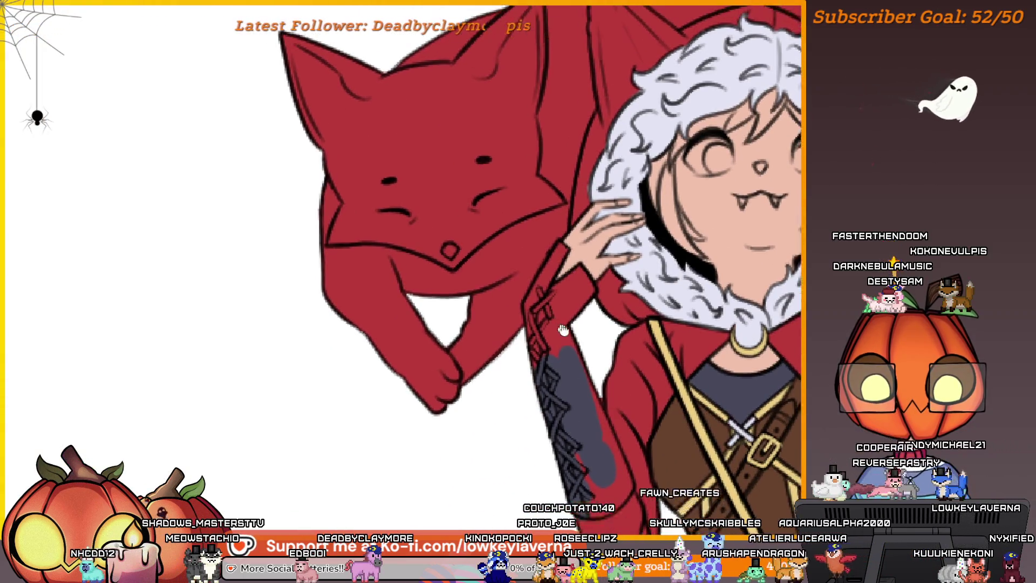
Repaint the dark grey glove right next to the girl's hand
left_click_drag(563, 330, 589, 351)
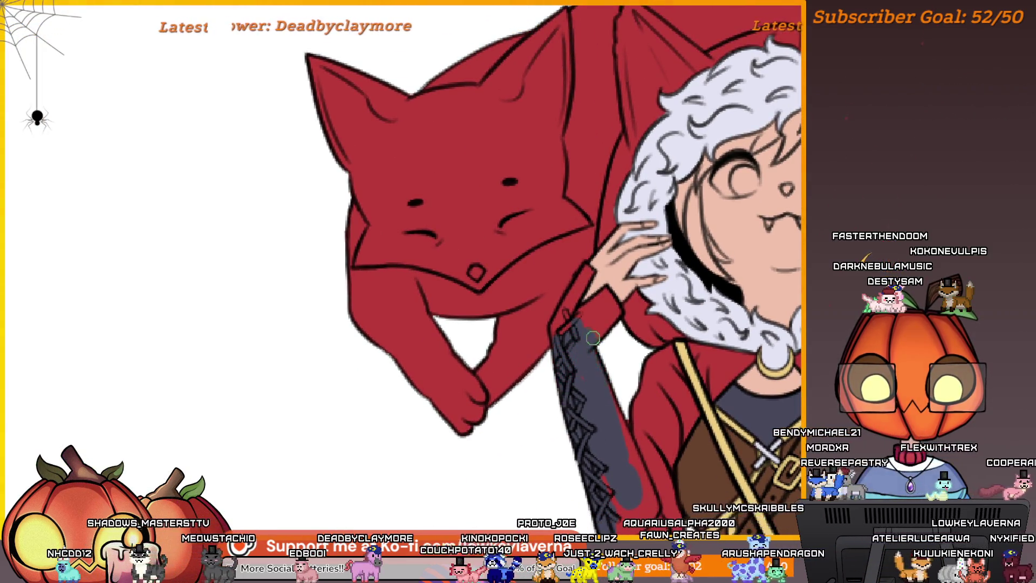
scroll(585, 388, "up", 5)
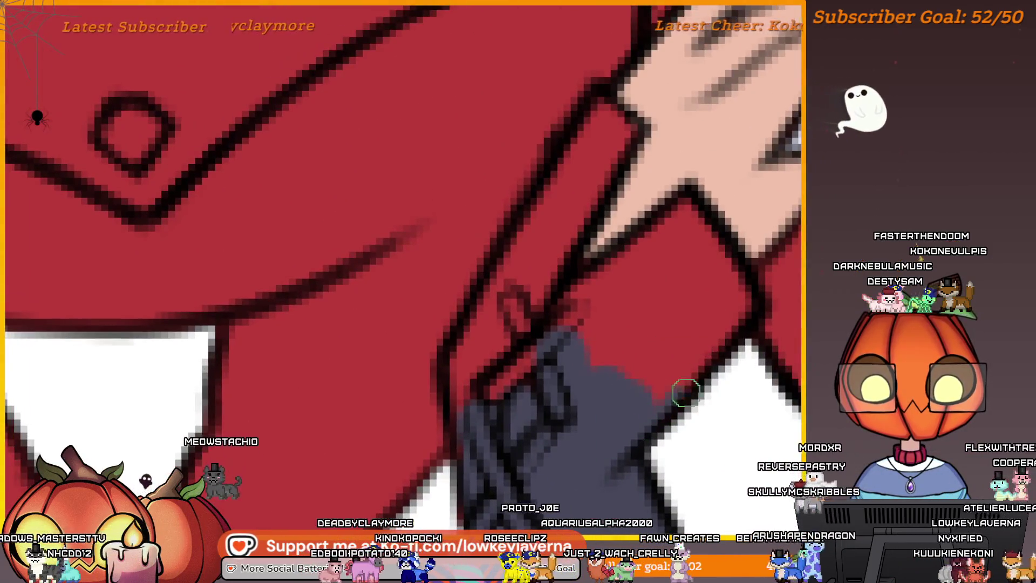
mouse_move(621, 346)
left_mouse_down()
mouse_move(578, 335)
mouse_move(671, 347)
mouse_move(671, 381)
mouse_move(714, 353)
mouse_move(659, 250)
mouse_move(650, 337)
mouse_move(664, 296)
mouse_move(631, 388)
left_mouse_up()
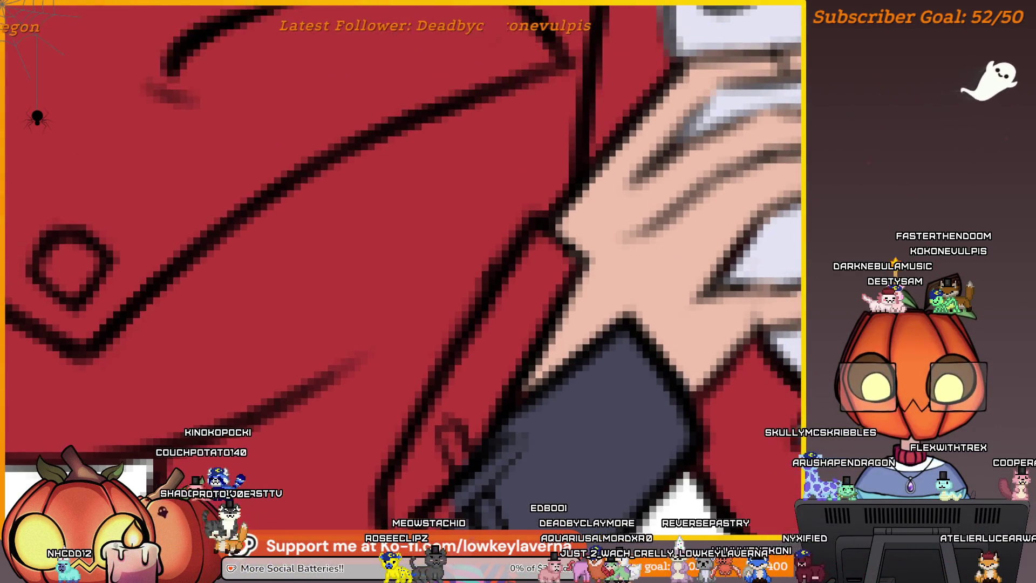
scroll(557, 367, "down", 3)
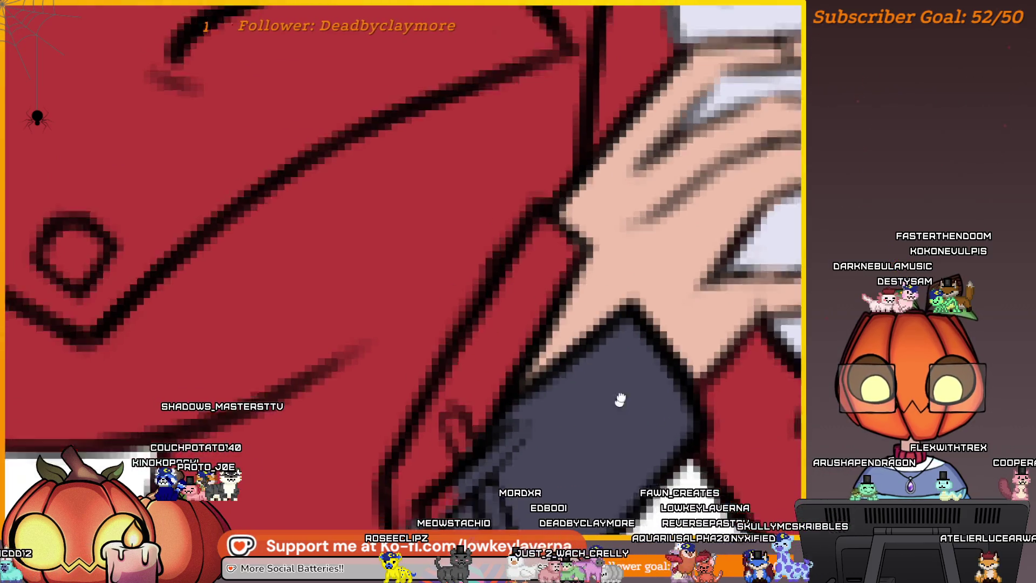
scroll(659, 266, "up", 3)
scroll(610, 380, "up", 3)
Fill the red strip and red patches between glove and hand with grey
mouse_move(609, 380)
left_mouse_down()
mouse_move(662, 222)
mouse_move(650, 217)
mouse_move(654, 205)
mouse_move(629, 289)
left_mouse_up()
scroll(626, 289, "down", 3)
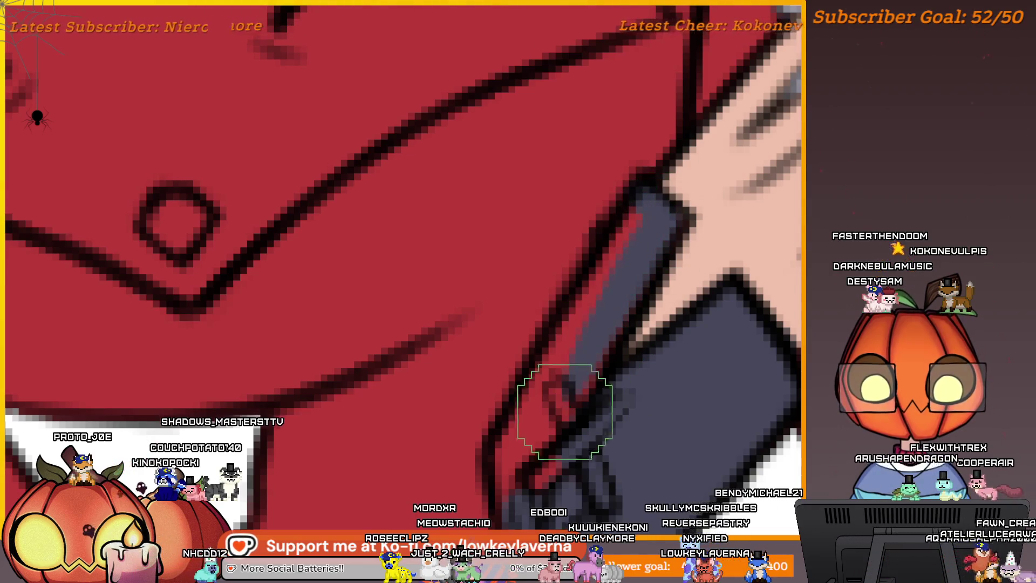
scroll(597, 358, "up", 3)
left_click_drag(646, 211, 555, 371)
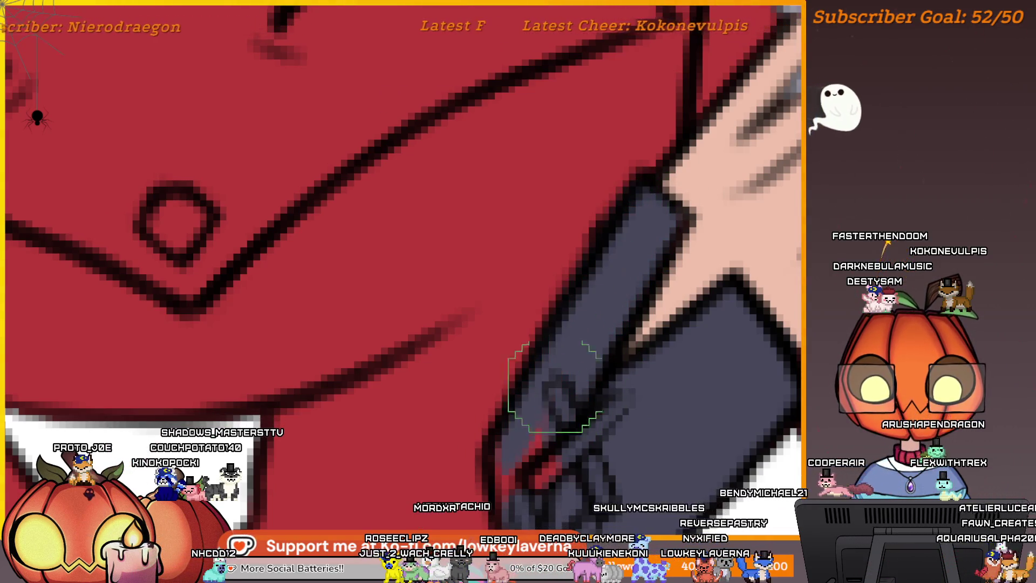
scroll(555, 371, "down", 3)
mouse_move(601, 272)
left_mouse_down()
mouse_move(594, 375)
mouse_move(572, 131)
left_mouse_up()
scroll(679, 286, "down", 5)
scroll(659, 284, "up", 3)
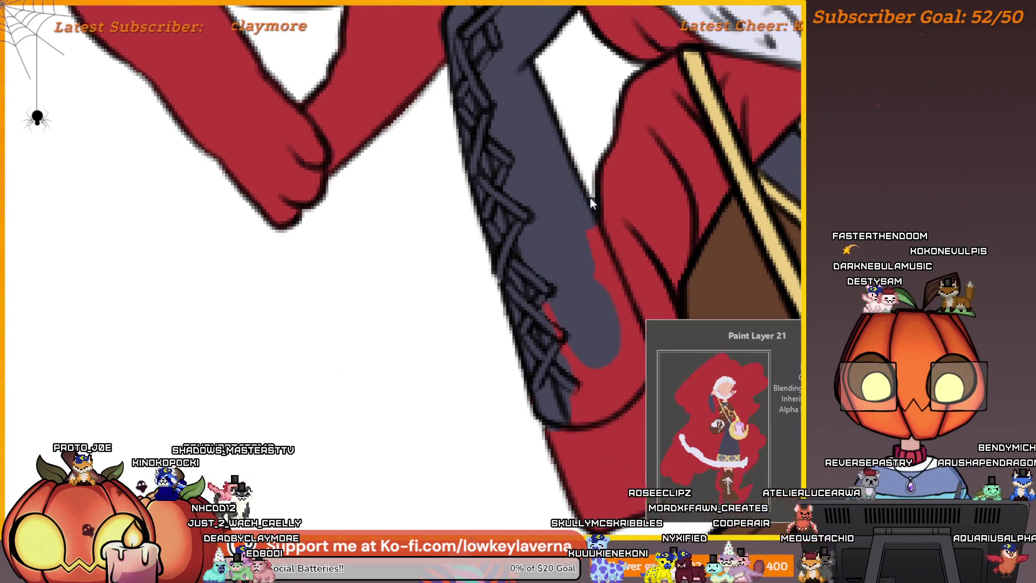
Paint slate grey over the red patches along the glove's lower edge and cuff
scroll(593, 154, "up", 3)
mouse_move(597, 169)
left_mouse_down()
mouse_move(613, 225)
mouse_move(606, 289)
left_mouse_up()
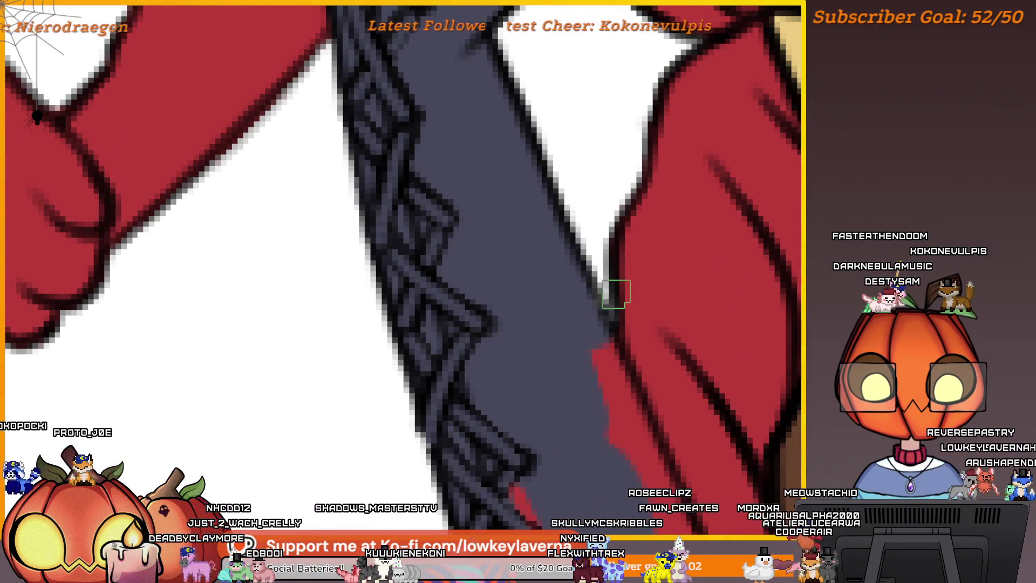
mouse_move(597, 348)
left_mouse_down()
mouse_move(620, 430)
mouse_move(614, 308)
mouse_move(566, 151)
left_mouse_up()
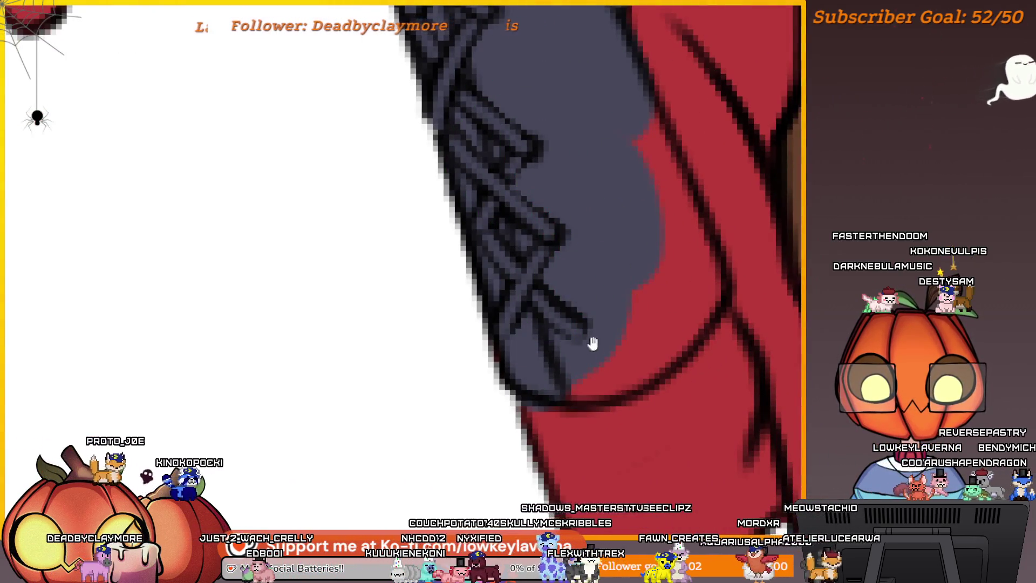
mouse_move(593, 343)
left_mouse_down()
mouse_move(685, 257)
mouse_move(653, 278)
mouse_move(650, 265)
left_mouse_up()
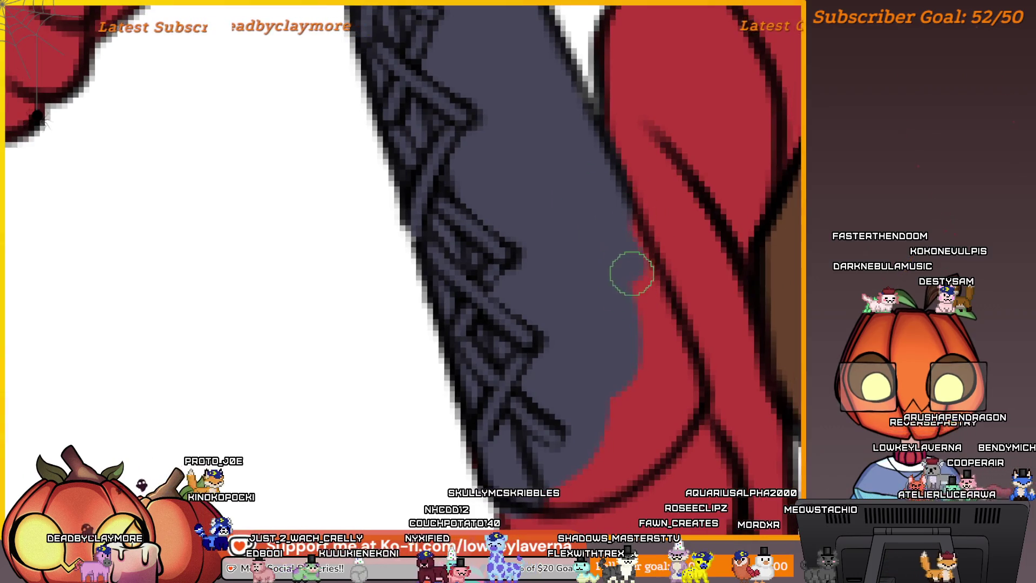
mouse_move(618, 217)
left_mouse_down()
mouse_move(681, 402)
mouse_move(676, 262)
mouse_move(653, 300)
left_mouse_up()
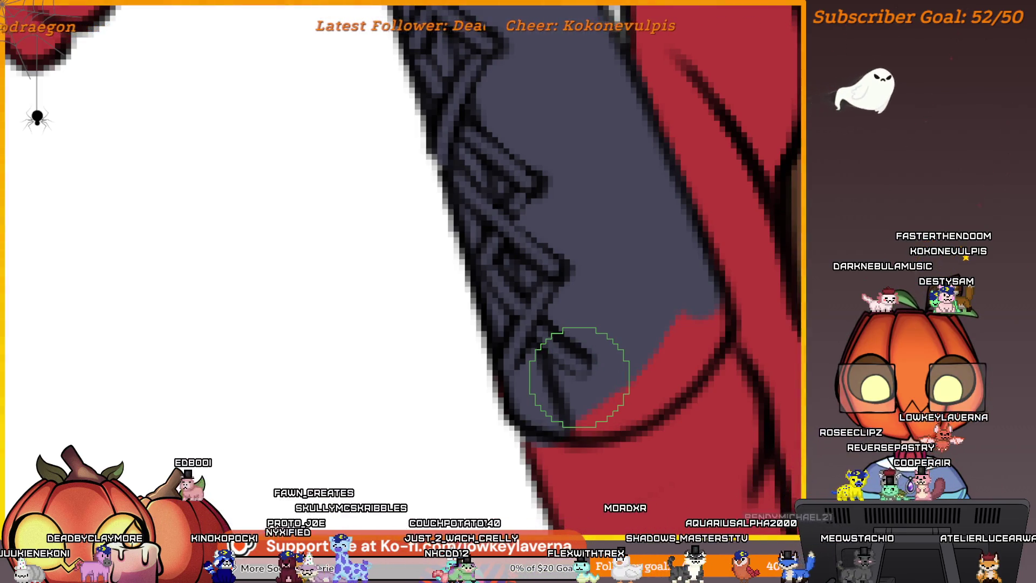
mouse_move(640, 413)
left_mouse_down()
mouse_move(622, 409)
mouse_move(659, 387)
left_mouse_up()
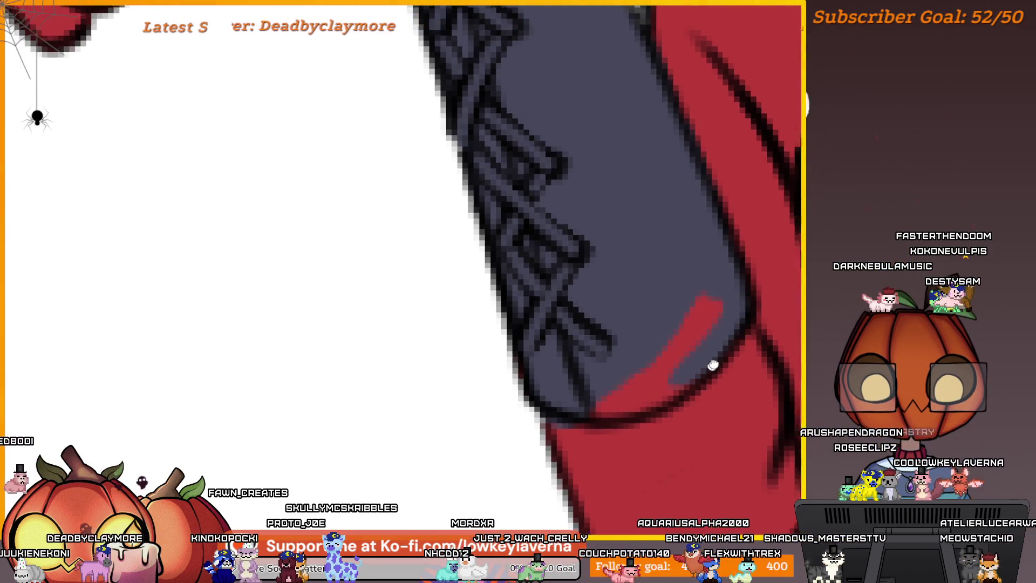
mouse_move(712, 365)
left_mouse_down()
mouse_move(740, 341)
mouse_move(664, 383)
mouse_move(648, 381)
left_mouse_up()
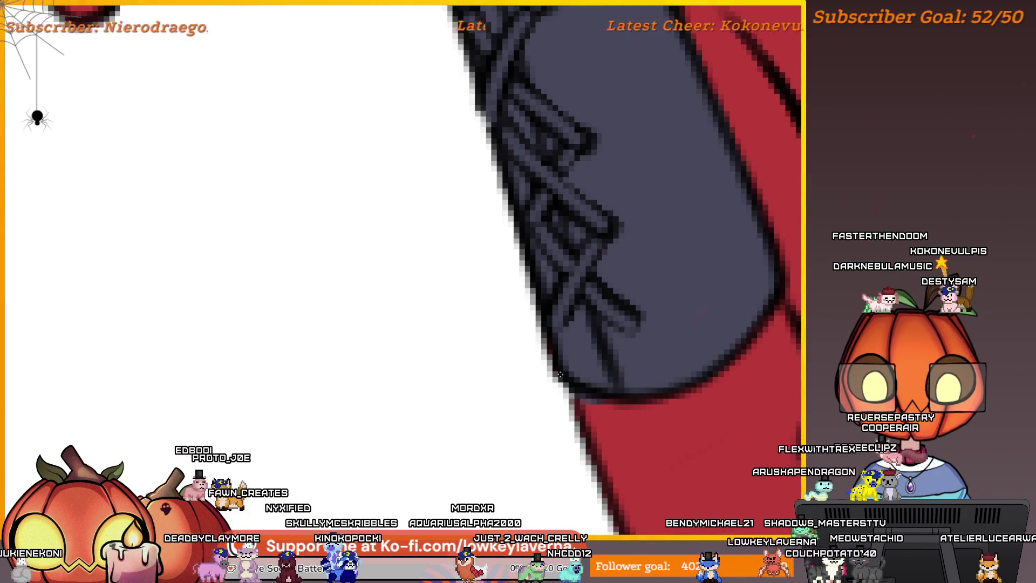
scroll(696, 328, "down", 3)
scroll(706, 389, "up", 1)
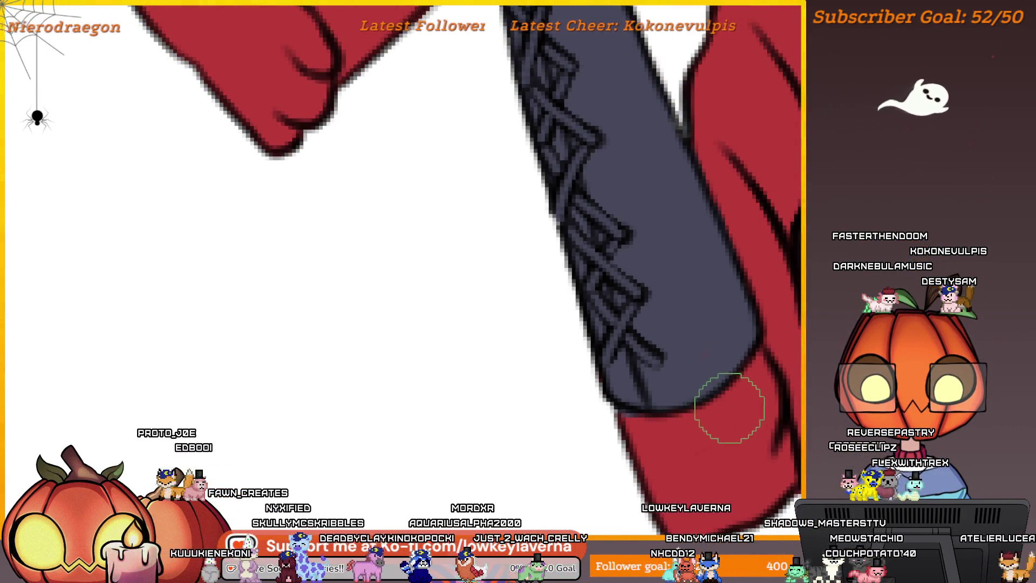
scroll(702, 374, "down", 3)
scroll(625, 302, "up", 1)
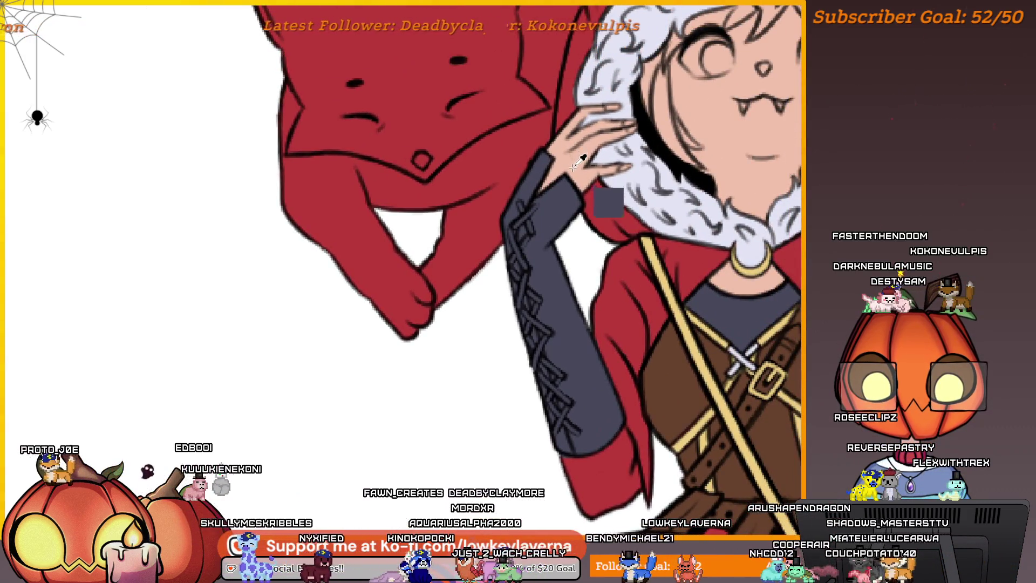
Paint a pink highlight along the glove cuff
scroll(669, 307, "up", 5)
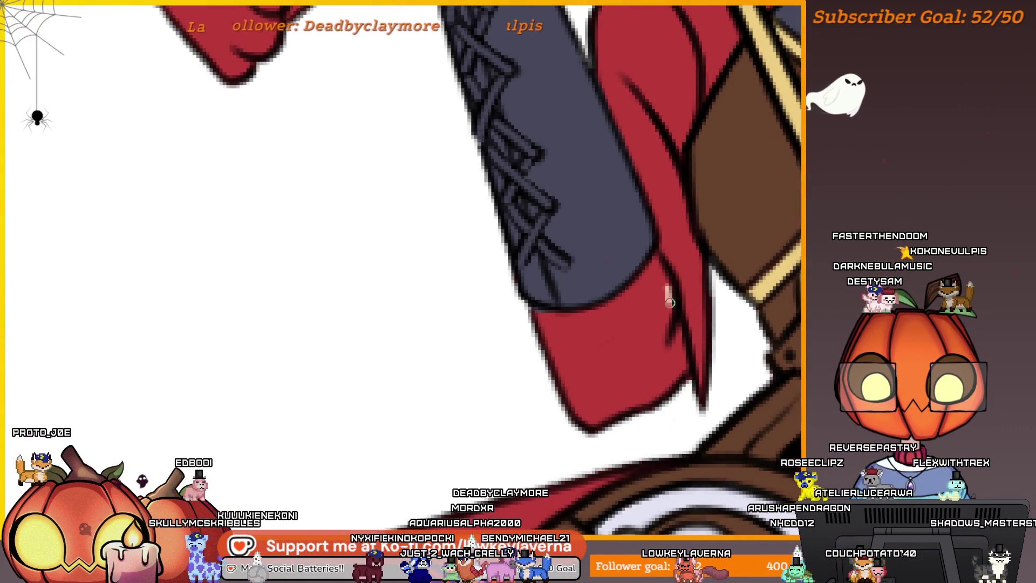
mouse_move(670, 305)
left_mouse_down()
mouse_move(663, 274)
mouse_move(599, 310)
left_mouse_up()
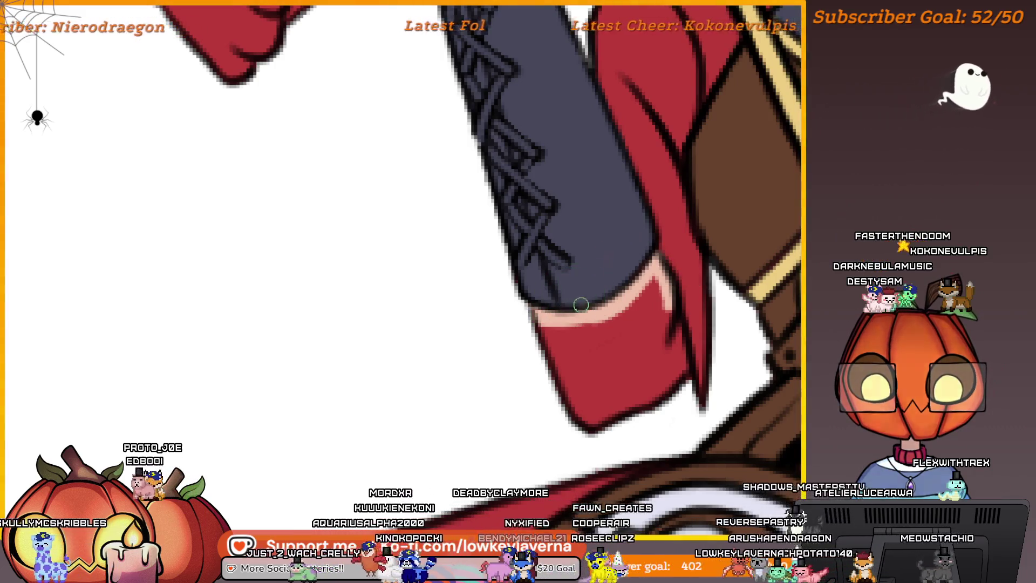
scroll(659, 227, "up", 3)
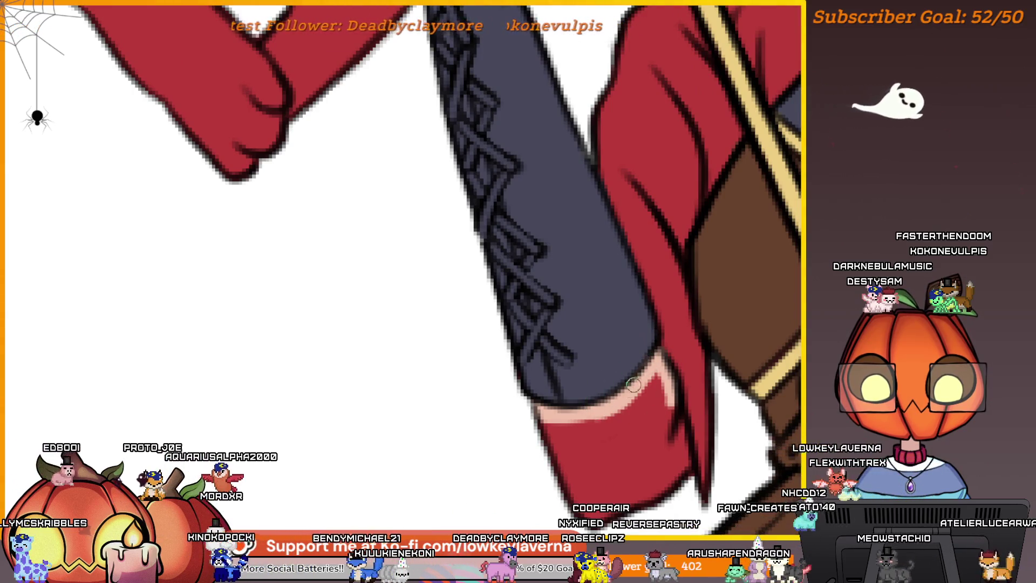
scroll(681, 316, "down", 2)
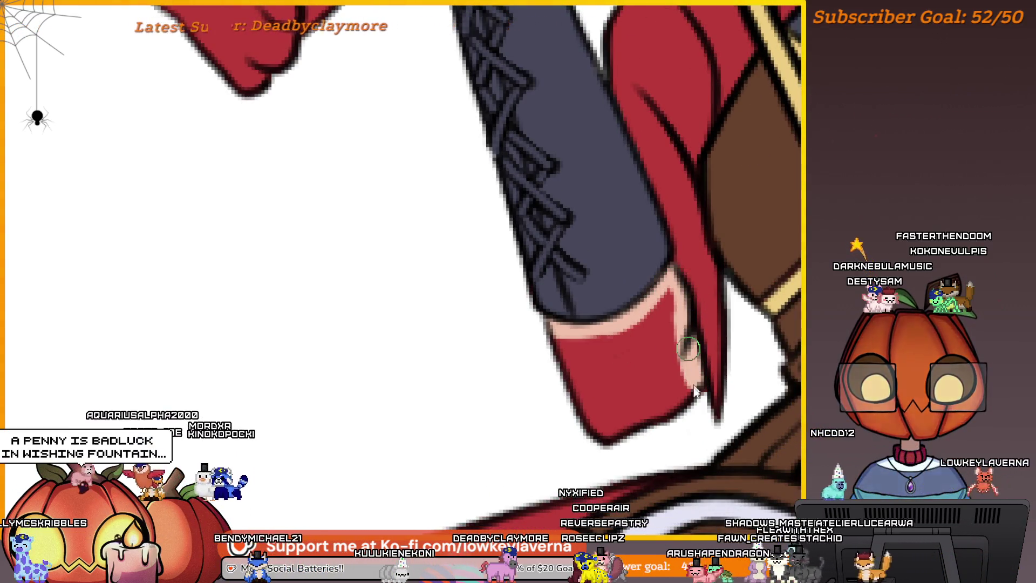
Cover the red patch below the cuff with skin colour using a larger brush
key("bracketright")
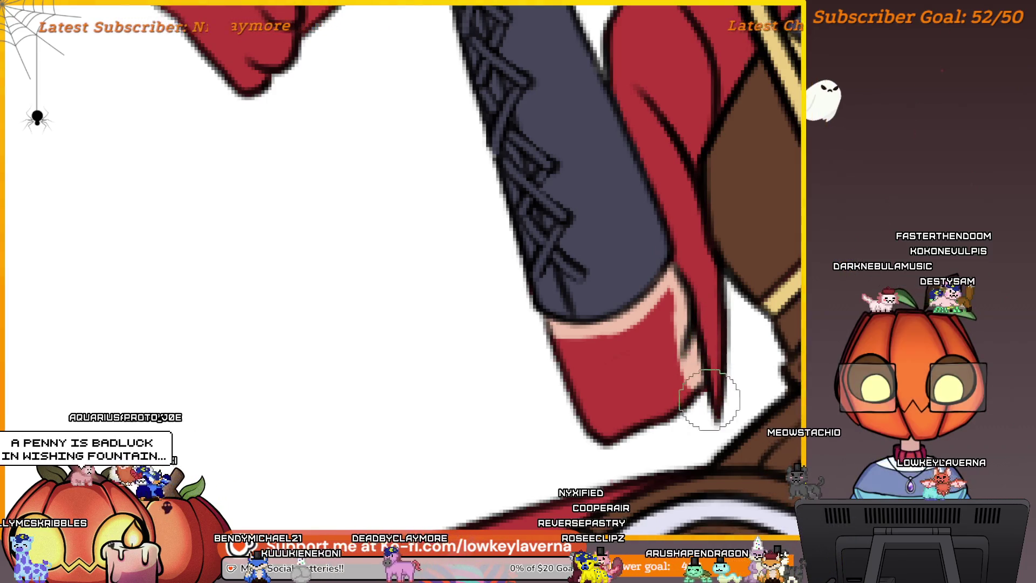
scroll(684, 377, "down", 3)
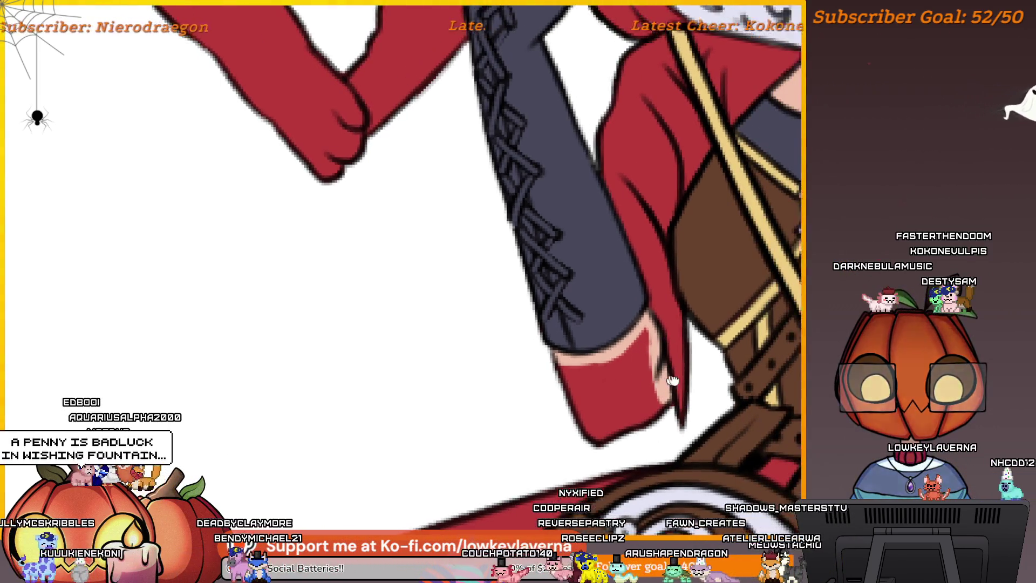
left_click_drag(685, 387, 670, 389)
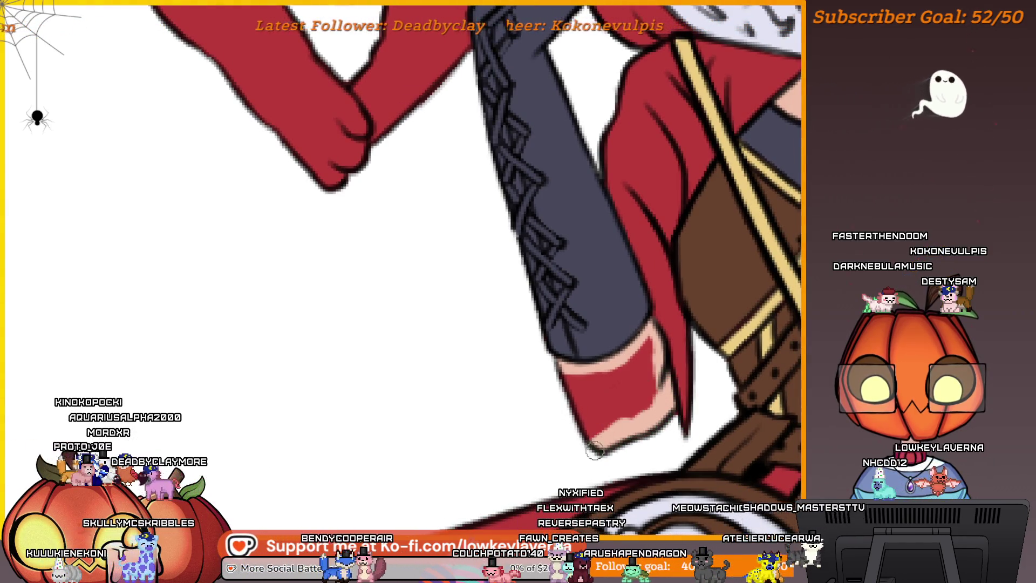
left_click_drag(595, 452, 566, 379)
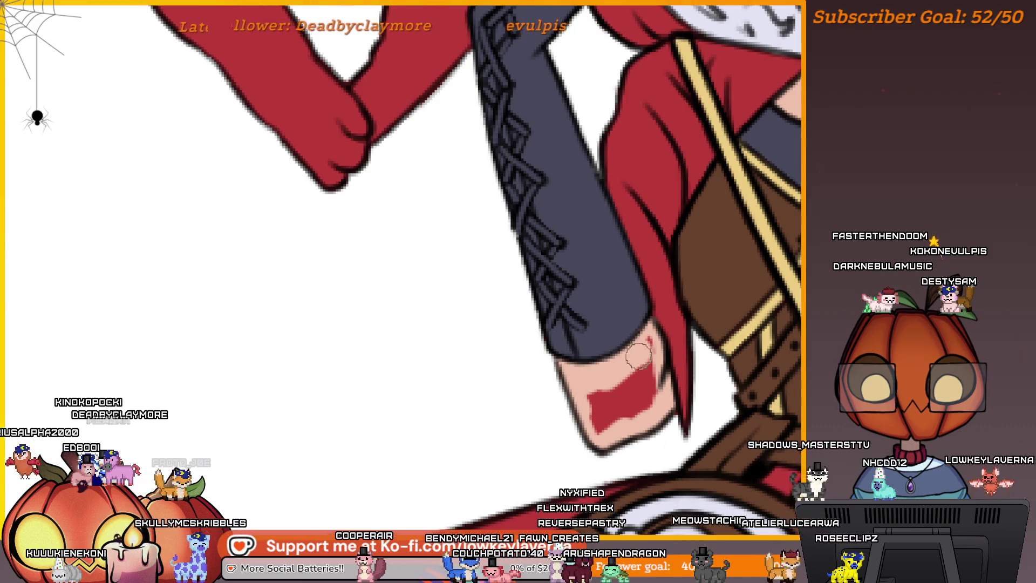
mouse_move(644, 376)
left_mouse_down()
mouse_move(612, 406)
mouse_move(566, 423)
left_mouse_up()
key("bracketleft")
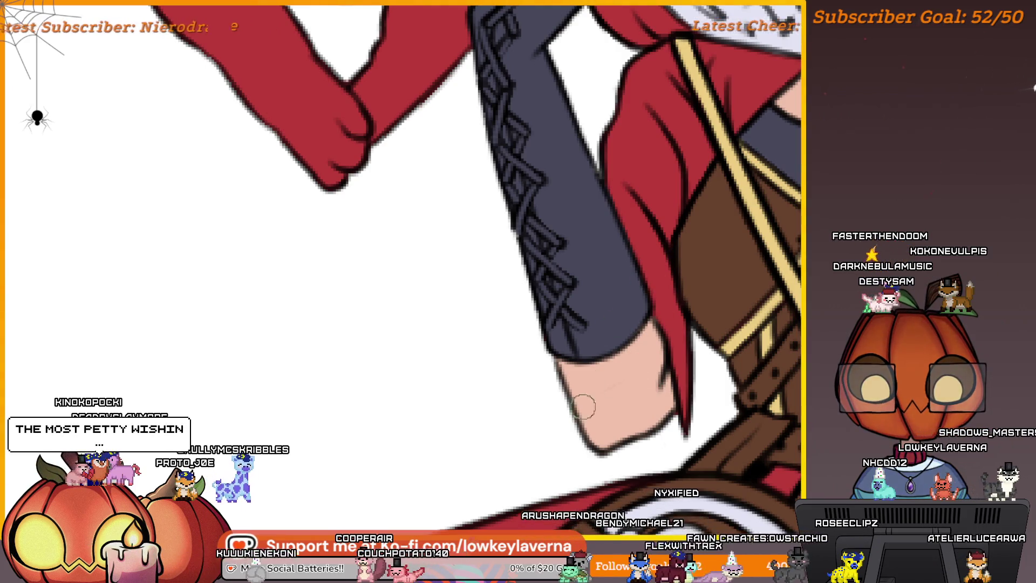
scroll(646, 403, "down", 1)
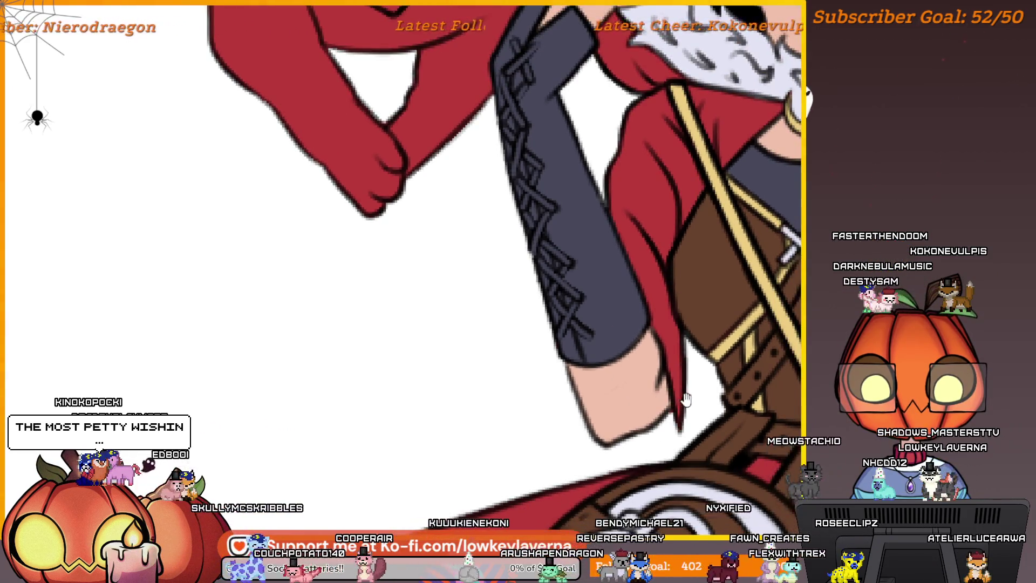
left_click_drag(686, 400, 637, 424)
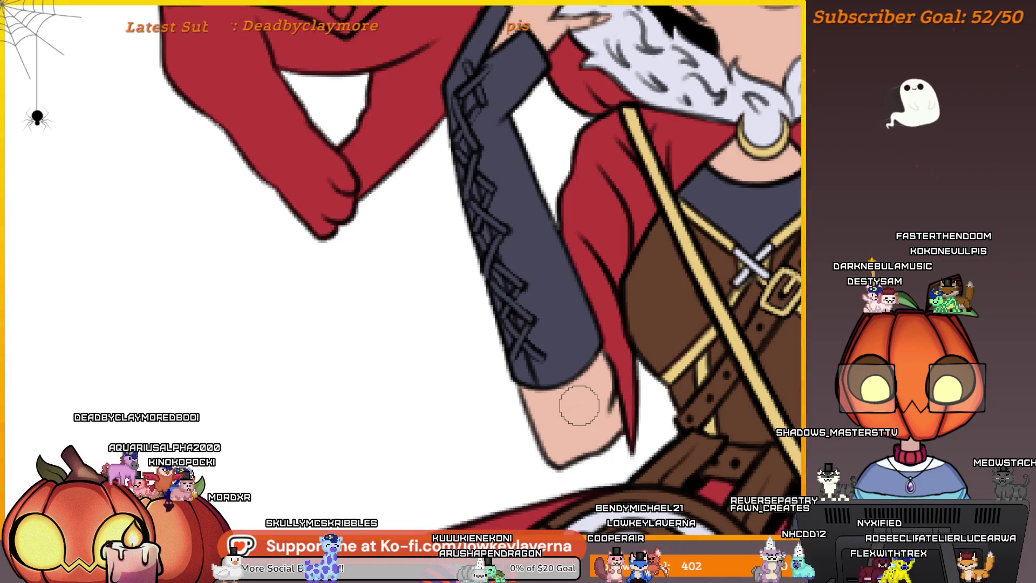
scroll(591, 354, "down", 3)
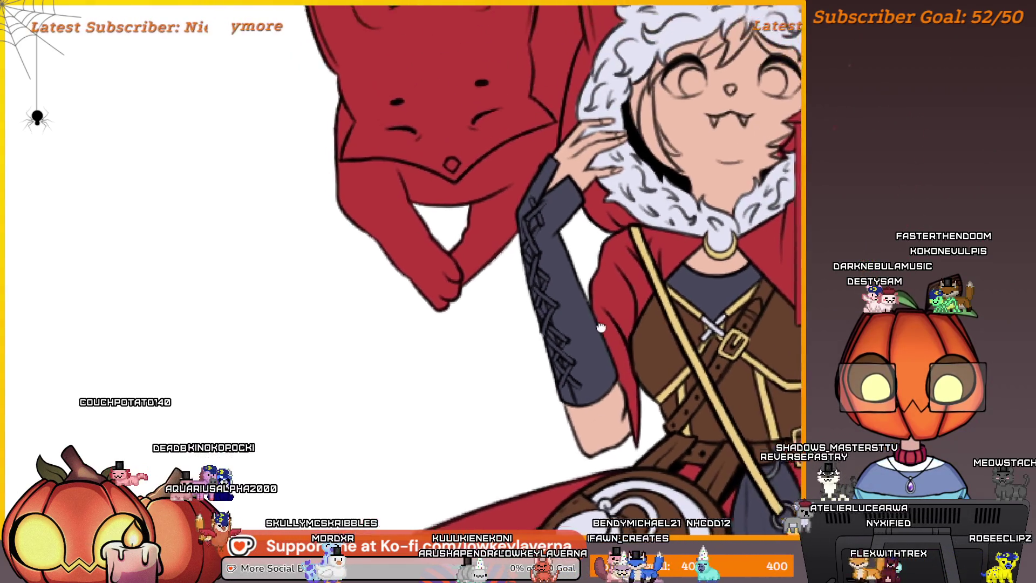
Cross additional diagonal brown laces over the lower part of the grey glove
scroll(626, 329, "up", 3)
scroll(588, 316, "up", 5)
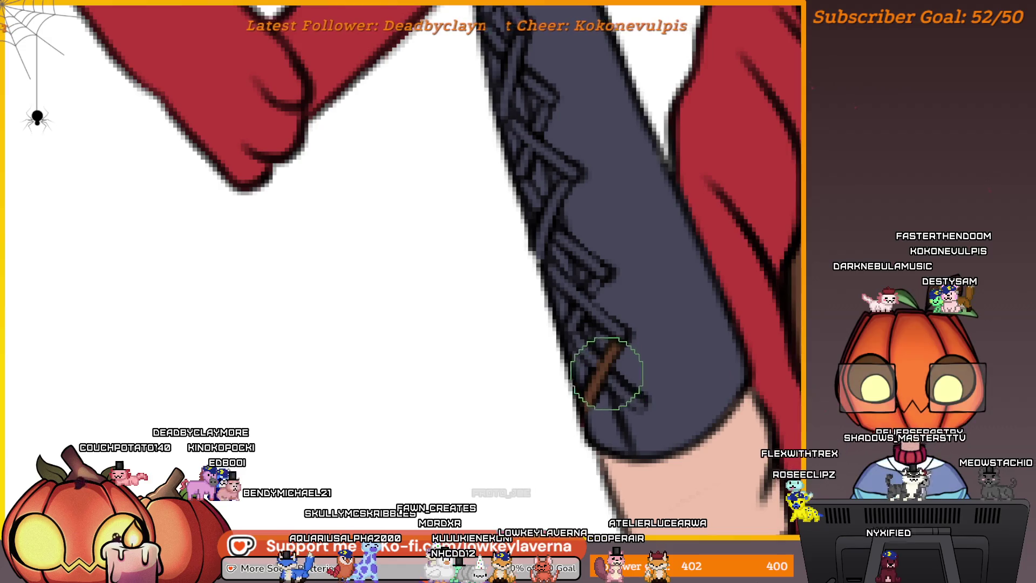
left_click_drag(591, 354, 645, 405)
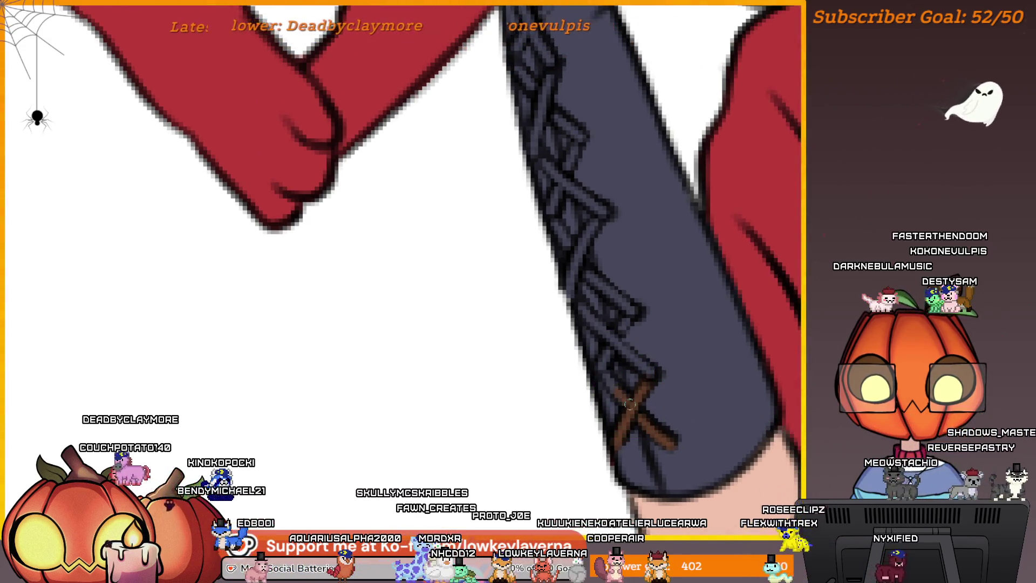
scroll(620, 354, "up", 1)
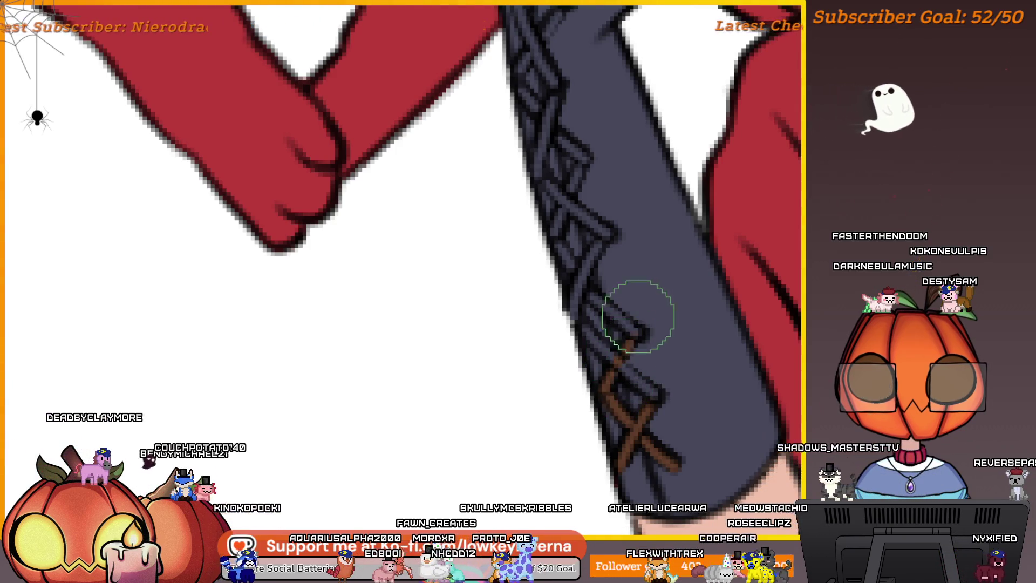
left_click_drag(607, 306, 629, 344)
key("bracketright")
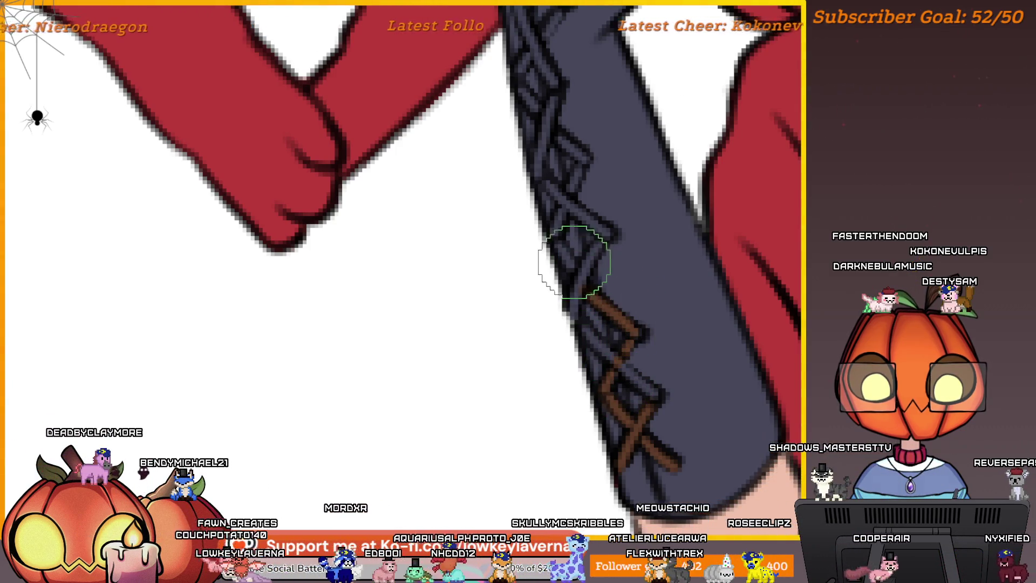
scroll(606, 306, "up", 1)
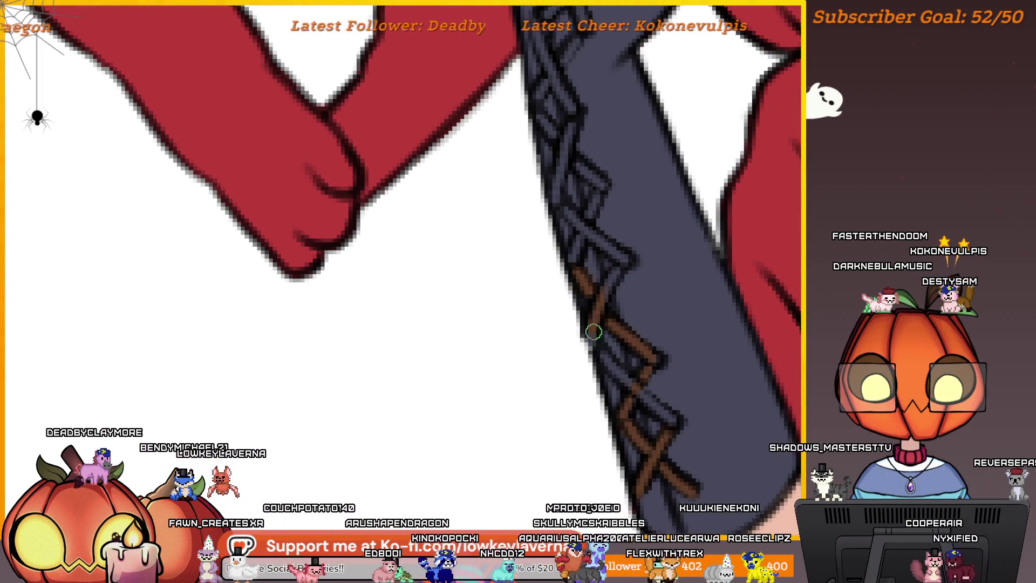
key("bracketleft")
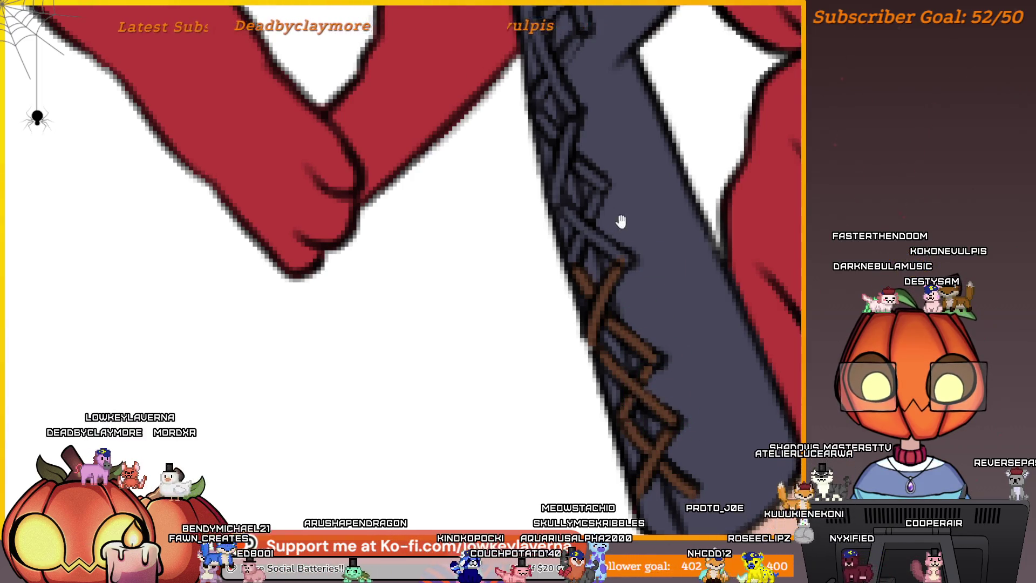
Extend the brown crisscross lacing up toward the wrist, then zoom out to the full drawing
left_click_drag(620, 221, 659, 326)
key("bracketright")
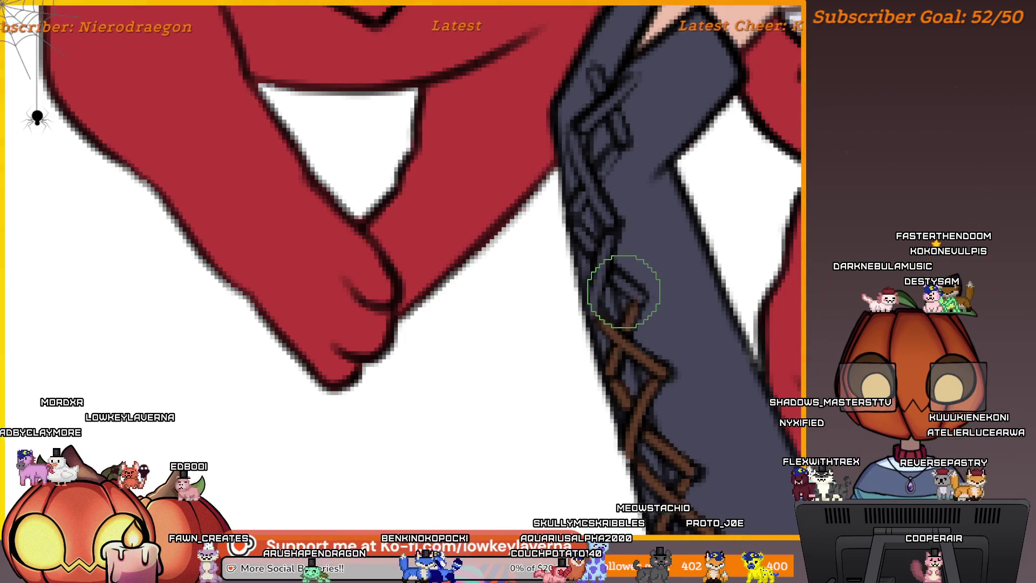
left_click_drag(601, 233, 637, 303)
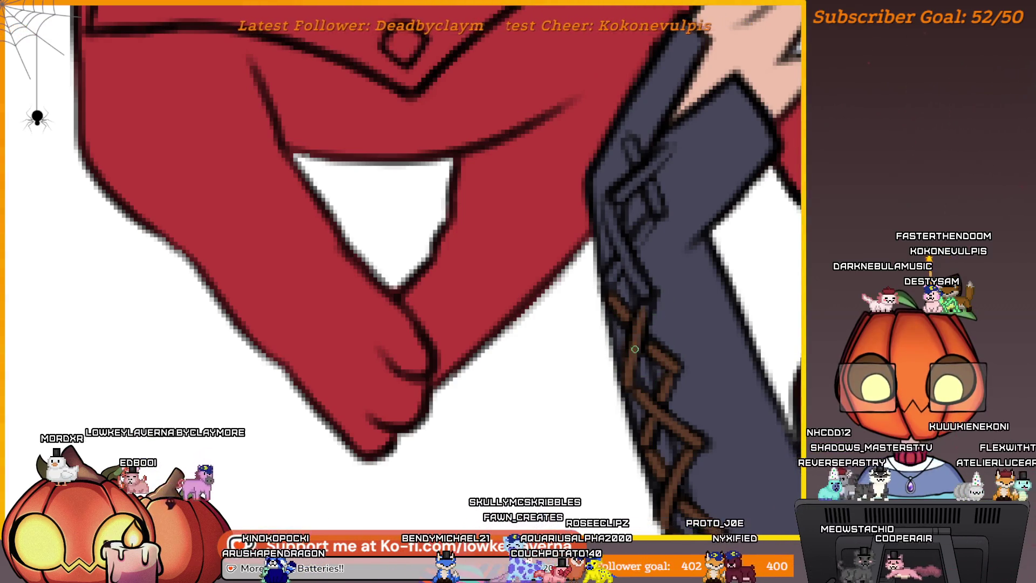
left_click_drag(645, 276, 665, 329)
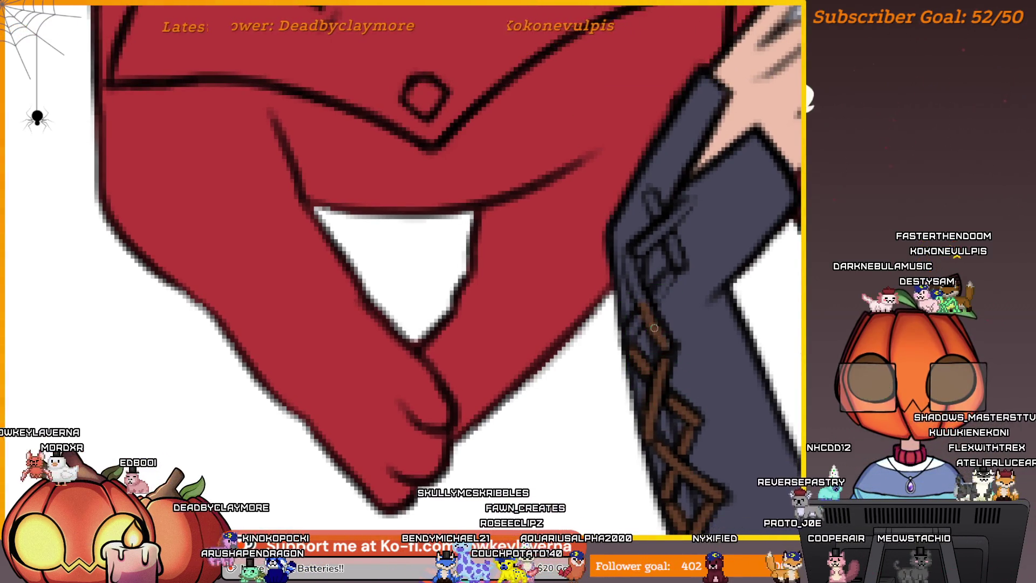
scroll(637, 255, "down", 2)
scroll(678, 277, "up", 2)
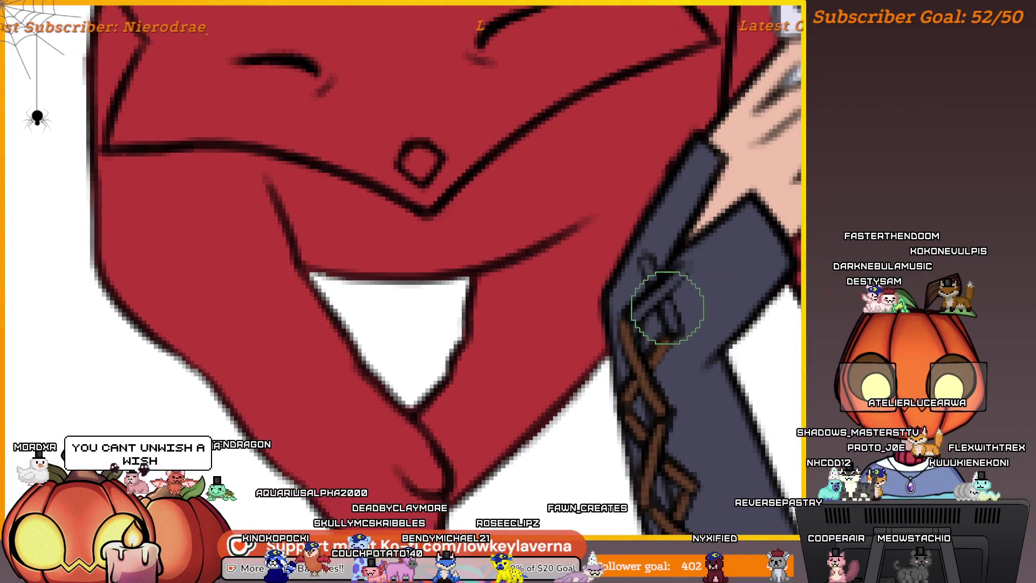
mouse_move(672, 325)
left_mouse_down()
mouse_move(655, 283)
mouse_move(644, 307)
left_mouse_up()
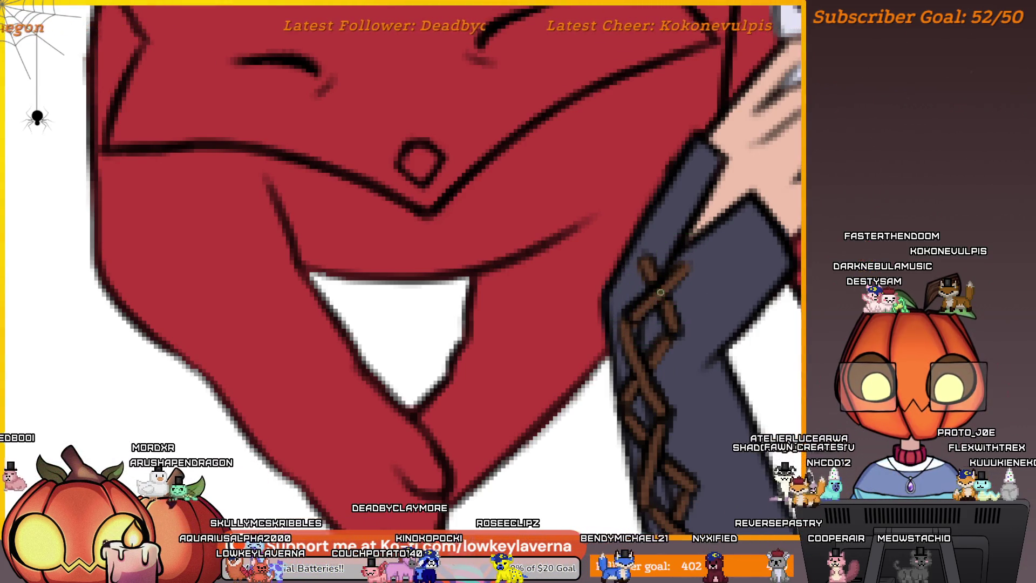
scroll(636, 319, "down", 4)
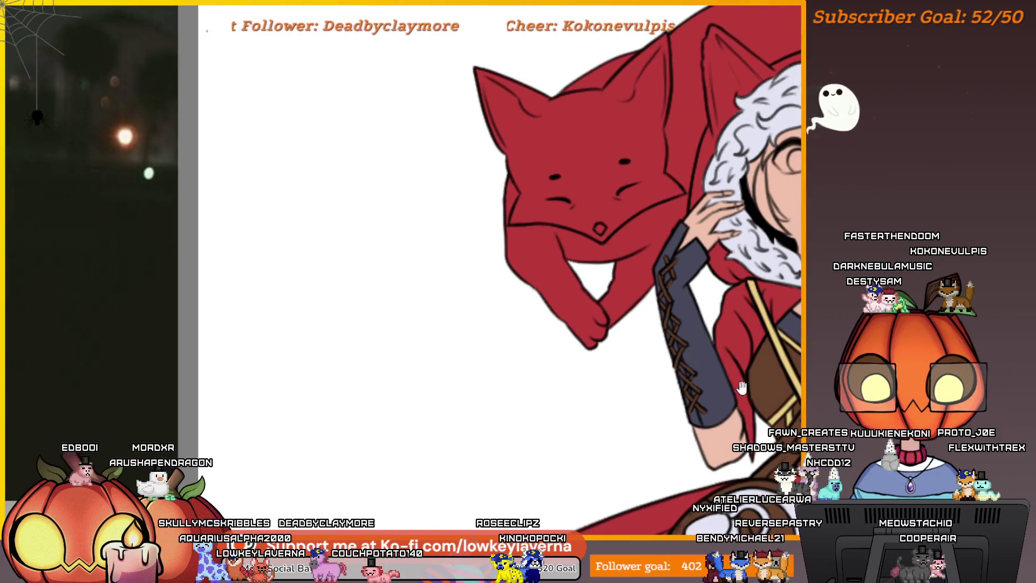
scroll(591, 350, "down", 3)
scroll(704, 303, "up", 2)
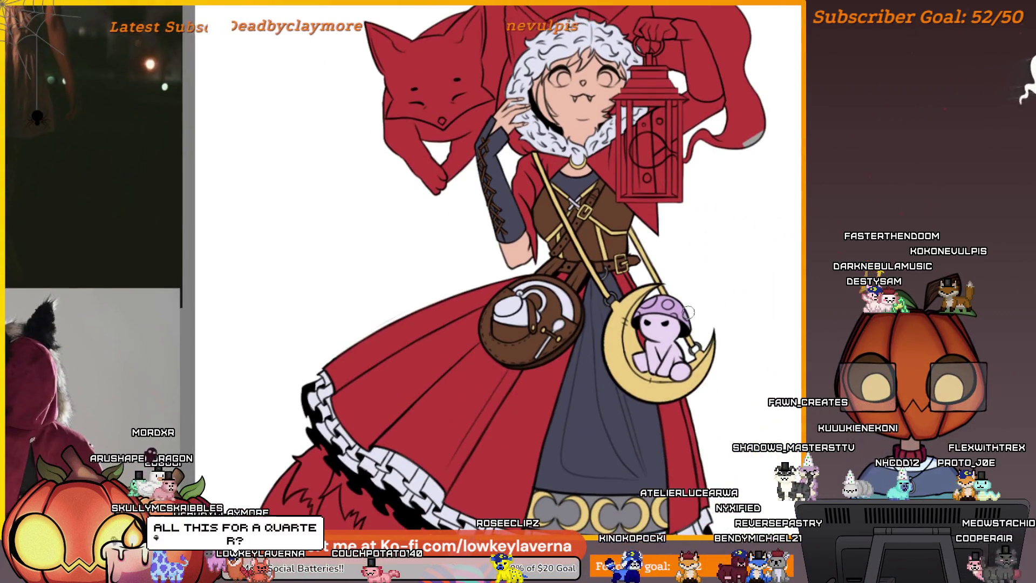